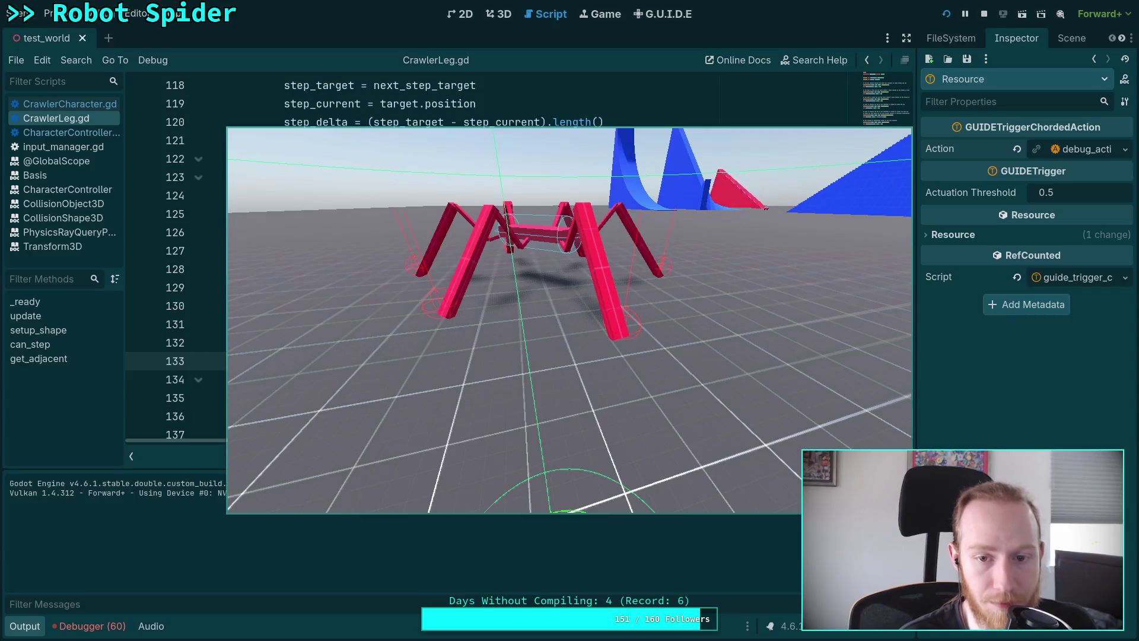
# Step: Stop the running game and scroll CrawlerLeg.gd back up to line 30
pyautogui.press('F8')
pyautogui.scroll(8, 467, 403)
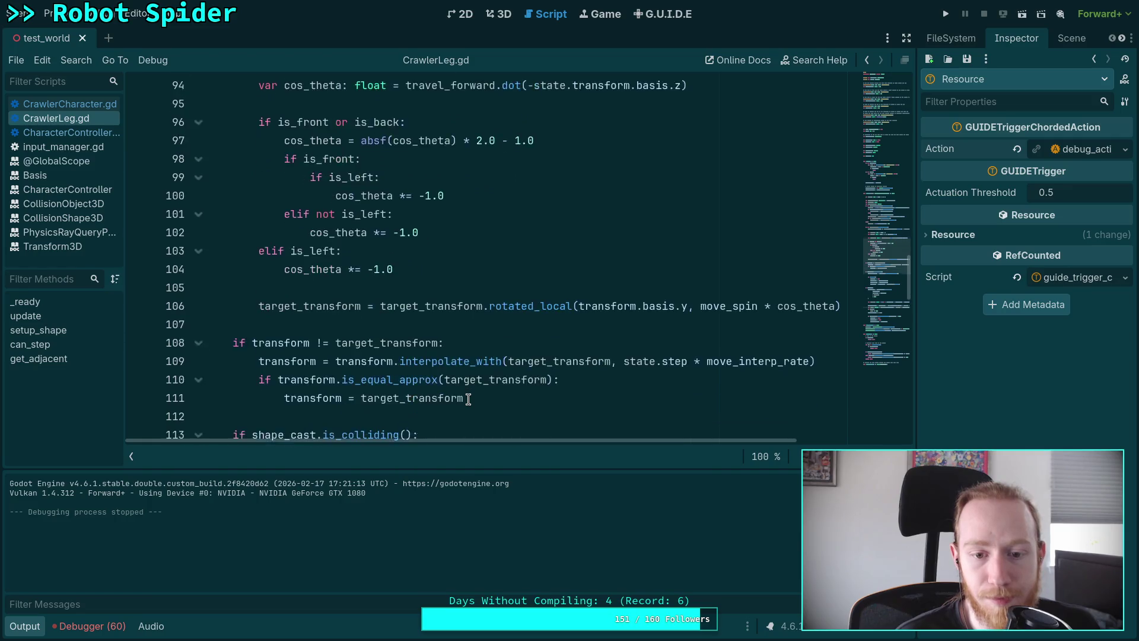
pyautogui.scroll(-1, 469, 400)
pyautogui.click(736, 299)
pyautogui.moveTo(872, 269)
pyautogui.mouseDown()
pyautogui.moveTo(905, 84)
pyautogui.moveTo(884, 119)
pyautogui.mouseUp()
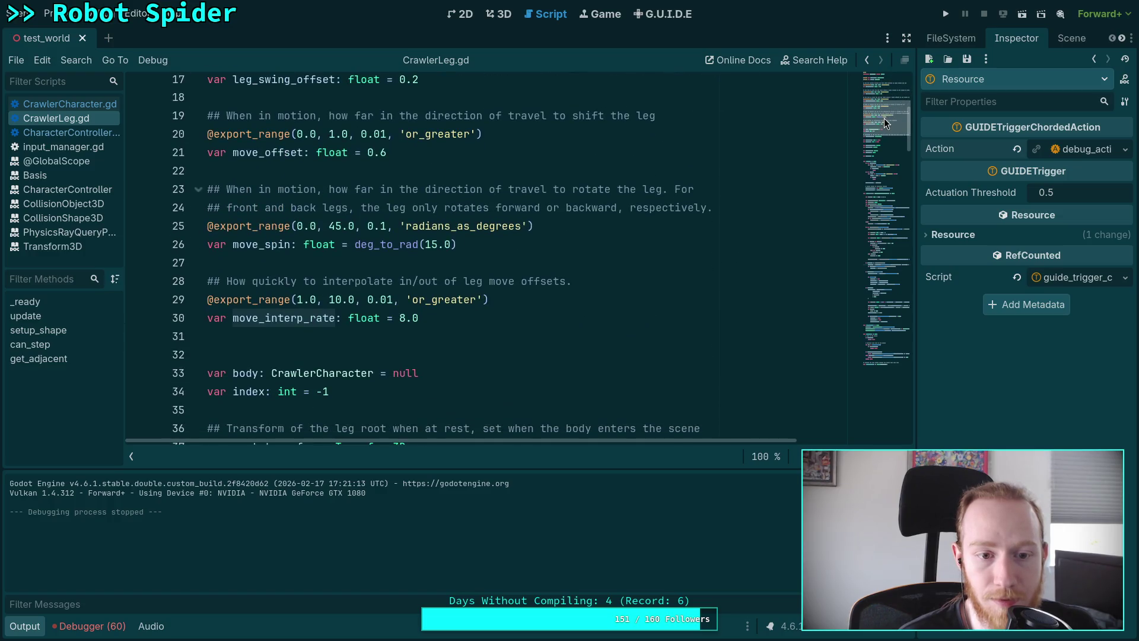
# Step: Change move_interp_rate from 8.0 to 5.0, save the script, and run the game
pyautogui.doubleClick(403, 319)
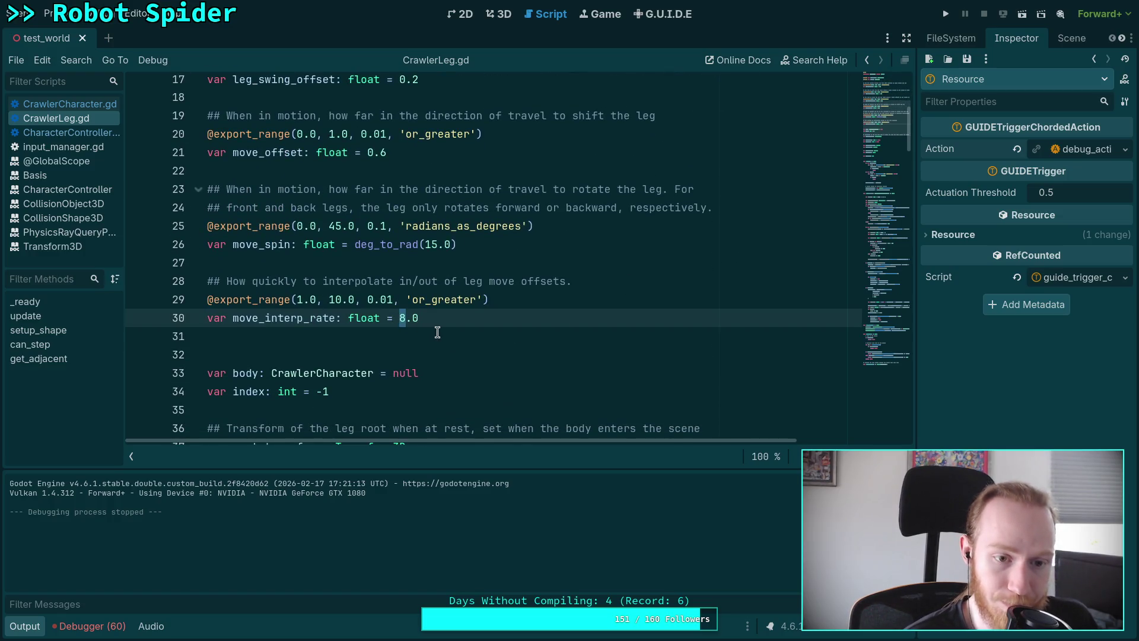
pyautogui.write('4')
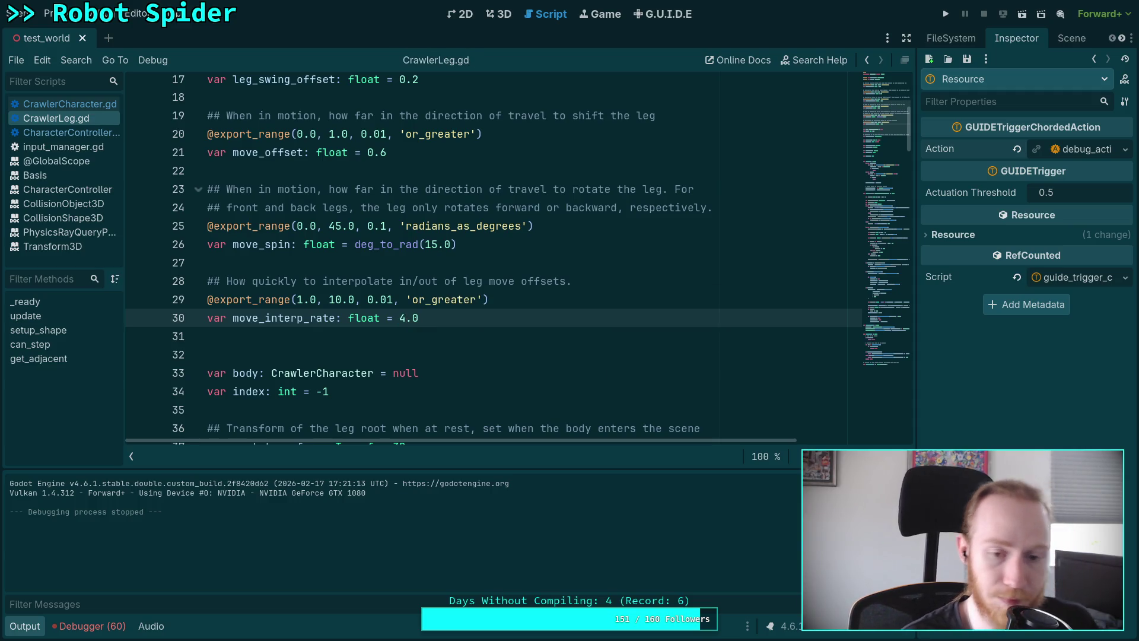
pyautogui.write('5')
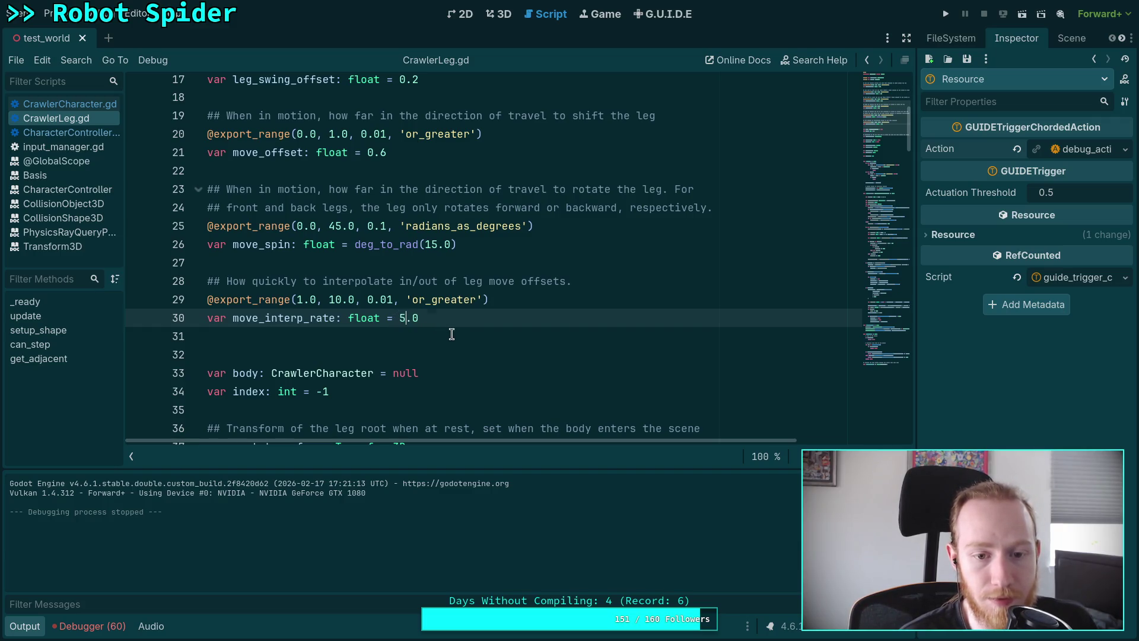
pyautogui.click(453, 335)
pyautogui.hotkey('ctrl', 's')
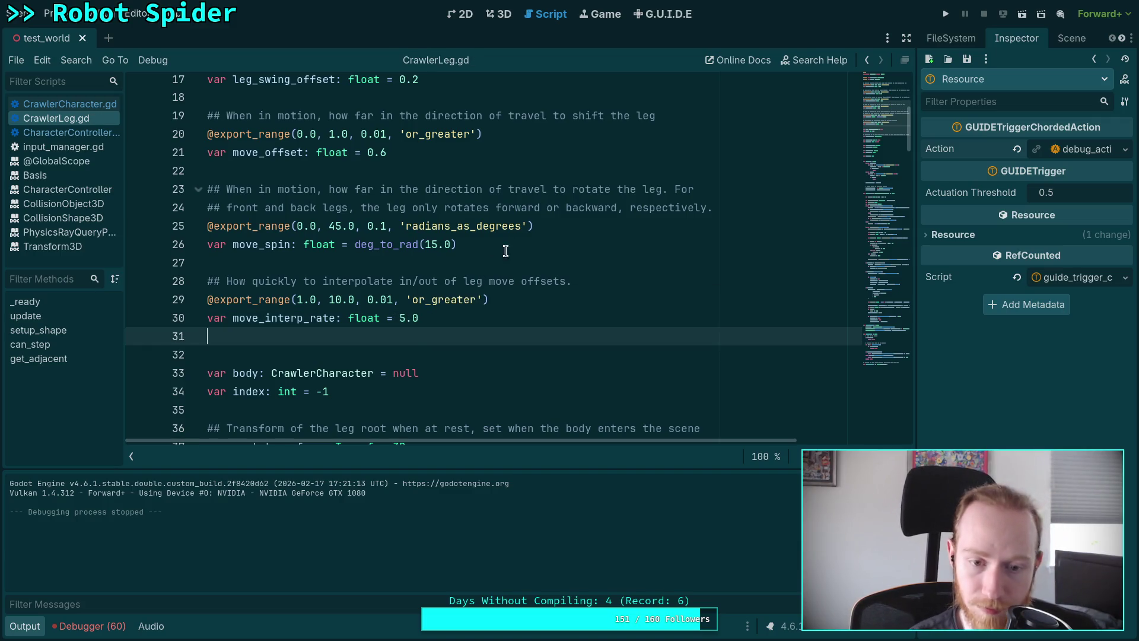
pyautogui.click(947, 14)
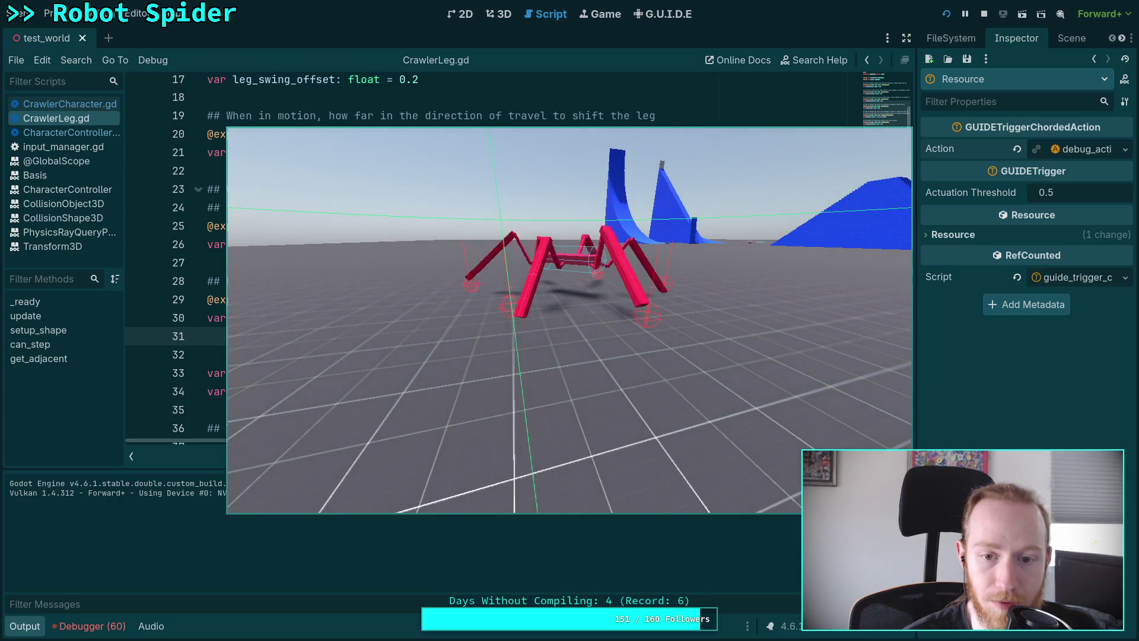
# Step: Stop the test run and scroll down to can_step's elif check on line 160
pyautogui.press('F8')
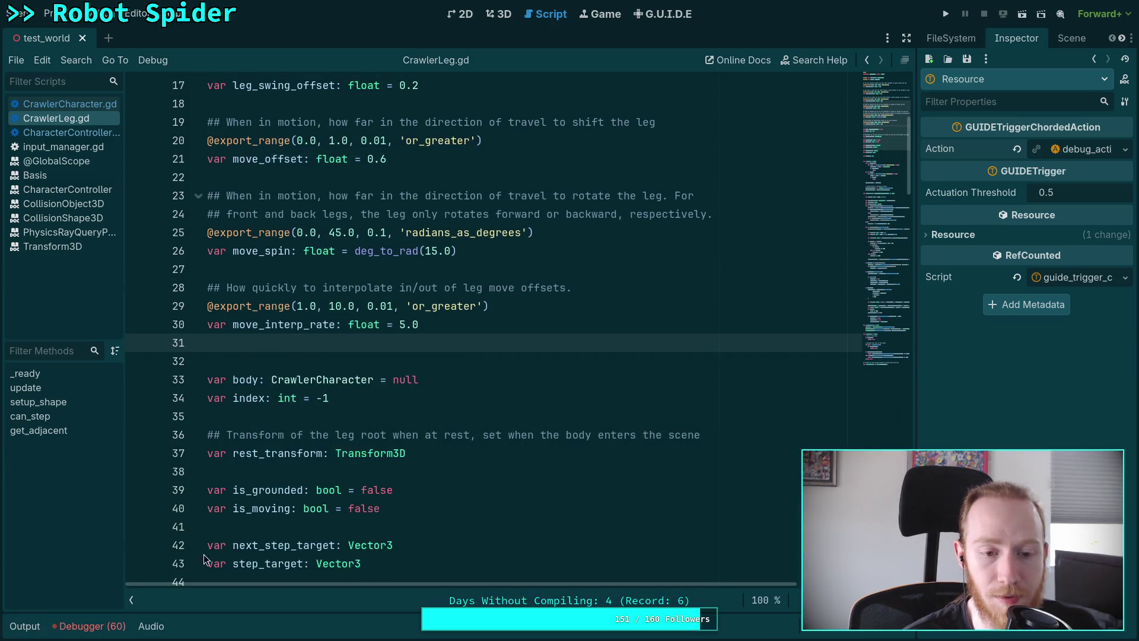
pyautogui.scroll(-15, 415, 451)
pyautogui.scroll(-16, 427, 454)
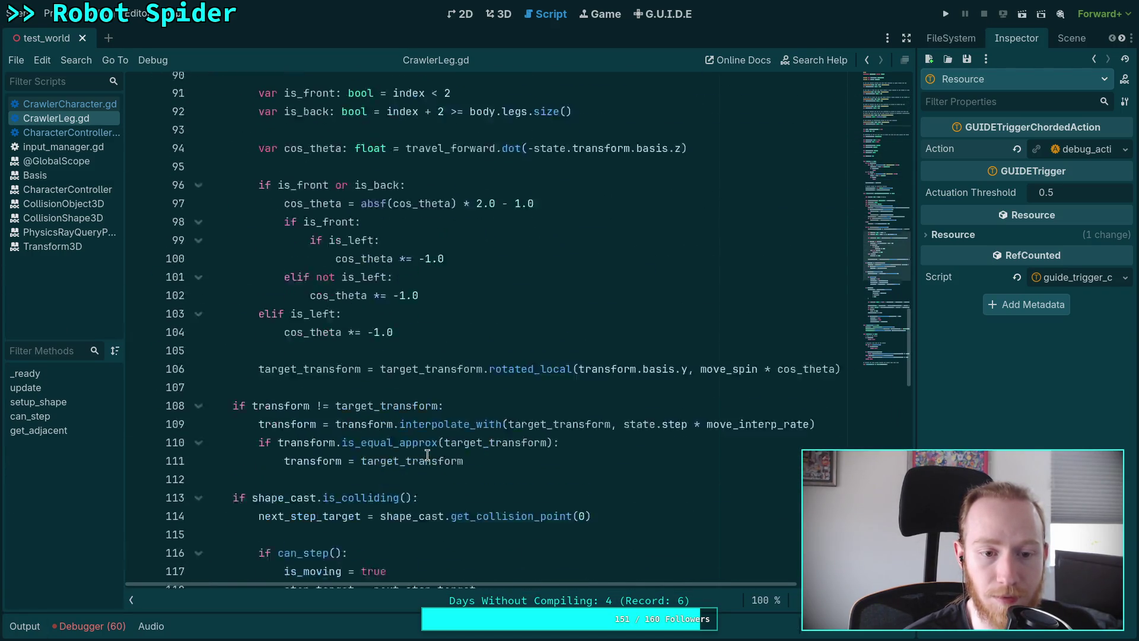
pyautogui.scroll(-3, 427, 455)
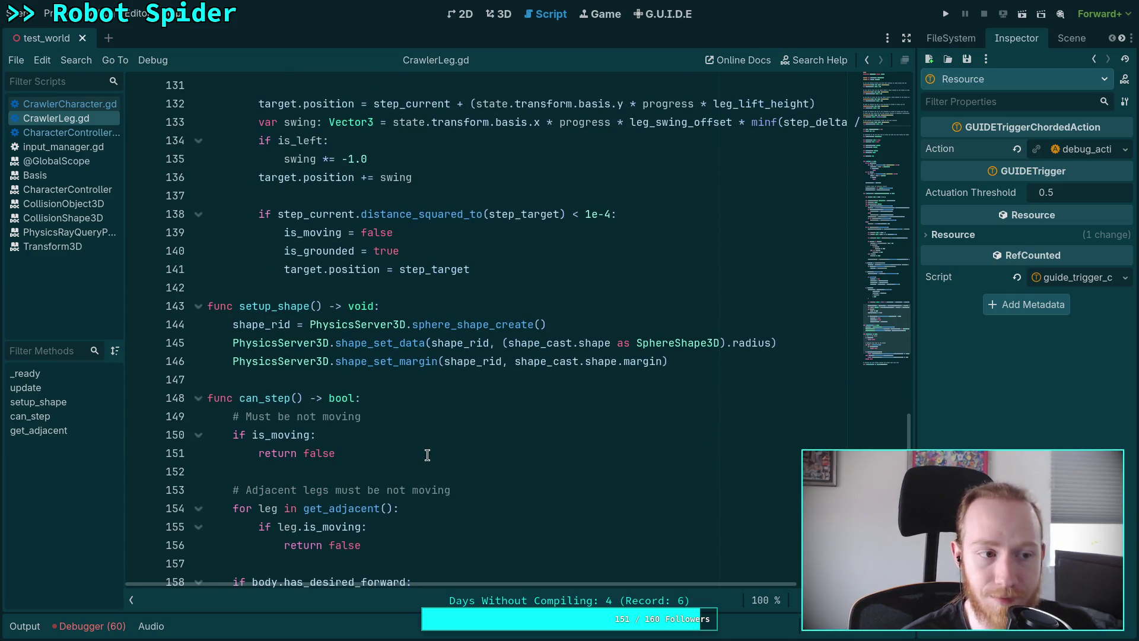
pyautogui.scroll(-4, 415, 451)
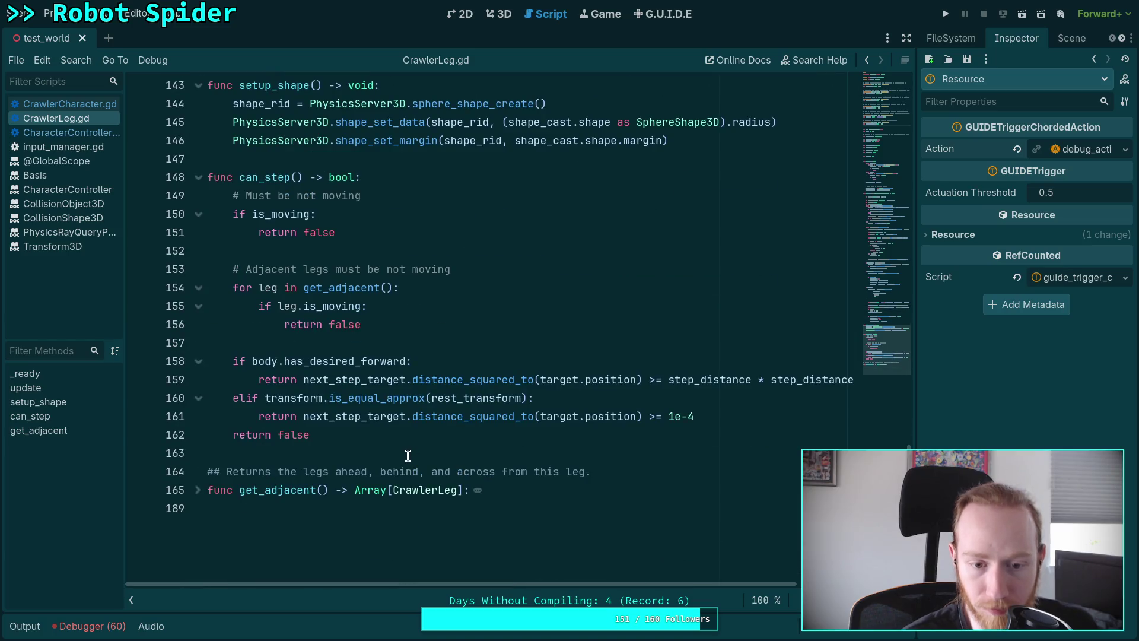
pyautogui.click(329, 400)
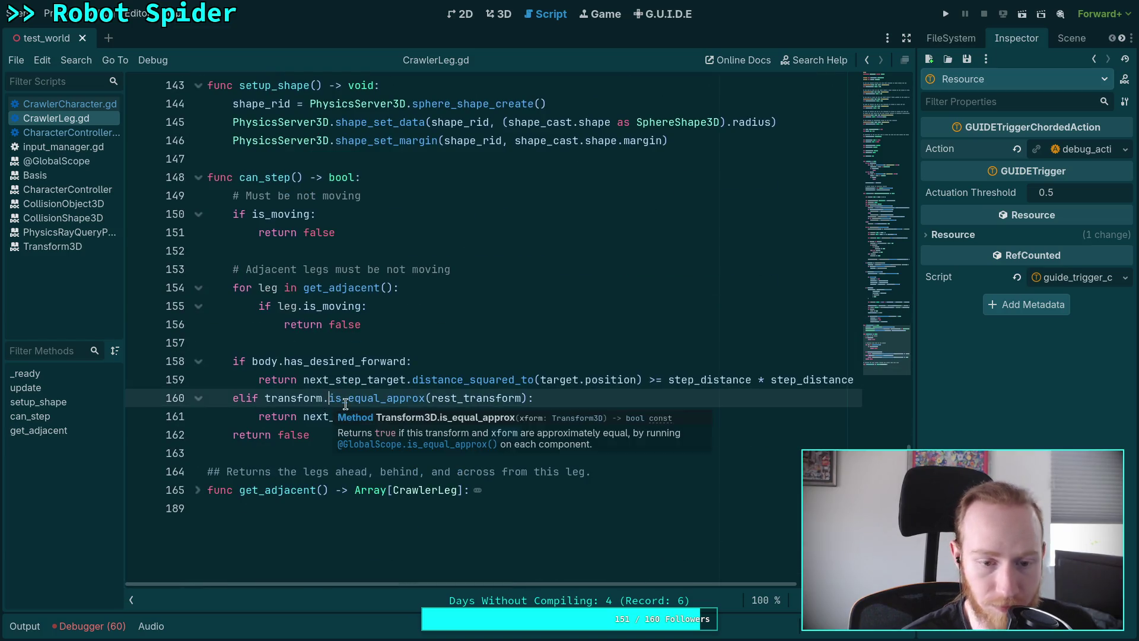
# Step: Rewrite line 160's elif to subtract positions instead of calling is_equal_approx(rest_transform)
pyautogui.write('pos')
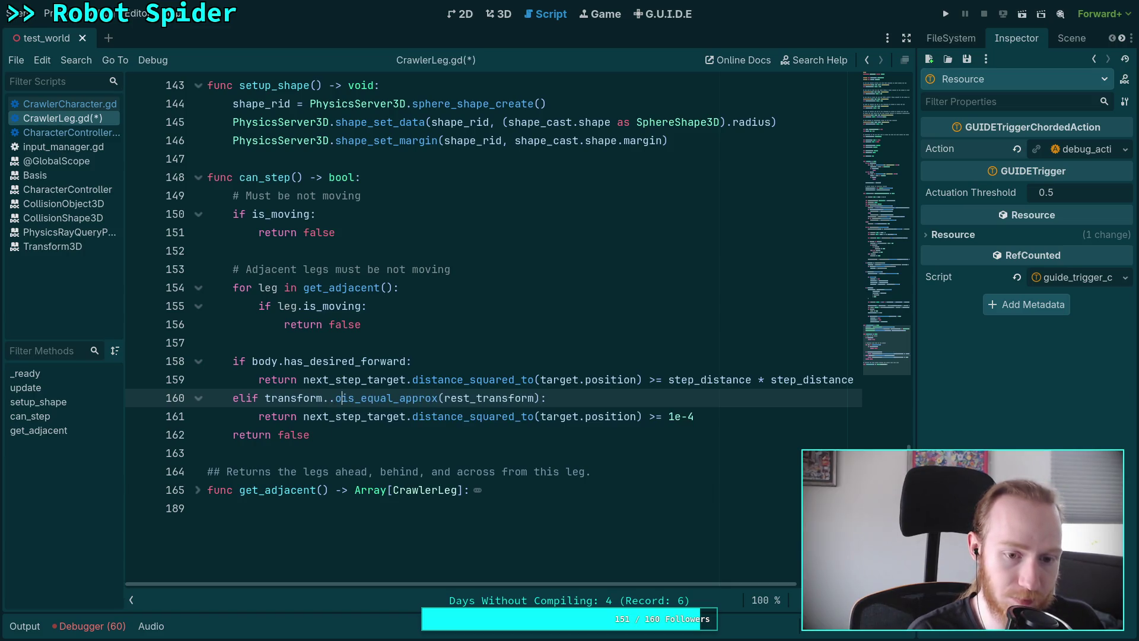
pyautogui.write('ition')
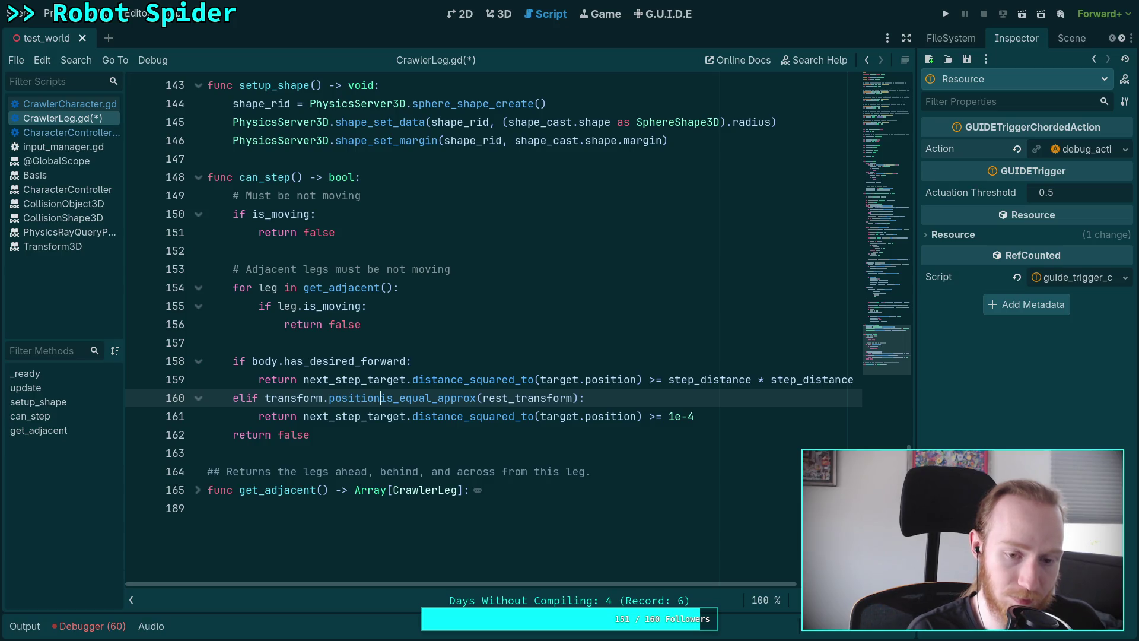
pyautogui.press('Delete')
pyautogui.write('-')
pyautogui.hotkey('ctrl', 'Delete')
pyautogui.press('Delete')
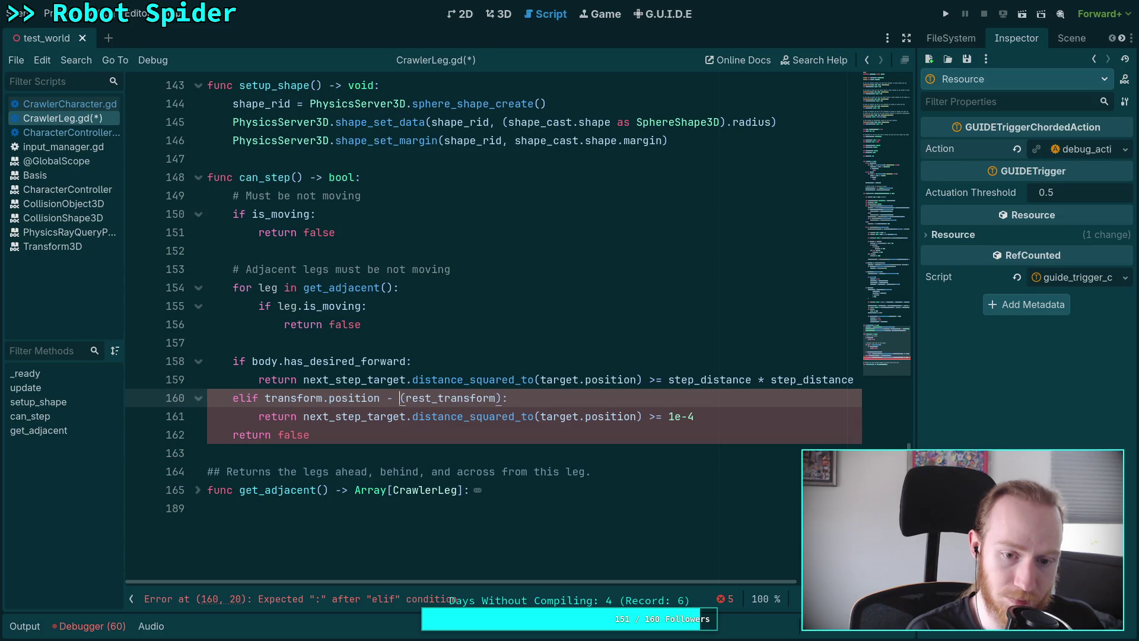
pyautogui.click(494, 397)
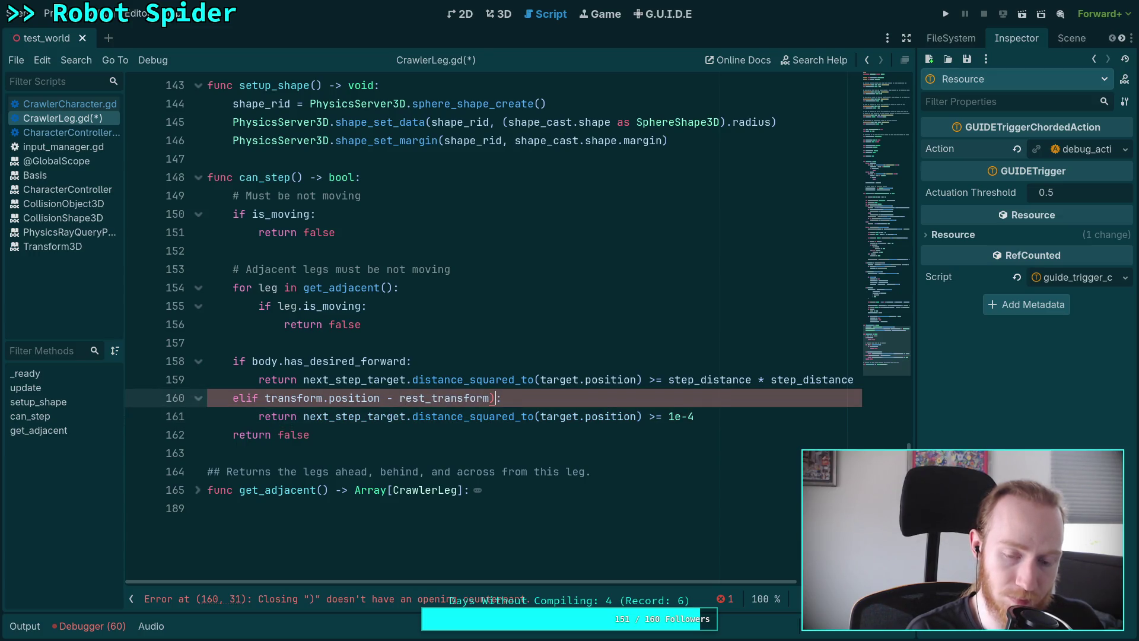
# Step: Append .position to rest_transform and remove the leading 'transform.position -' text
pyautogui.write('.pos')
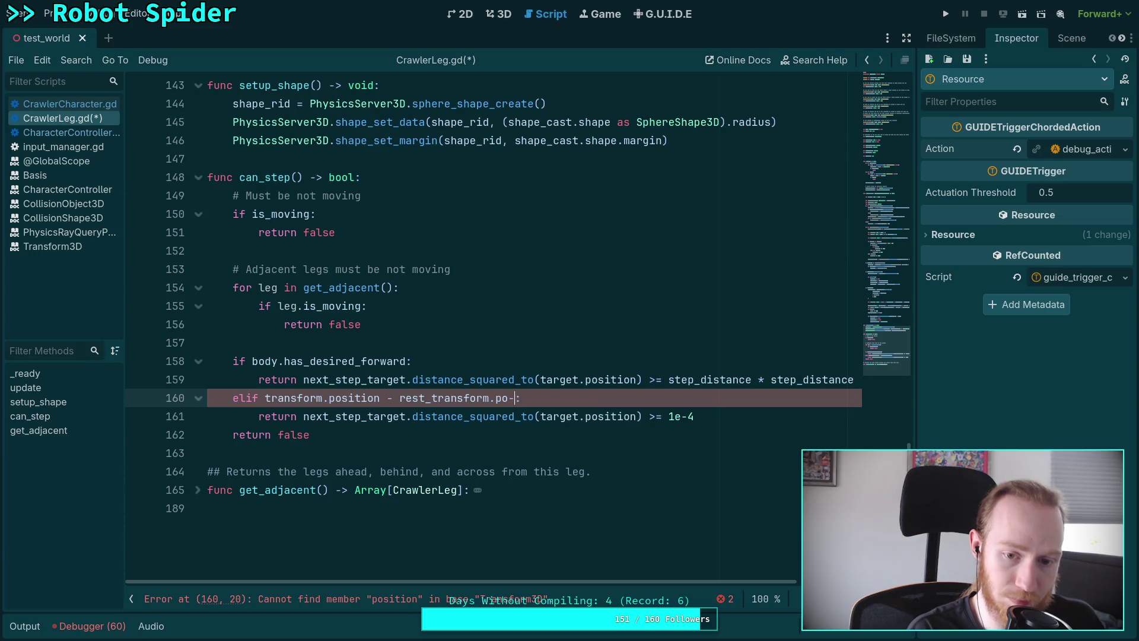
pyautogui.write('ition is_e')
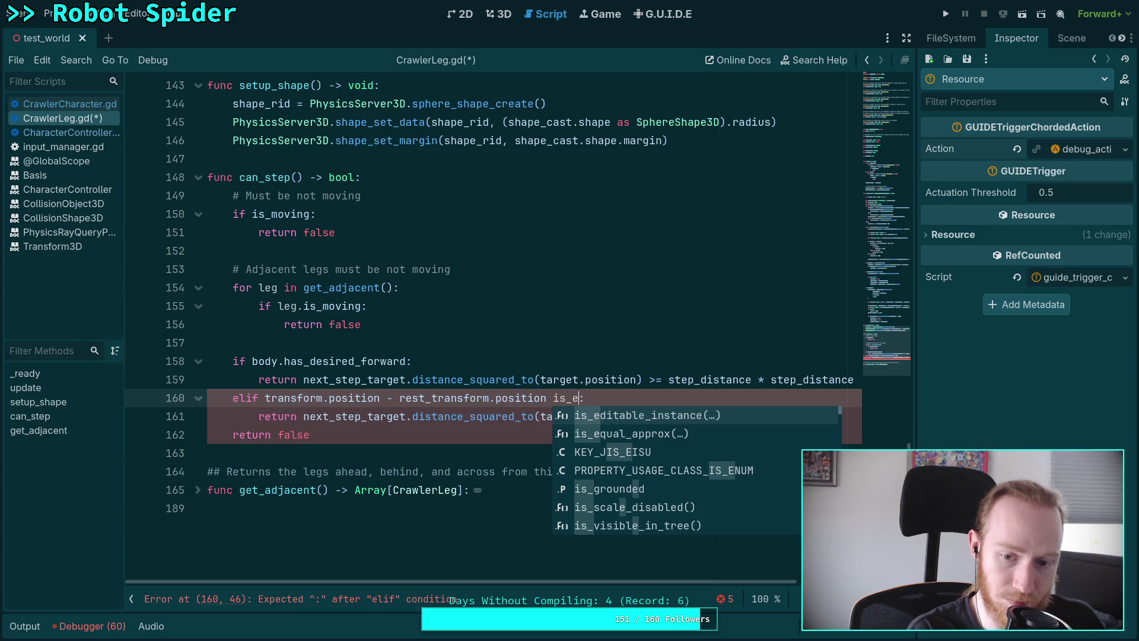
pyautogui.write('q')
pyautogui.press('Return')
pyautogui.press('BackSpace')
pyautogui.press('BackSpace')
pyautogui.press('BackSpace')
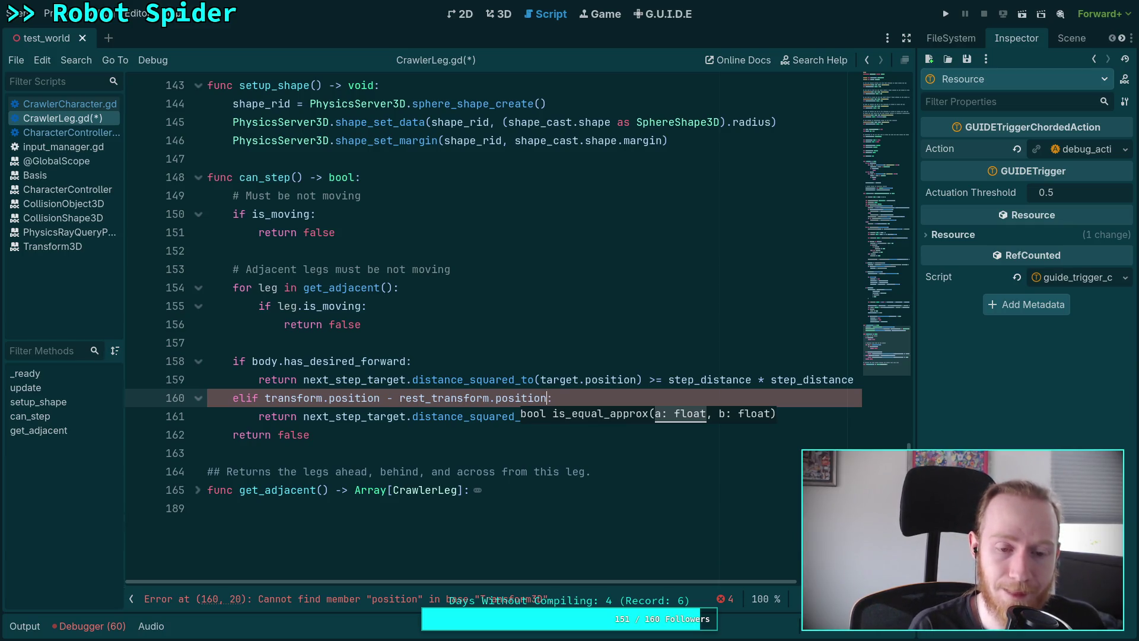
pyautogui.click(266, 399)
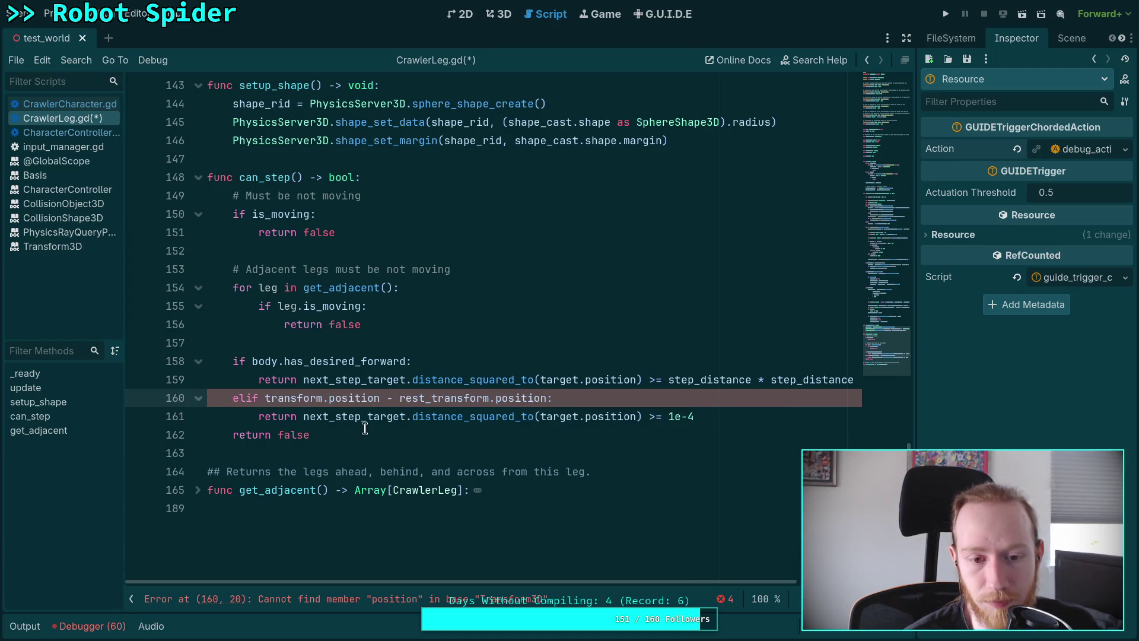
pyautogui.moveTo(265, 399); pyautogui.dragTo(401, 399)
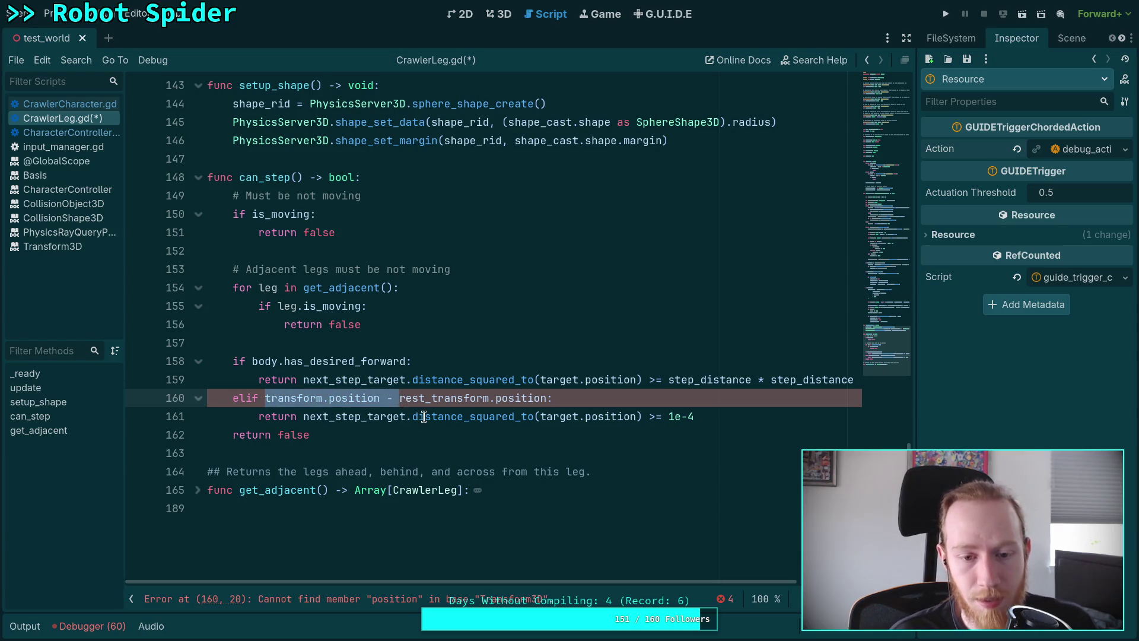
pyautogui.press('BackSpace')
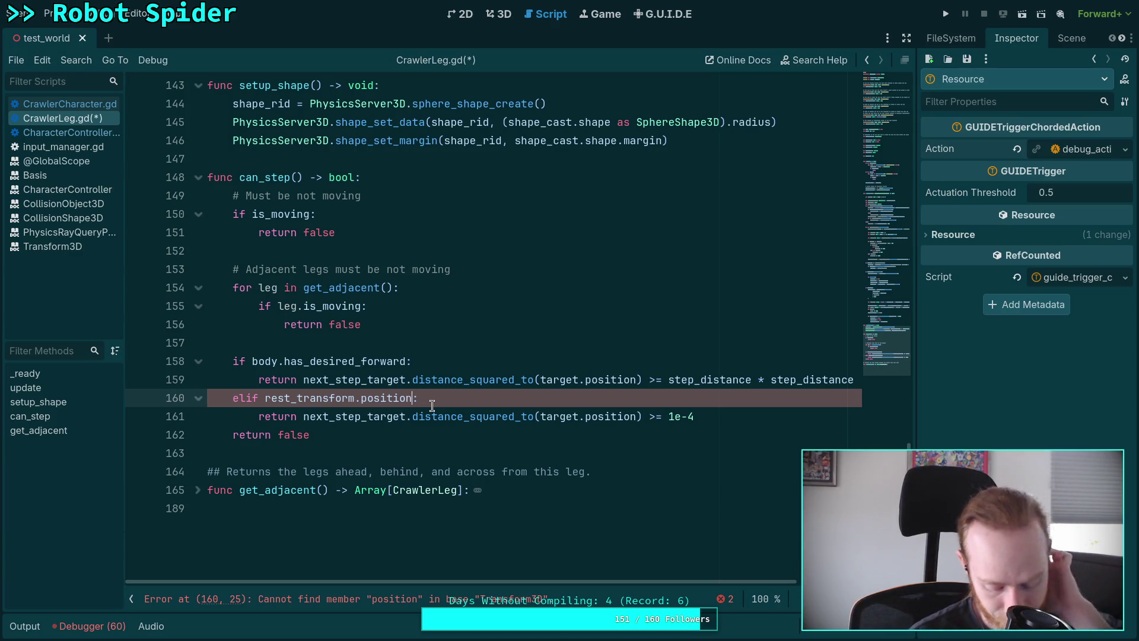
# Step: Start rewriting line 160 with a transform.position reference, removing a stray absf( call
pyautogui.click(264, 398)
pyautogui.write('absf(')
pyautogui.click(445, 397)
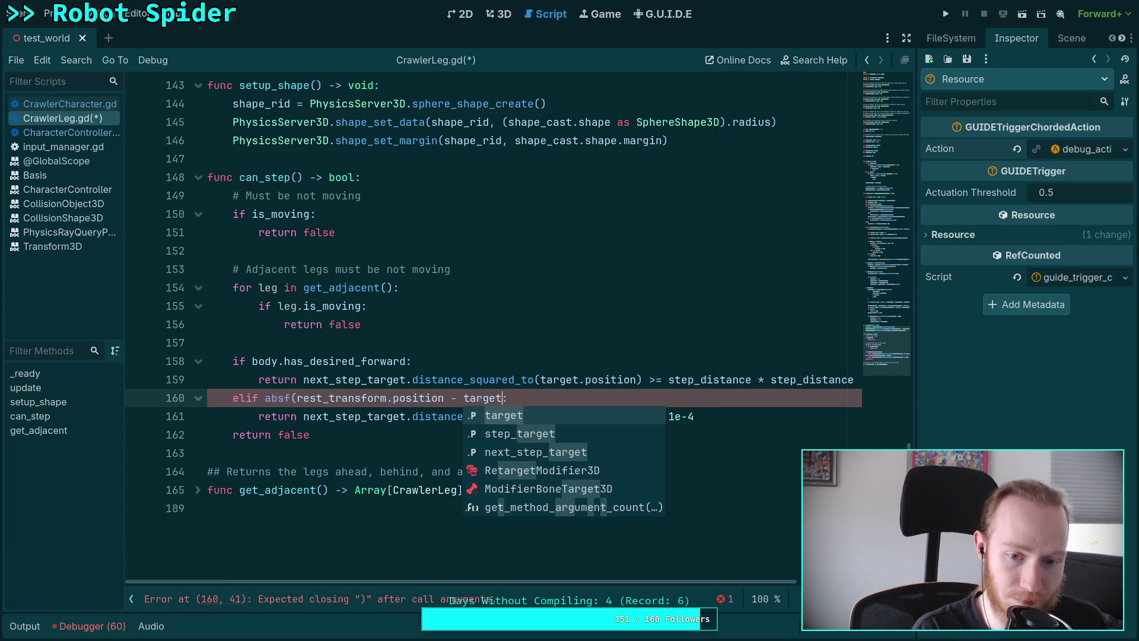
pyautogui.press('BackSpace')
pyautogui.press('BackSpace')
pyautogui.press('BackSpace')
pyautogui.write('ran')
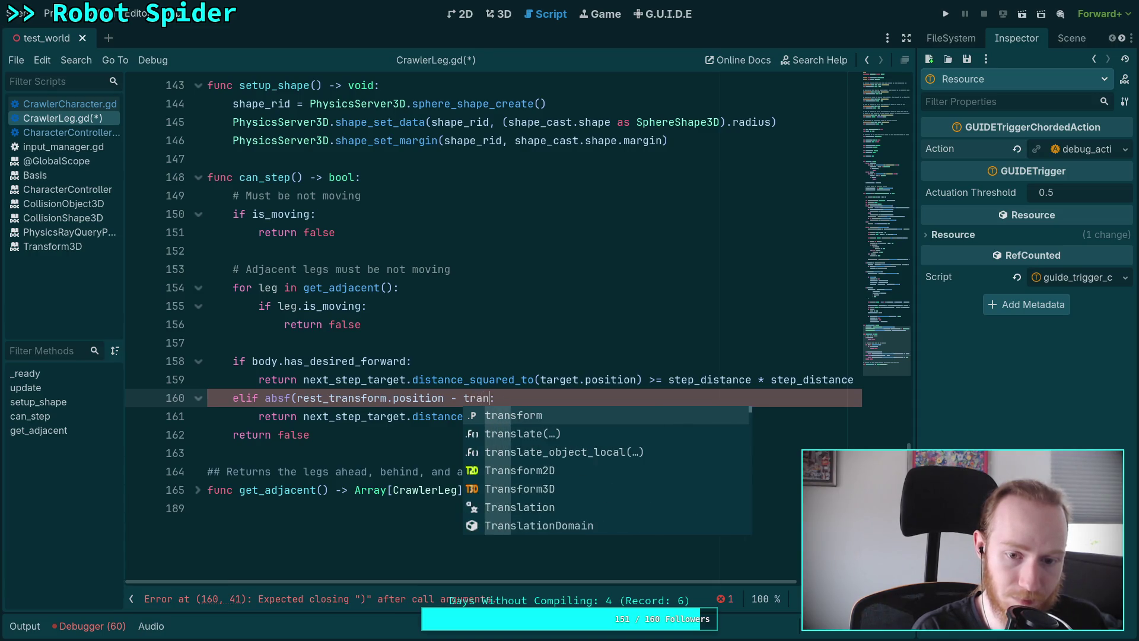
pyautogui.press('Return')
pyautogui.write('.posinion')
pyautogui.moveTo(297, 400); pyautogui.dragTo(266, 400)
pyautogui.press('BackSpace')
# Step: Delete rest_transform.position - and fix the misspelled property name after transform
pyautogui.moveTo(361, 398); pyautogui.dragTo(412, 398)
pyautogui.press('BackSpace')
pyautogui.press('Delete')
pyautogui.press('Delete')
pyautogui.press('Delete')
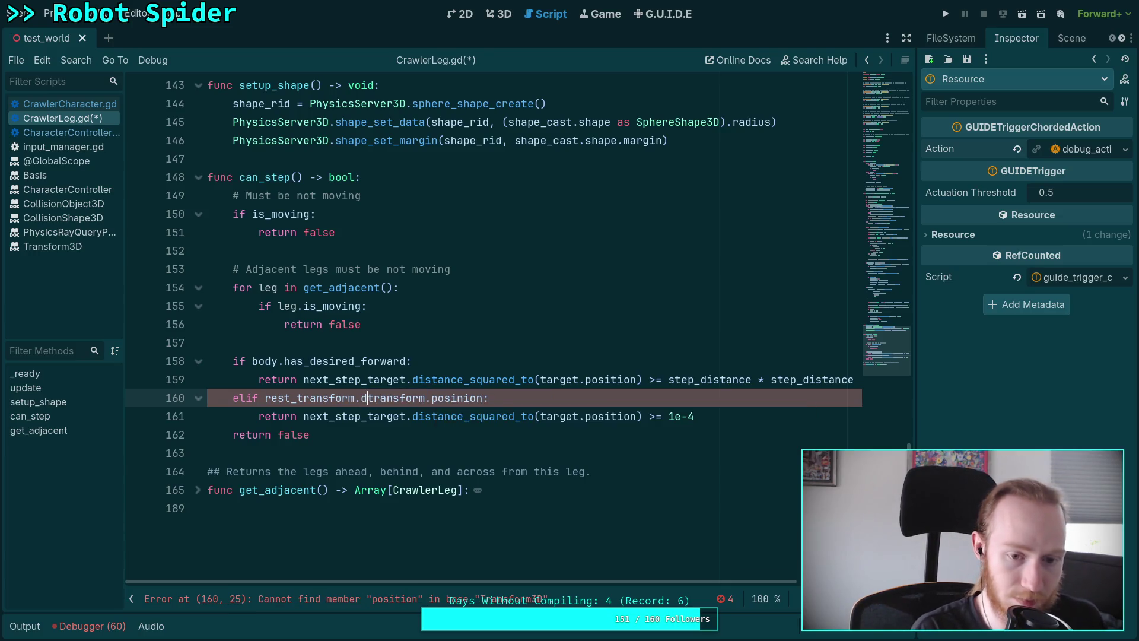
pyautogui.press('BackSpace')
pyautogui.press('BackSpace')
pyautogui.press('BackSpace')
pyautogui.press('BackSpace')
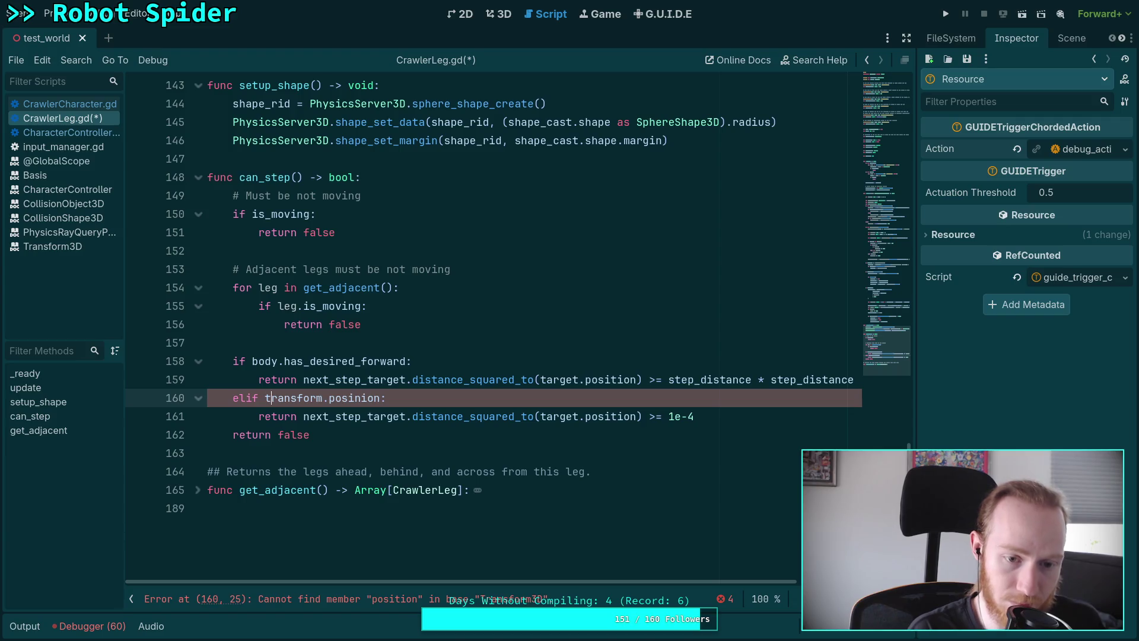
pyautogui.click(330, 398)
pyautogui.press('Delete')
pyautogui.press('Delete')
pyautogui.press('Delete')
pyautogui.write('po')
pyautogui.press('BackSpace')
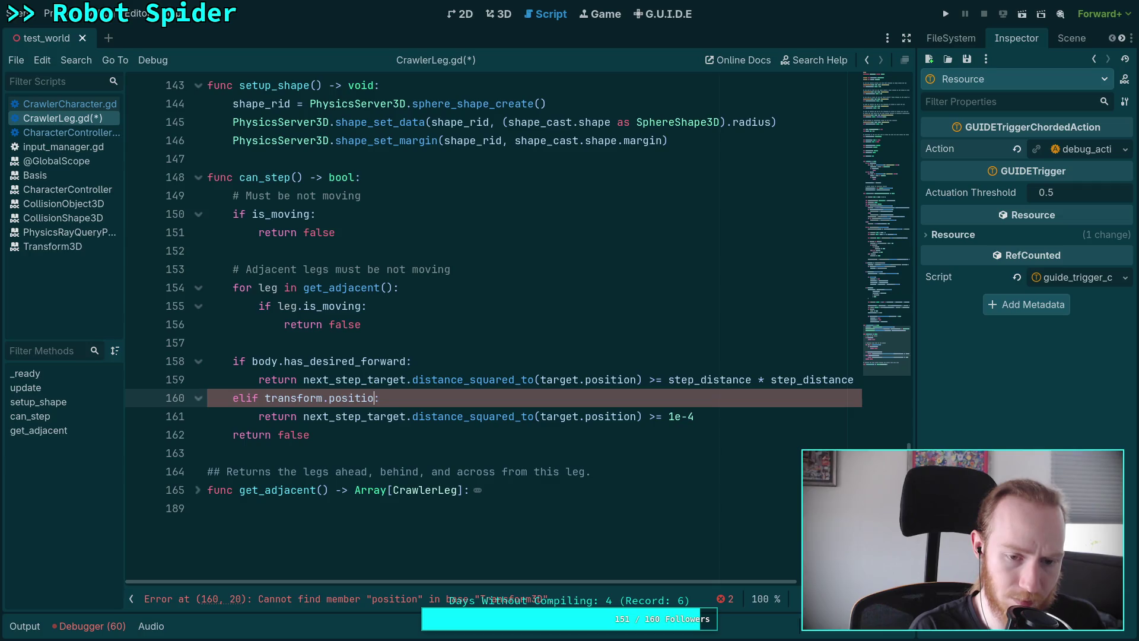
# Step: Complete line 160 as transform.origin.distance_squared_to(rest_transform.origin) < 1e-4 and save
pyautogui.hotkey('ctrl', 'space')
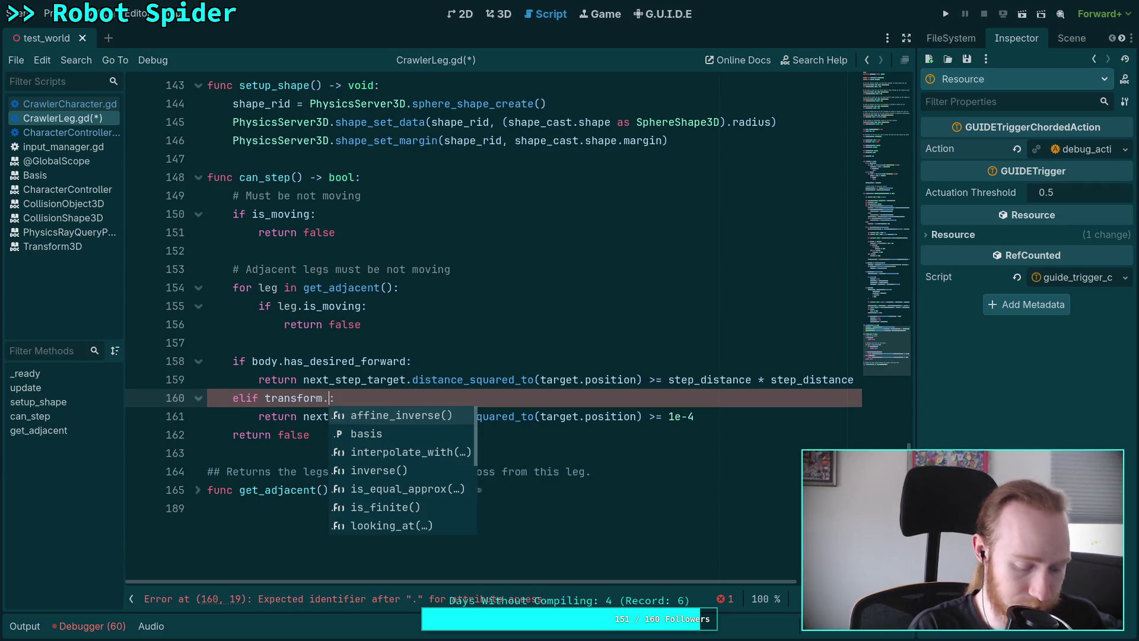
pyautogui.write('di')
pyautogui.write('po')
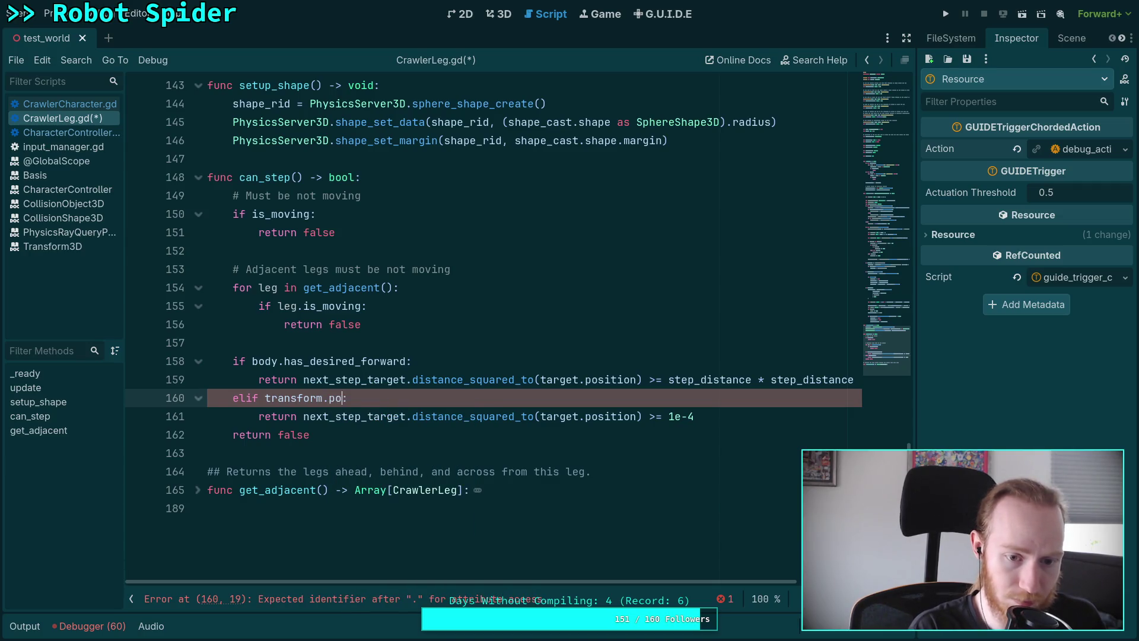
pyautogui.press('BackSpace')
pyautogui.press('BackSpace')
pyautogui.write('on')
pyautogui.press('BackSpace')
pyautogui.write('r')
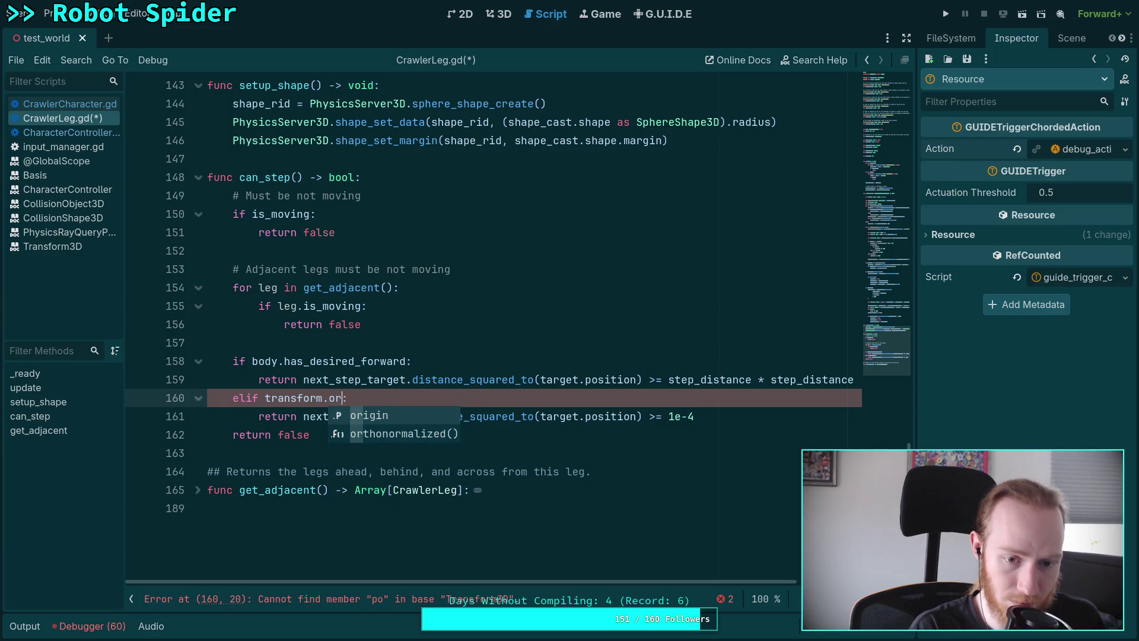
pyautogui.press('Return')
pyautogui.write('.di')
pyautogui.press('Down')
pyautogui.press('Return')
pyautogui.write('rest')
pyautogui.press('Return')
pyautogui.write('.or')
pyautogui.press('Return')
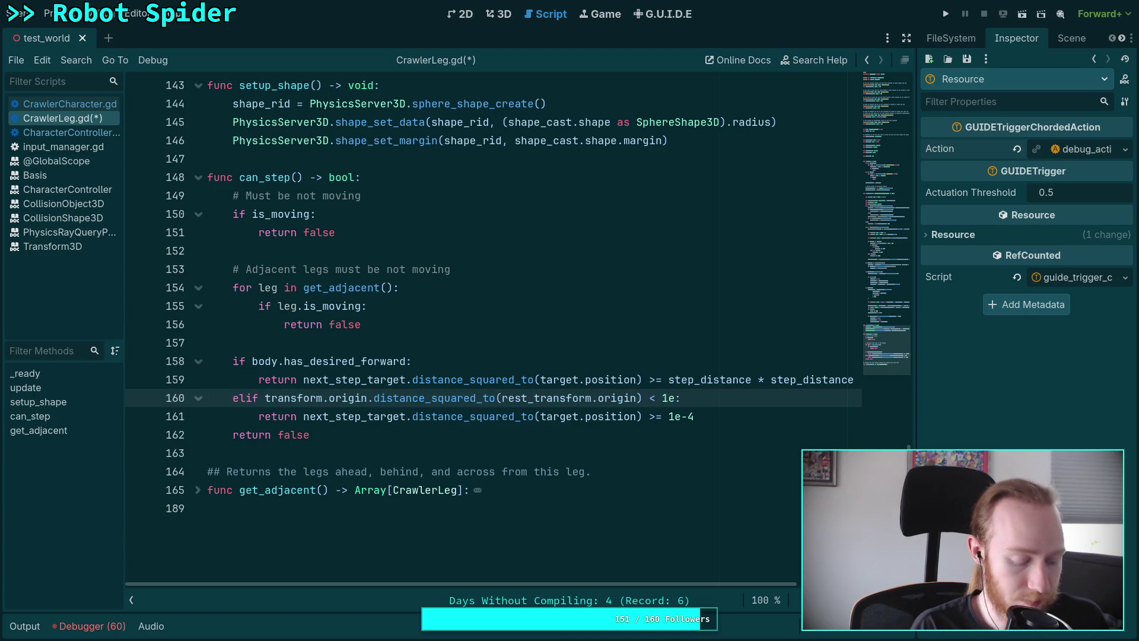
pyautogui.hotkey('ctrl', 's')
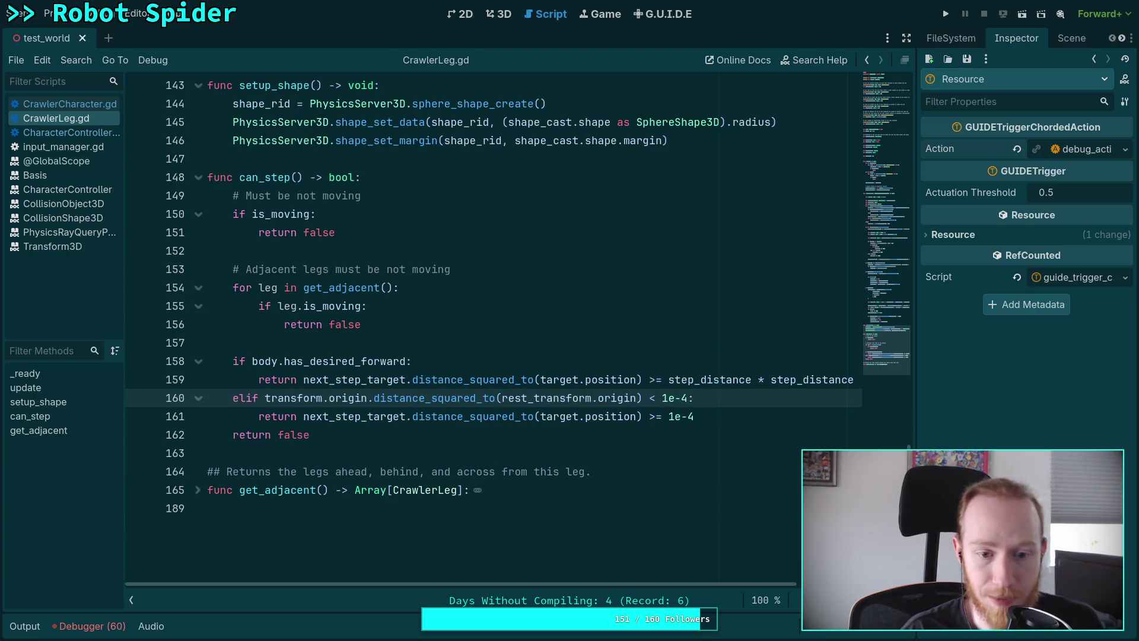
# Step: Run the project to watch the spider walk with the new check, then stop it
pyautogui.click(946, 13)
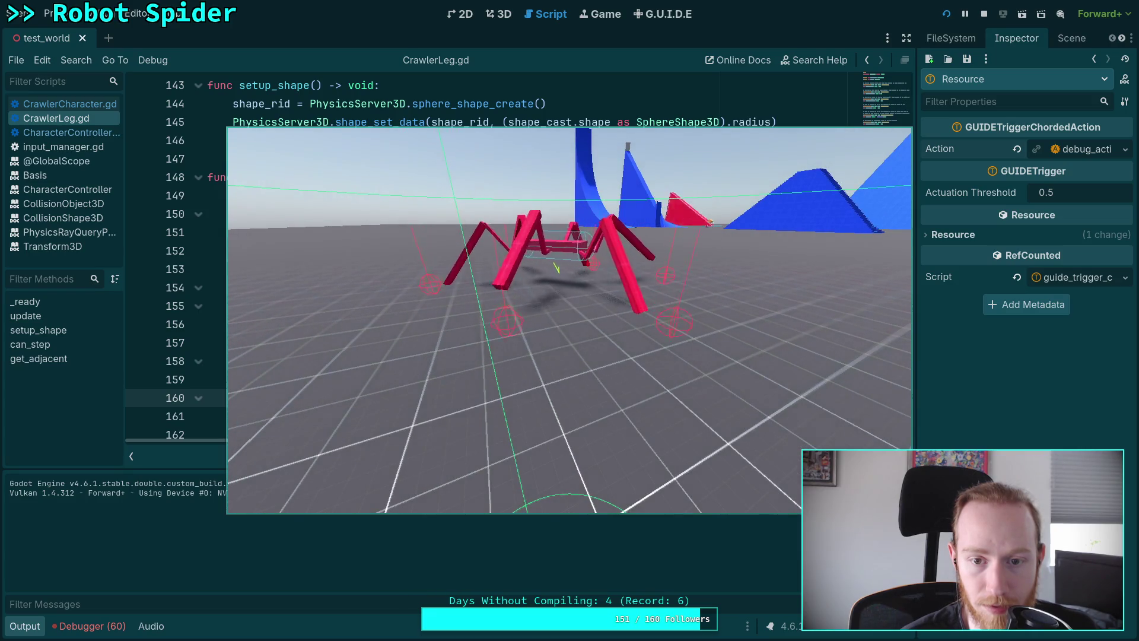
pyautogui.press('F8')
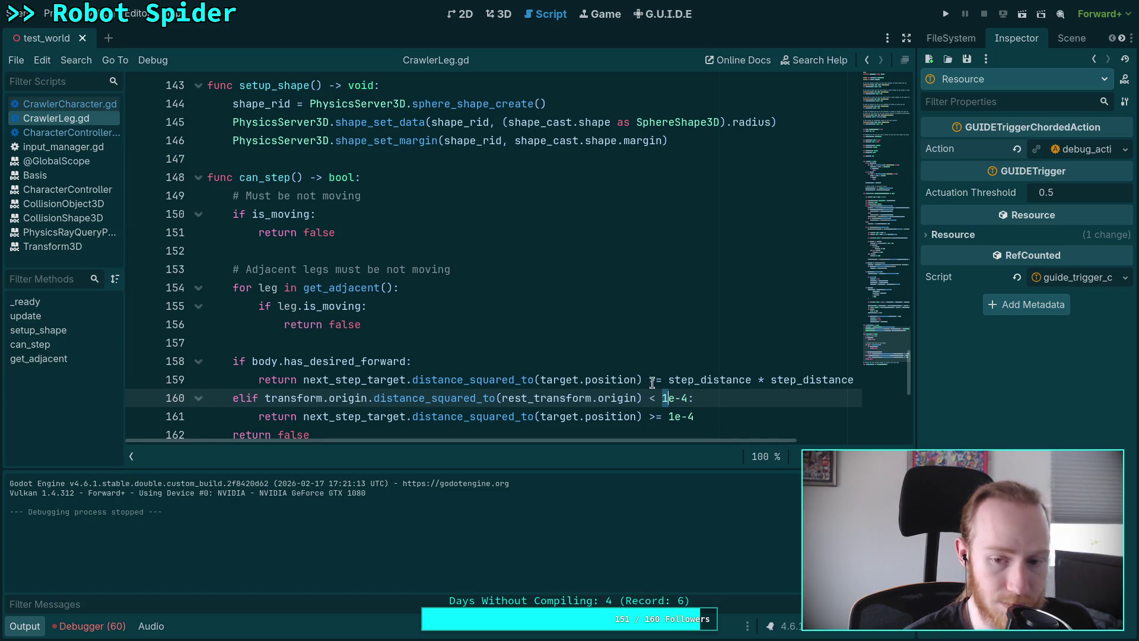
# Step: Raise line 160's threshold to 4e-4, save, and test-run the spider again
pyautogui.scroll(-1, 651, 384)
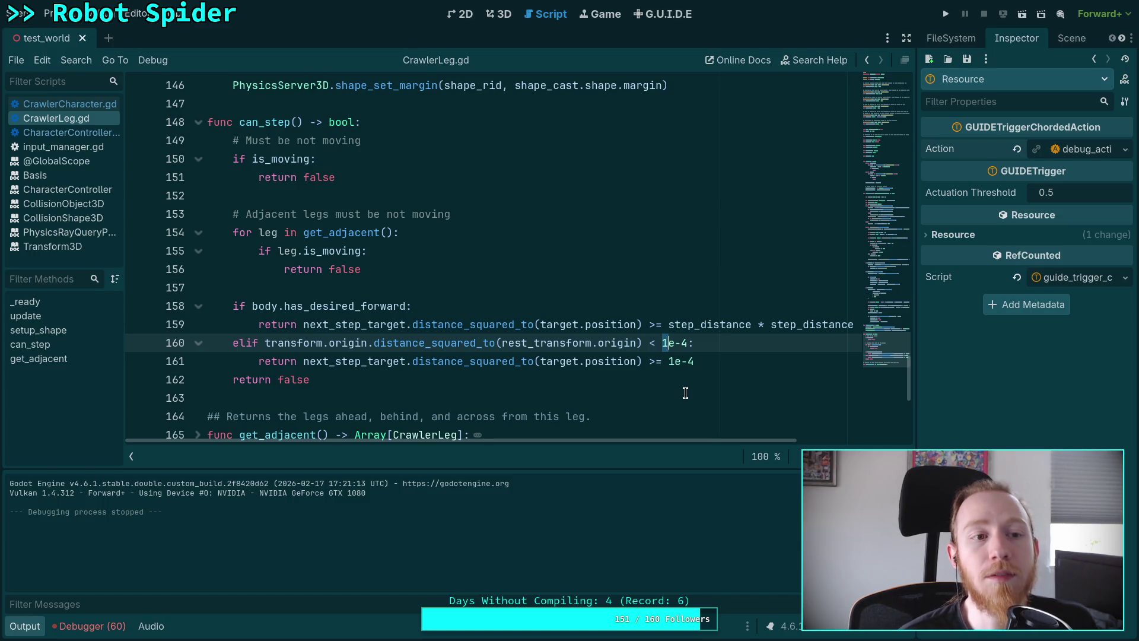
pyautogui.write('4')
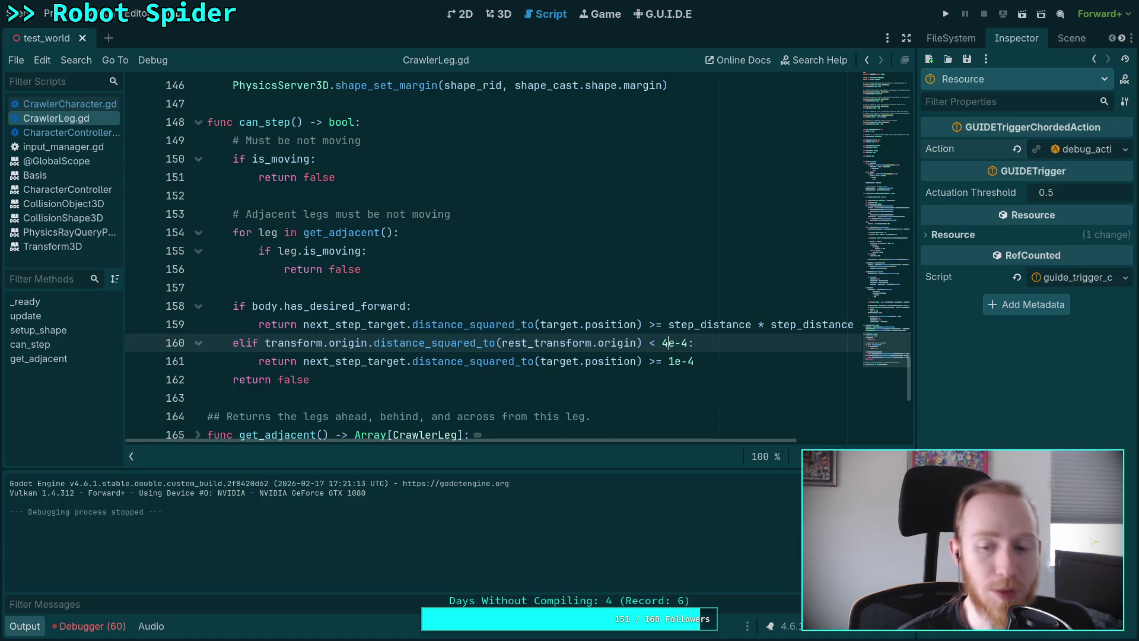
pyautogui.hotkey('ctrl', 's')
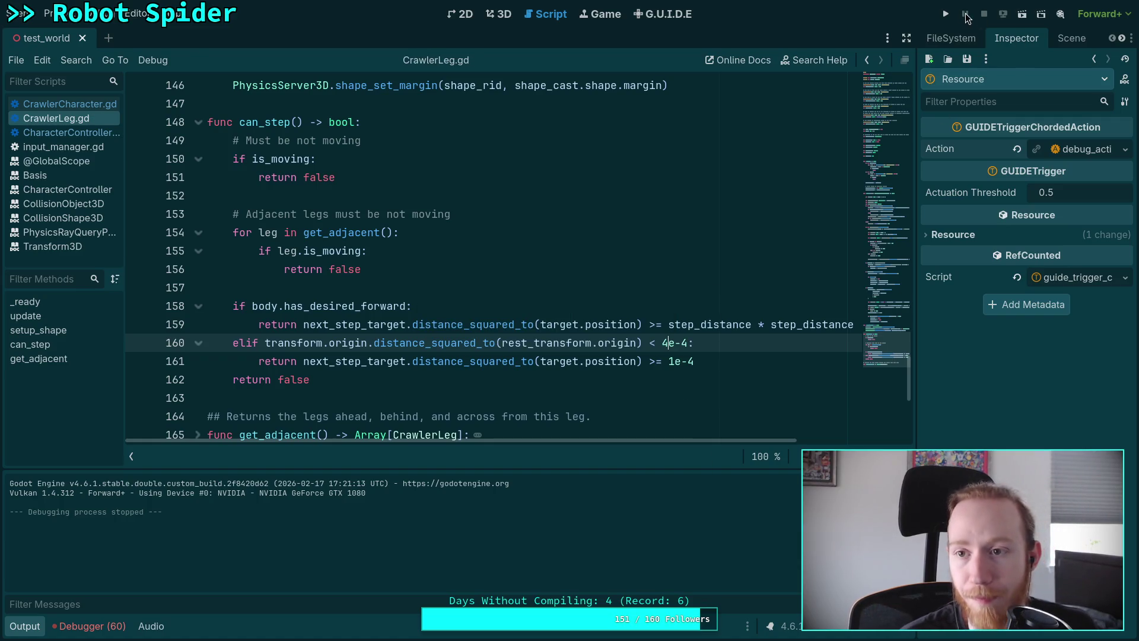
pyautogui.click(946, 13)
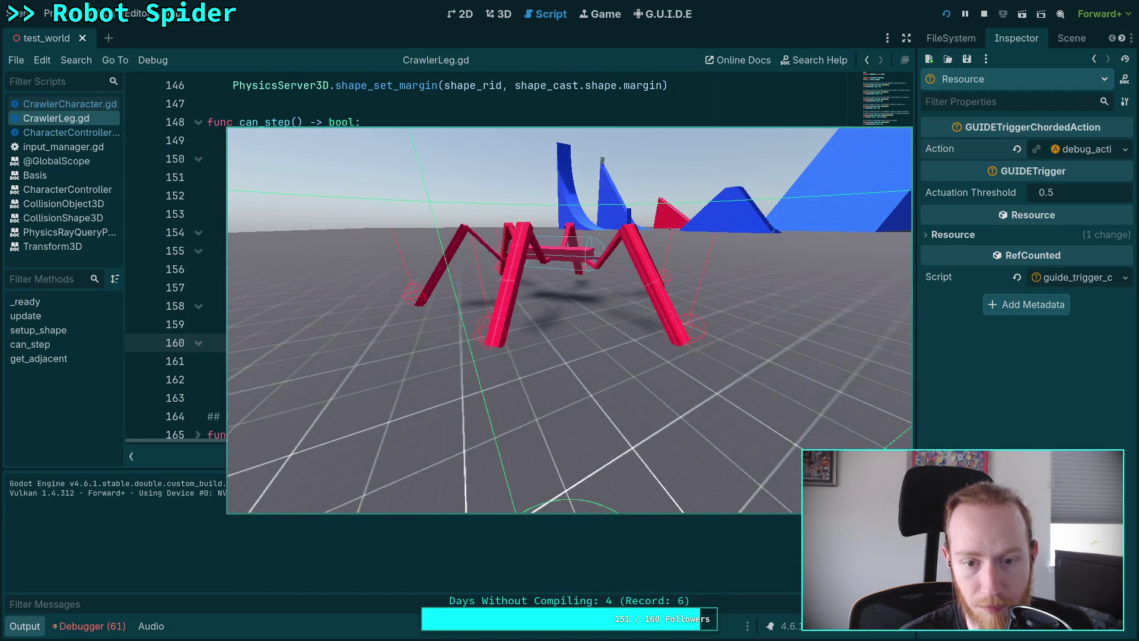
pyautogui.click(984, 13)
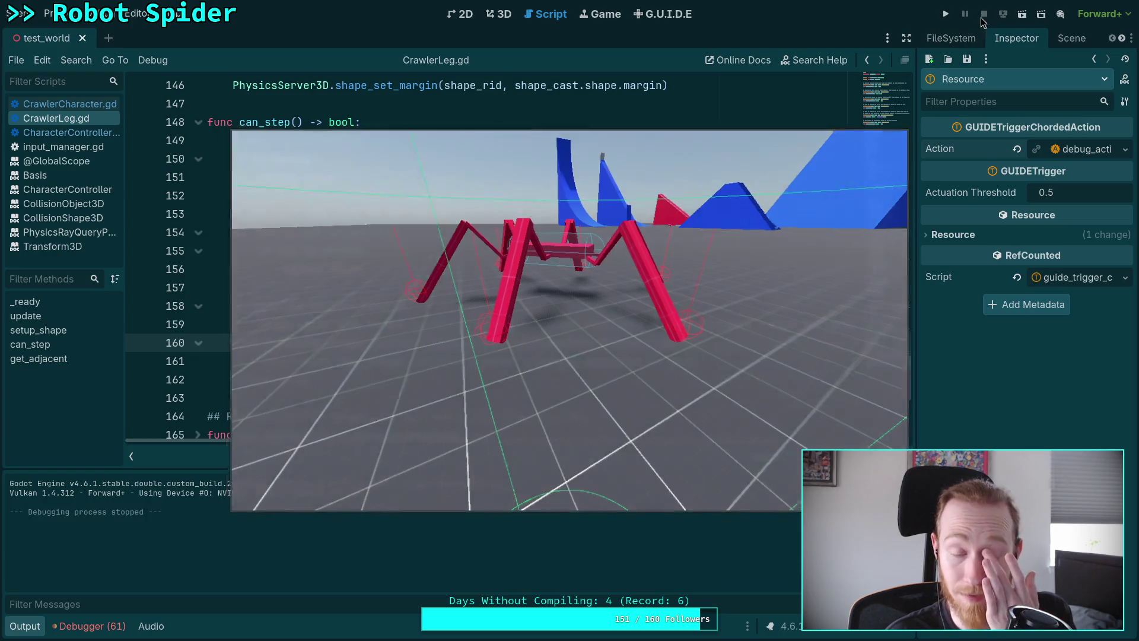
pyautogui.scroll(-1, 694, 292)
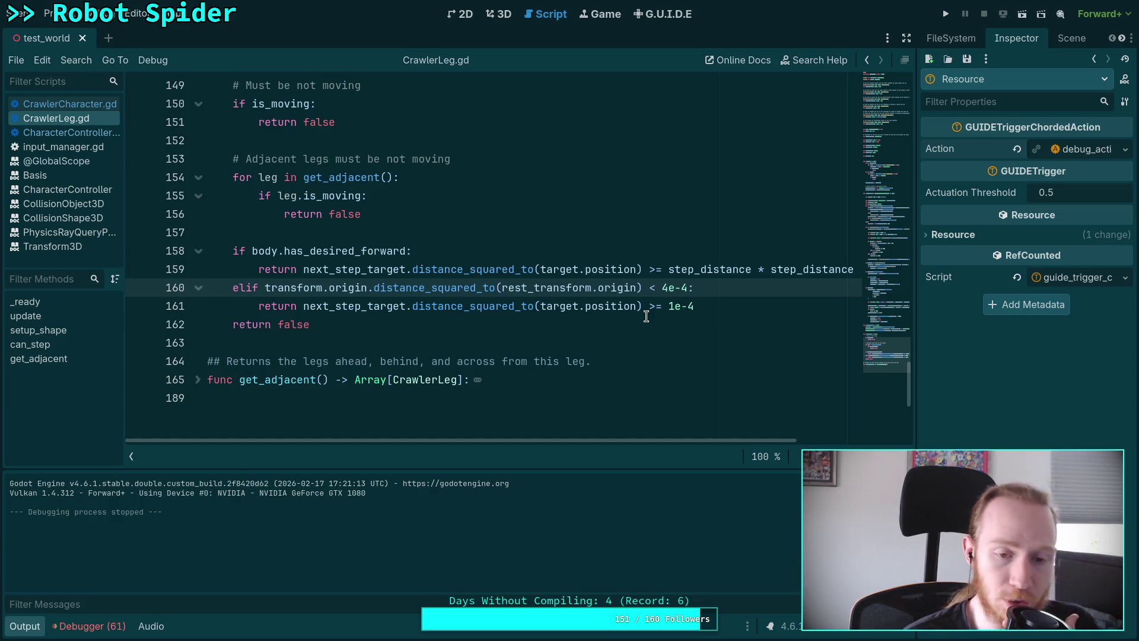
# Step: Dismiss the origin documentation popup and hide the bottom output panel with Ctrl+J
pyautogui.moveTo(633, 292)
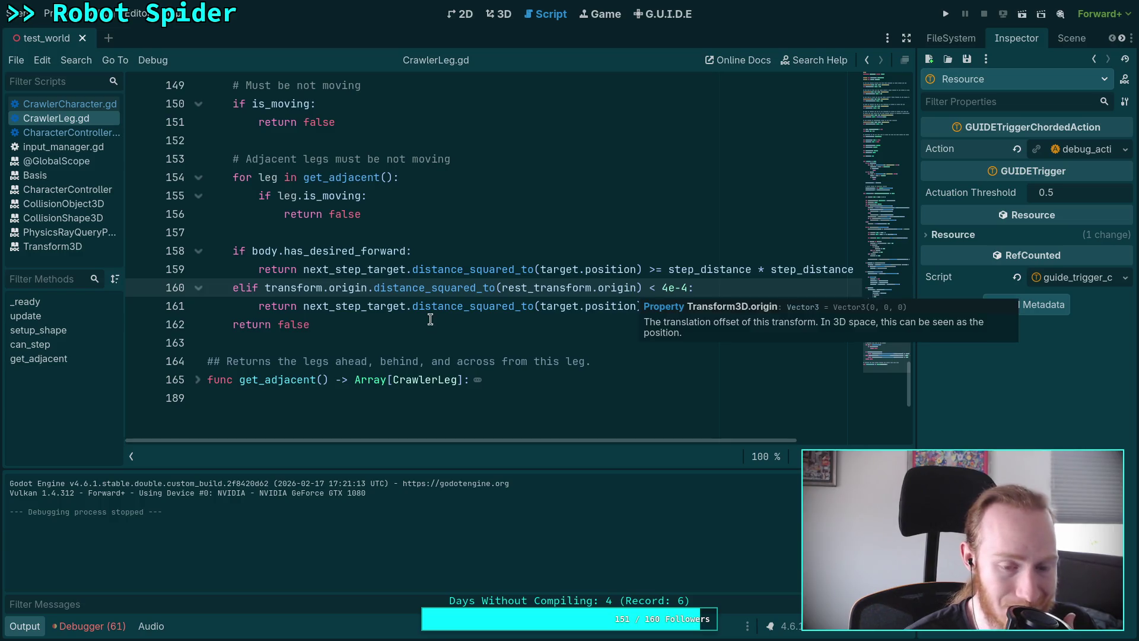
pyautogui.click(436, 318)
pyautogui.click(365, 337)
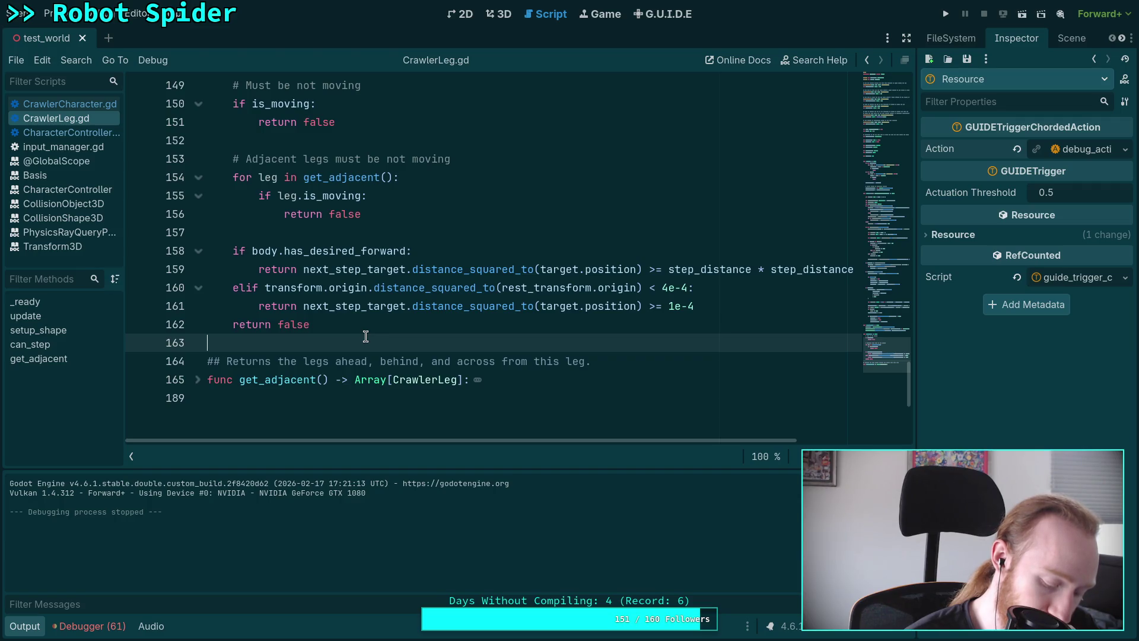
pyautogui.scroll(10, 366, 336)
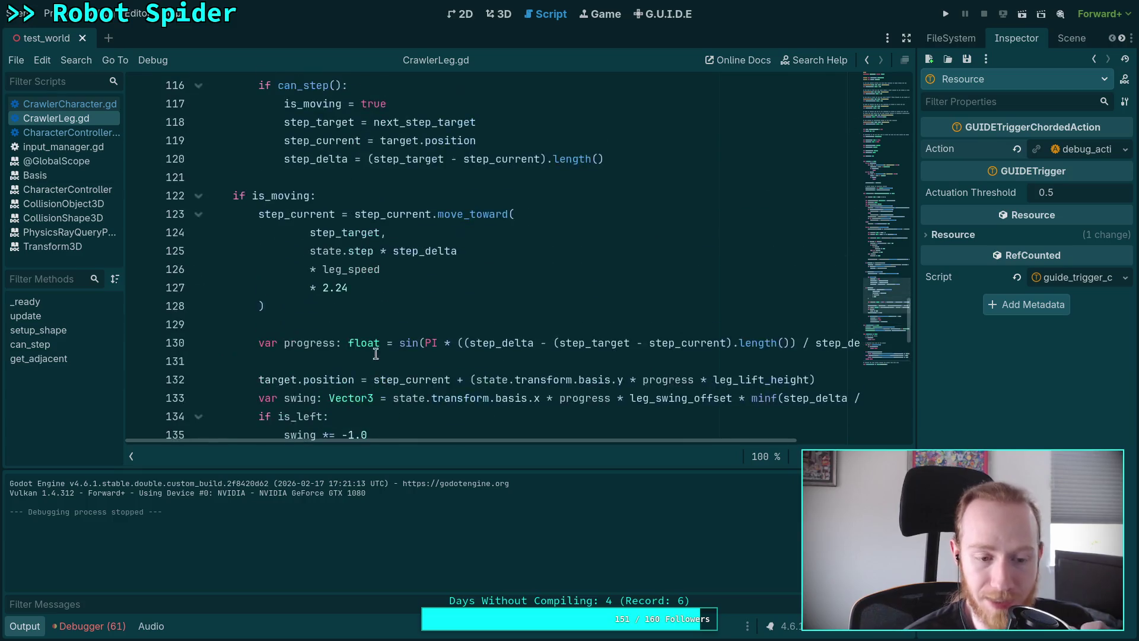
pyautogui.hotkey('ctrl', 'j')
# Step: Scroll through CrawlerLeg.gd reviewing the export variables and the update function
pyautogui.scroll(20, 370, 325)
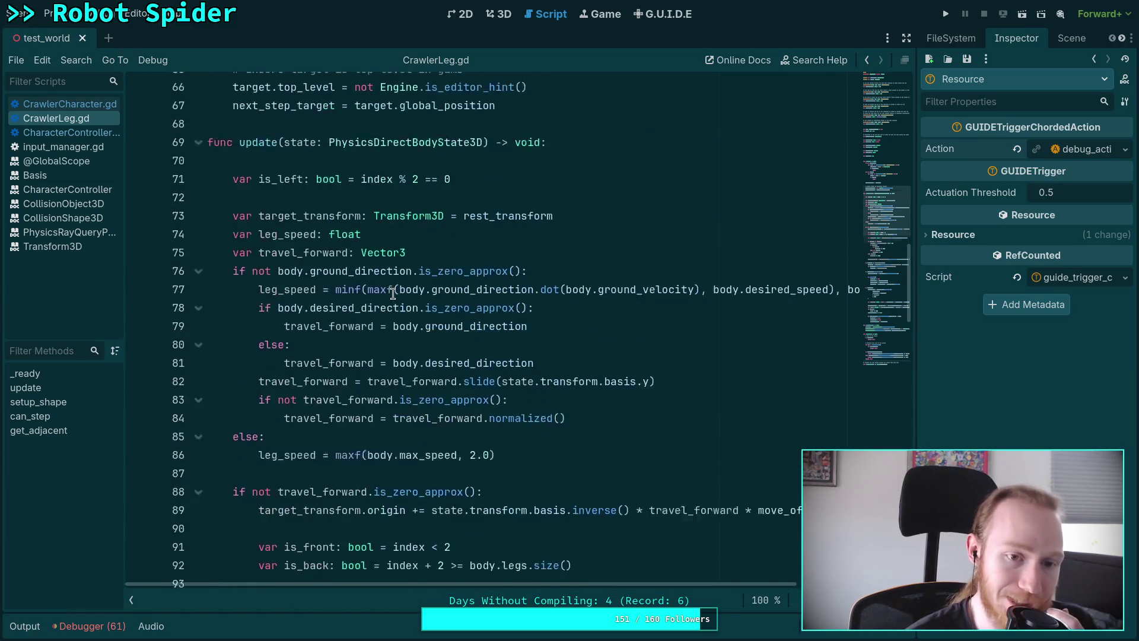
pyautogui.scroll(9, 392, 294)
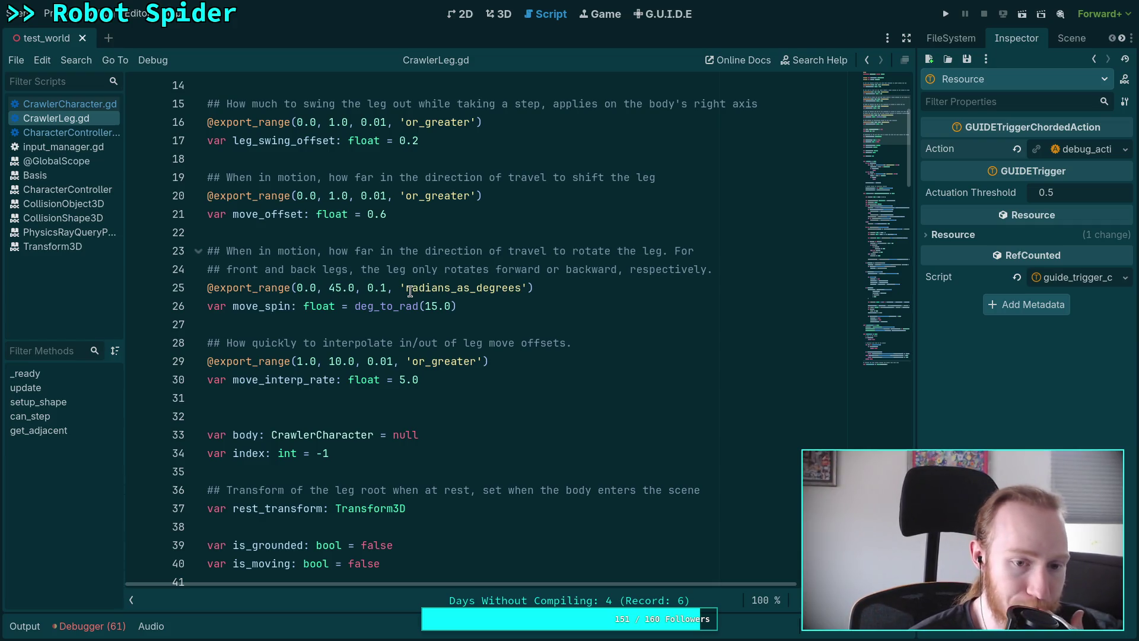
pyautogui.moveTo(396, 312)
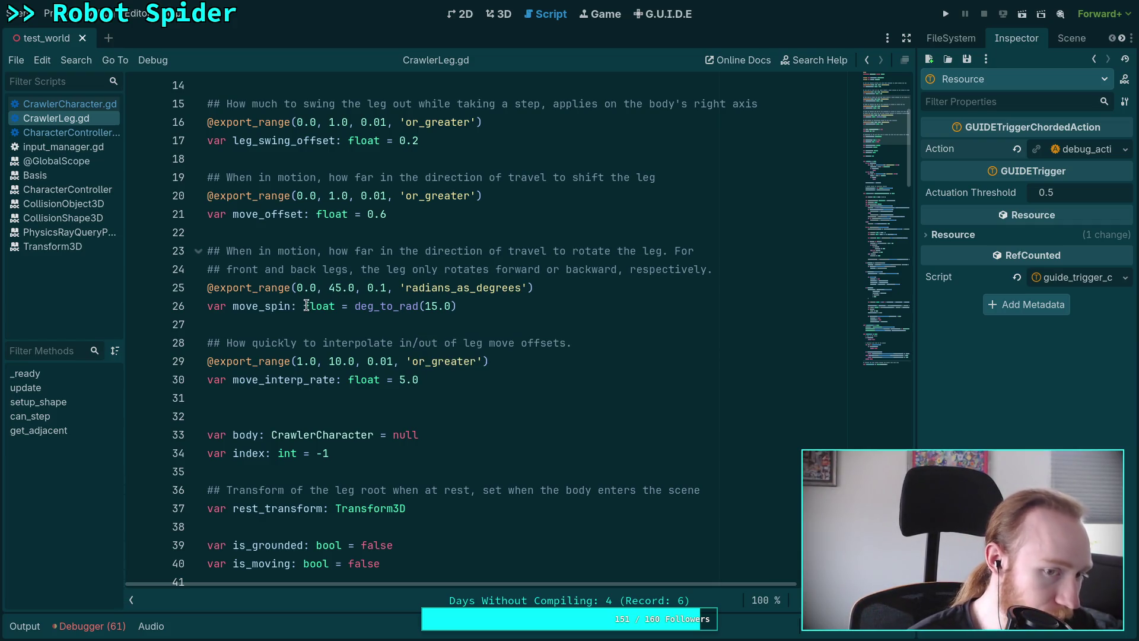
pyautogui.scroll(2, 303, 306)
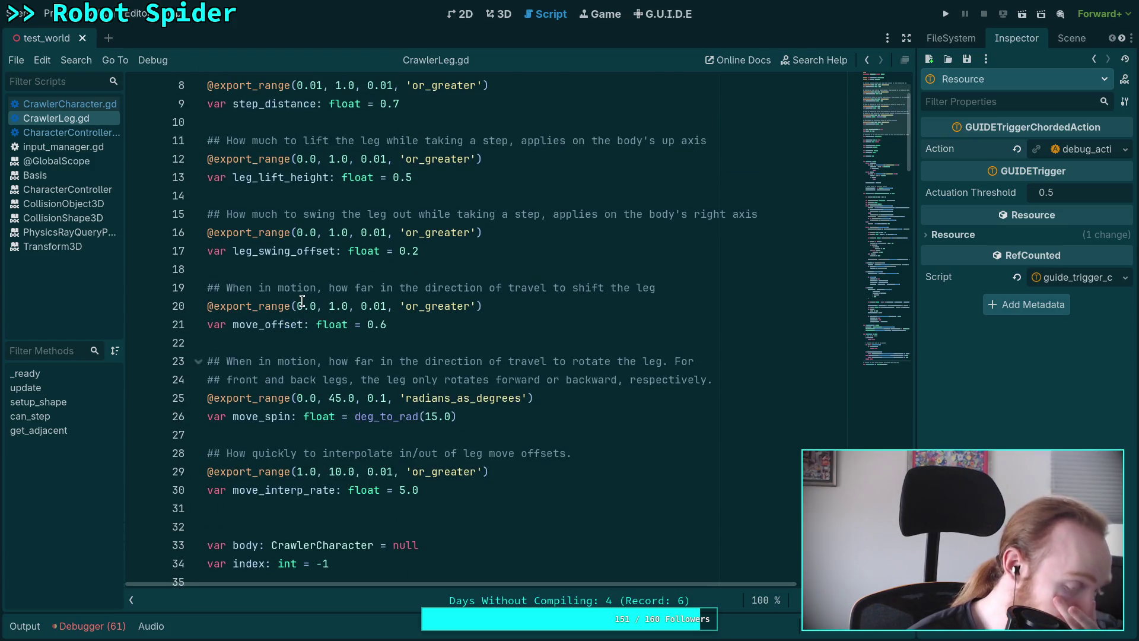
pyautogui.scroll(-3, 322, 305)
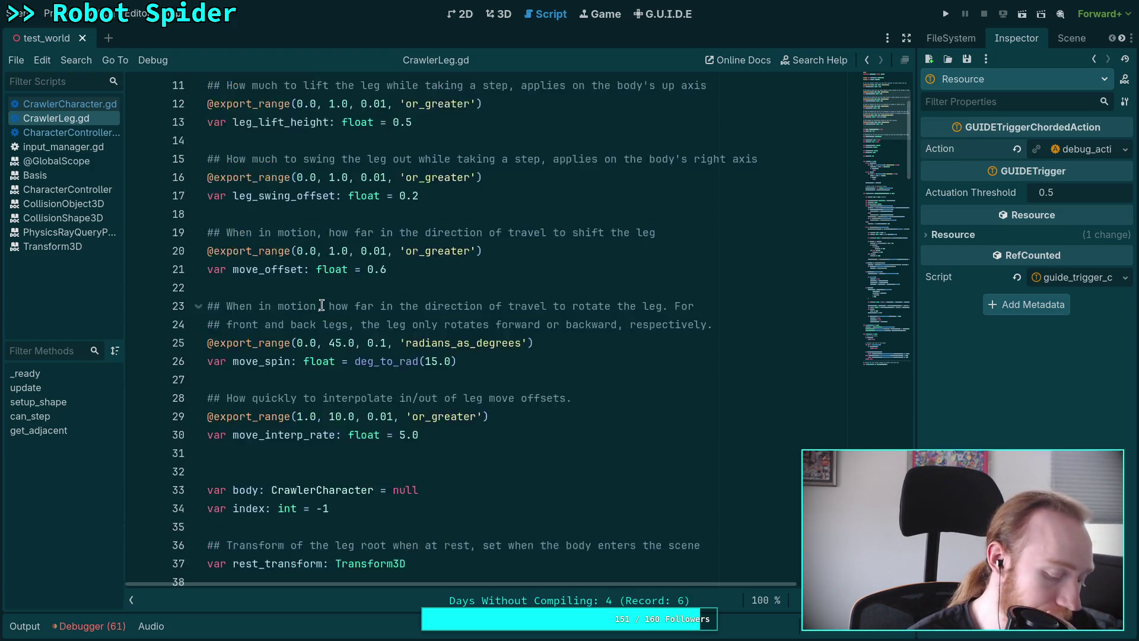
pyautogui.scroll(-2, 322, 305)
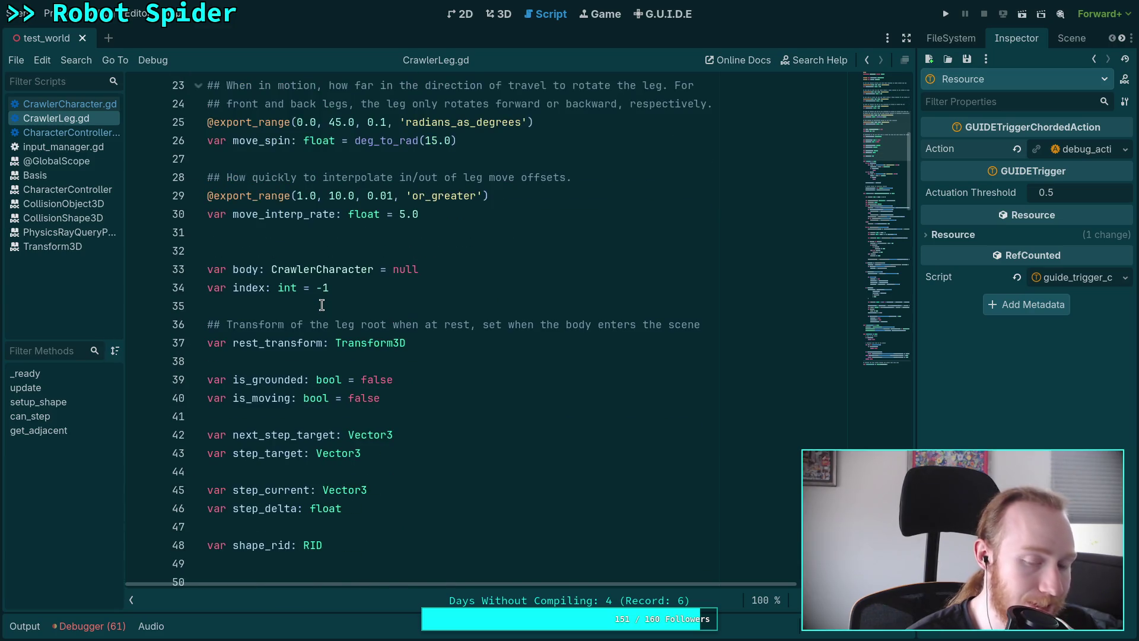
pyautogui.scroll(-5, 321, 305)
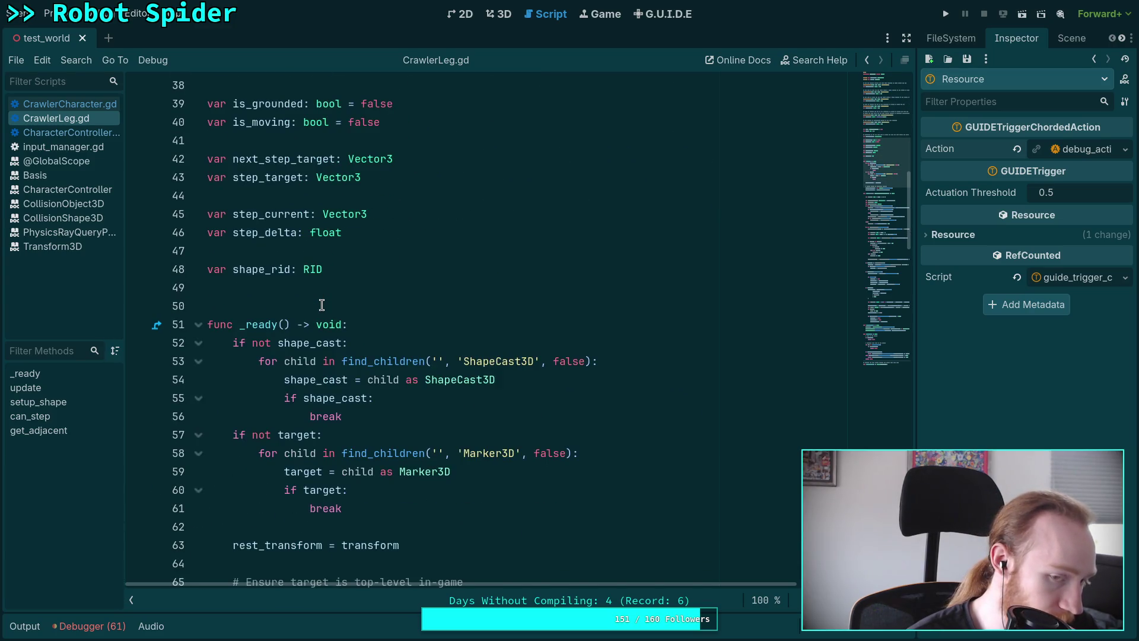
pyautogui.scroll(7, 322, 306)
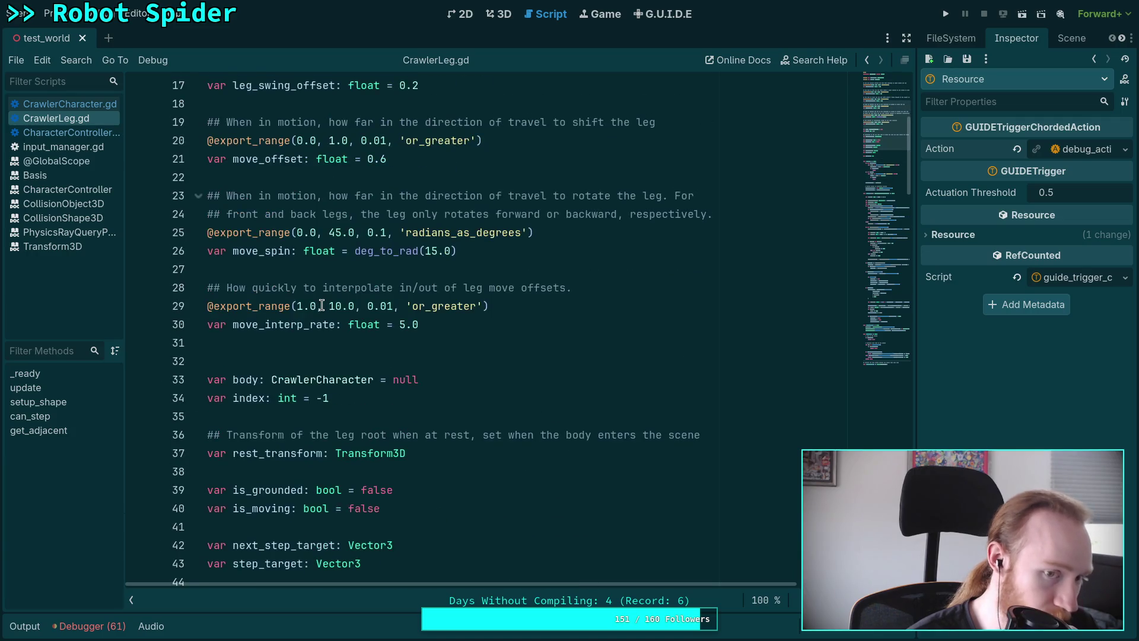
pyautogui.scroll(3, 321, 305)
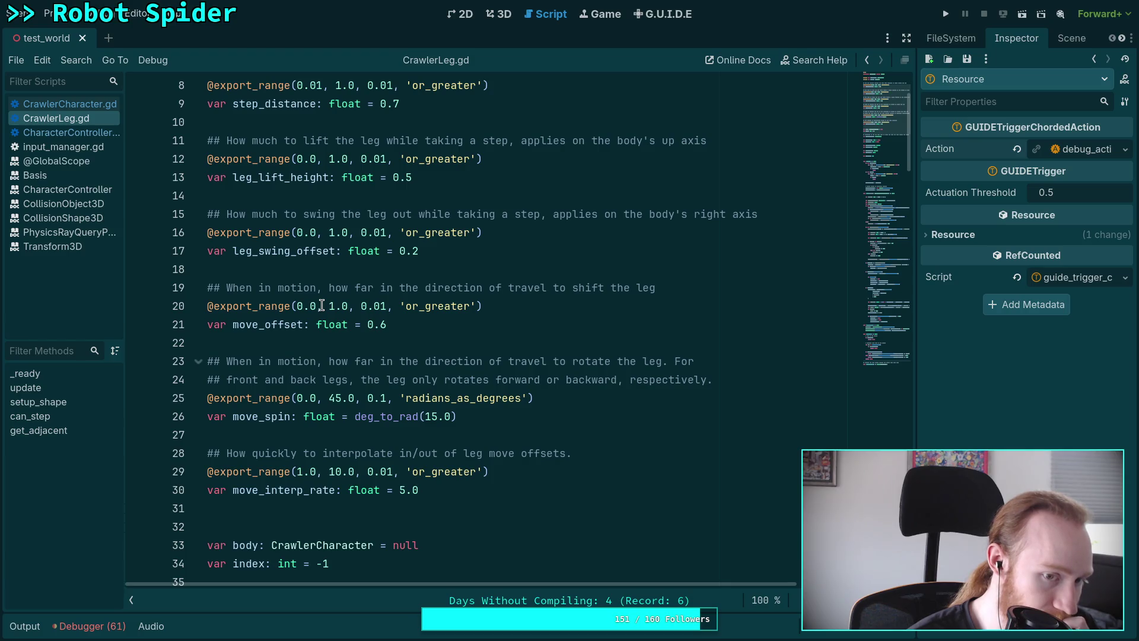
pyautogui.scroll(-1, 322, 306)
pyautogui.scroll(-3, 321, 306)
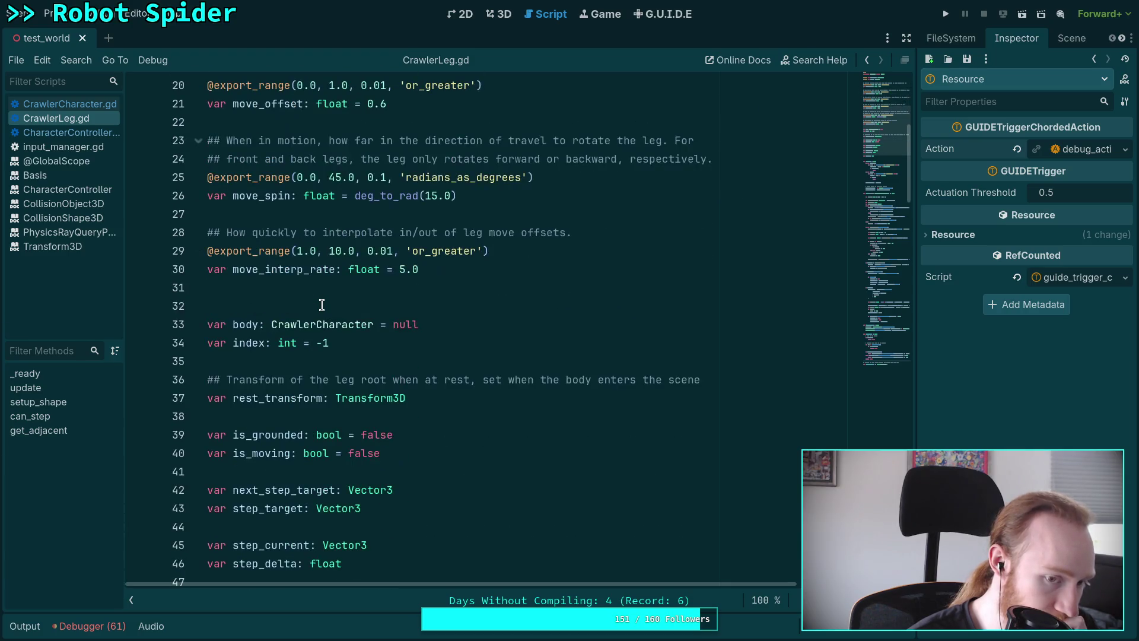
pyautogui.scroll(-3, 321, 305)
pyautogui.scroll(-4, 322, 305)
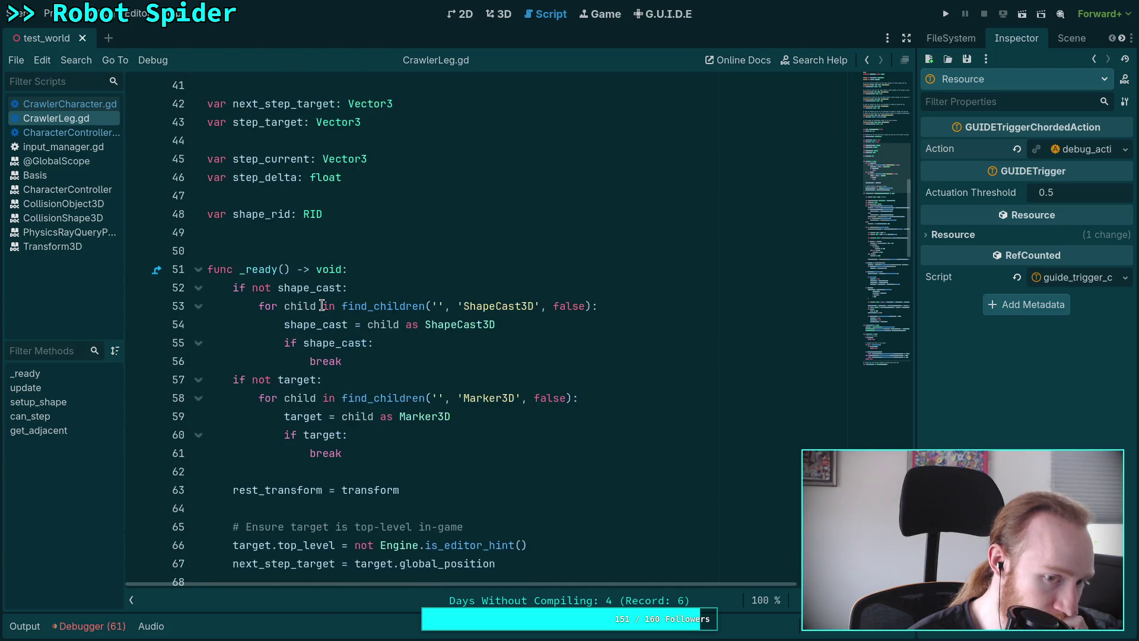
pyautogui.scroll(13, 322, 306)
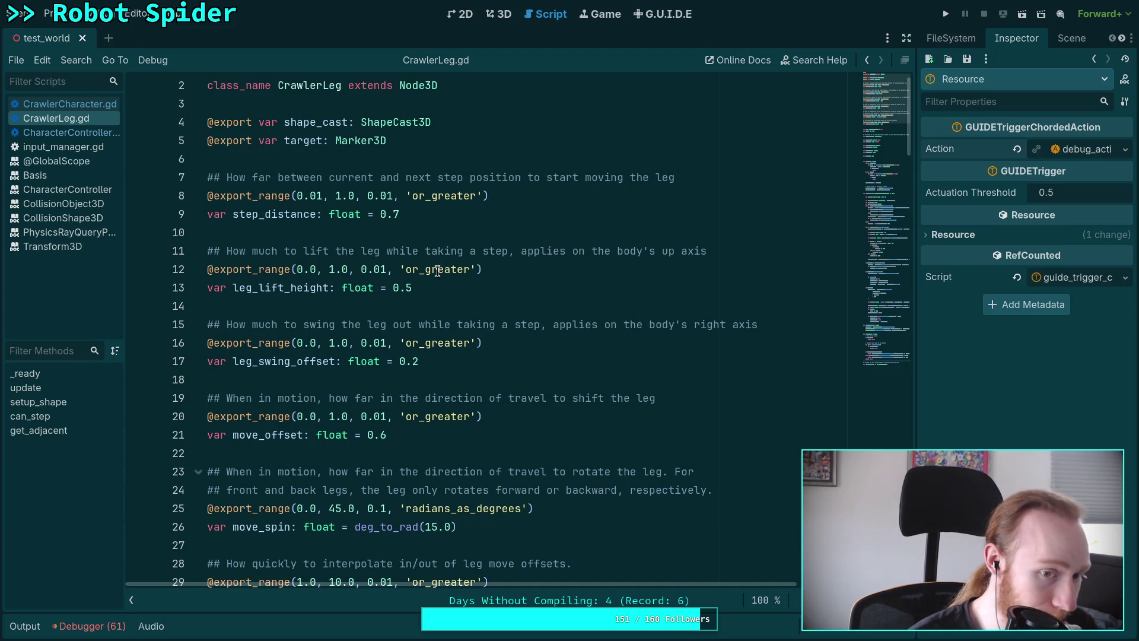
pyautogui.scroll(-1, 448, 358)
pyautogui.scroll(-1, 417, 373)
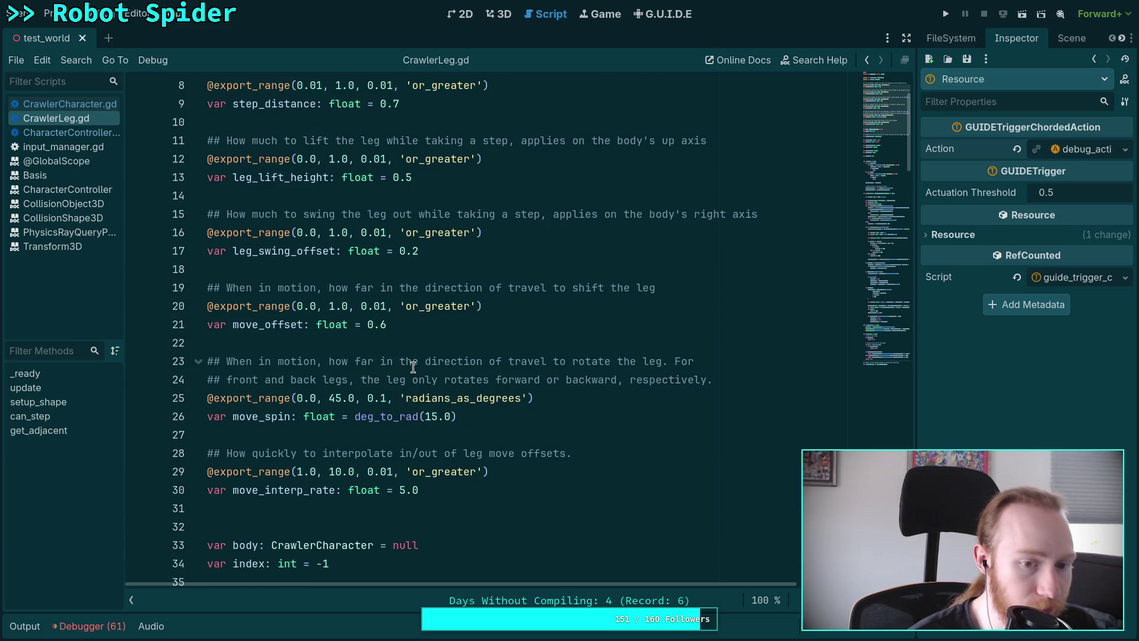
pyautogui.scroll(-2, 390, 337)
# Step: Check move_interp_rate's 5.0 value and show the scene tree in the side dock
pyautogui.click(413, 380)
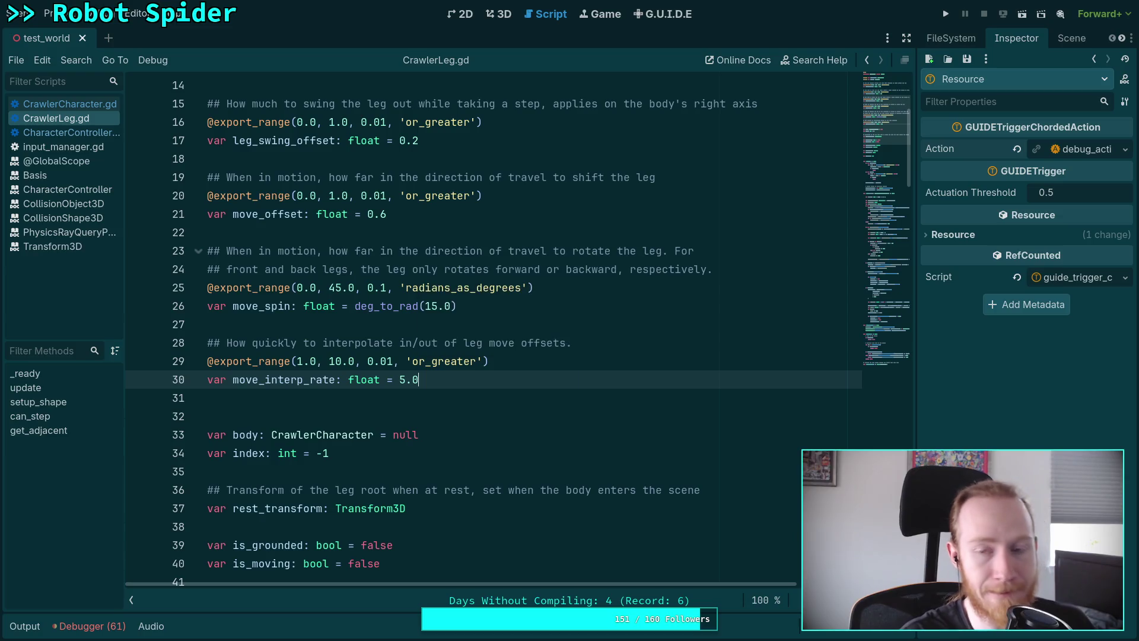
pyautogui.scroll(-15, 445, 382)
pyautogui.scroll(-3, 465, 386)
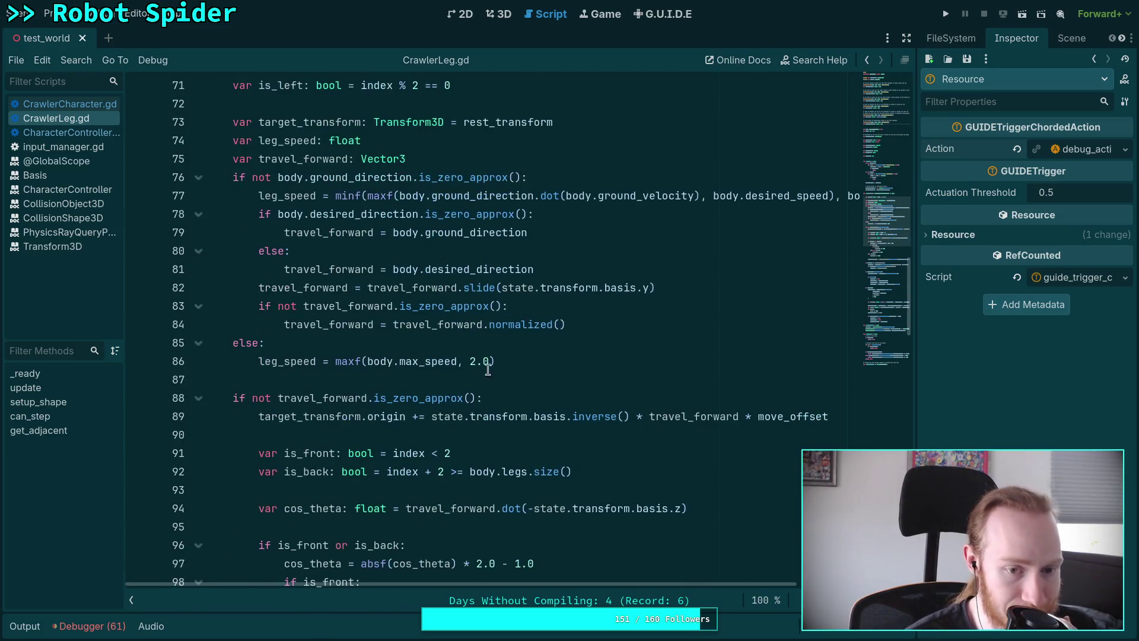
pyautogui.click(1071, 38)
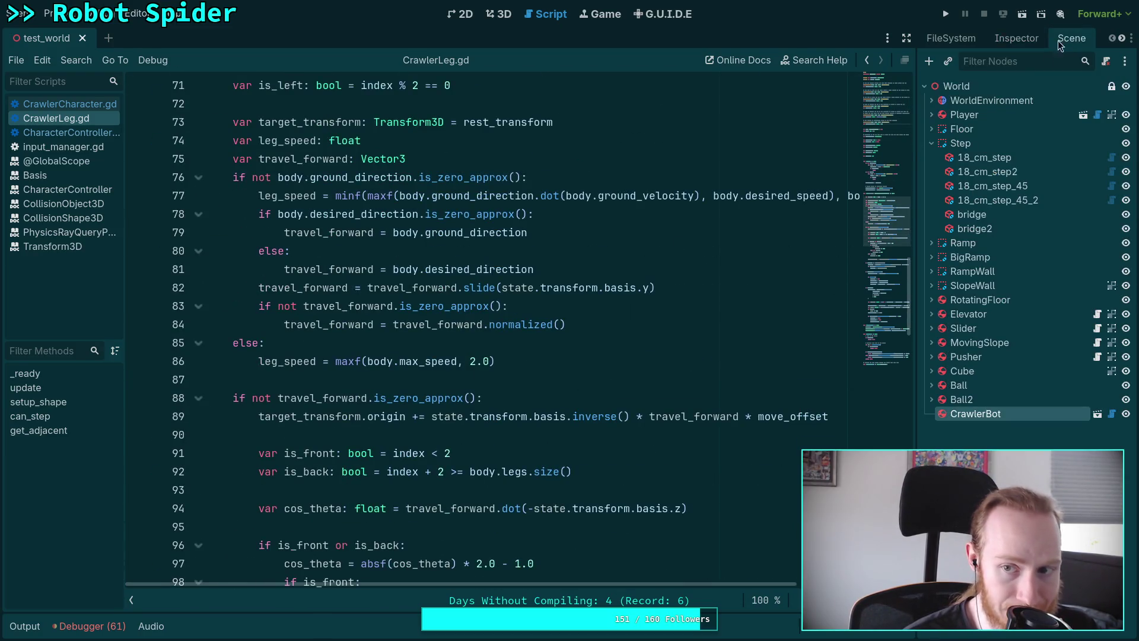
# Step: Open the CrawlerBot scene and inspect FL_Leg's leg properties
pyautogui.click(1097, 412)
pyautogui.click(1003, 186)
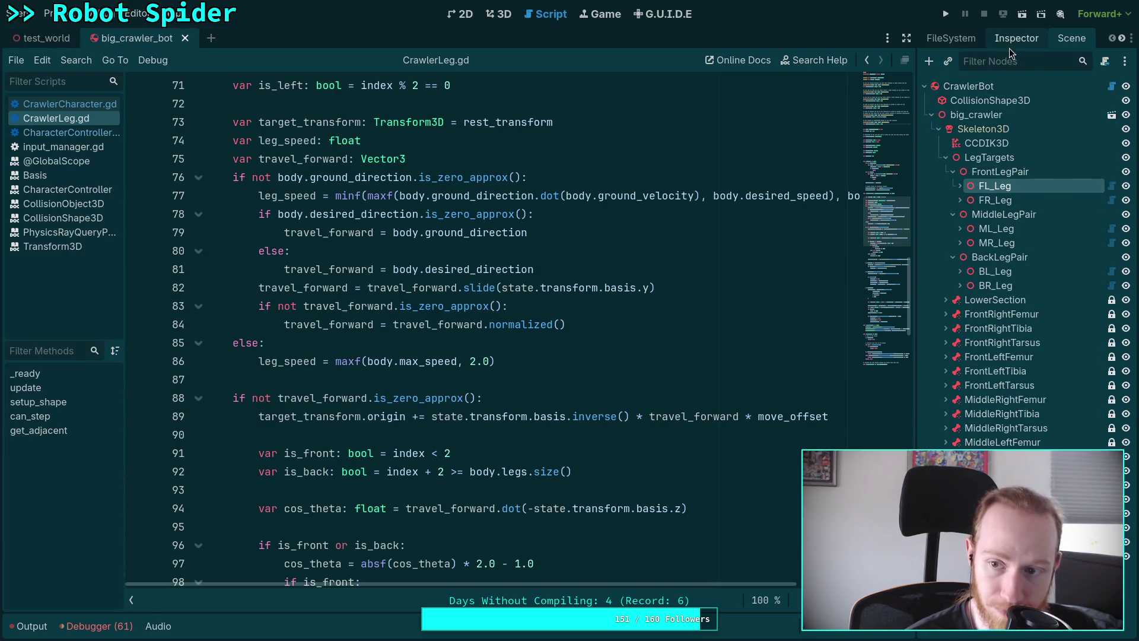
pyautogui.click(1011, 46)
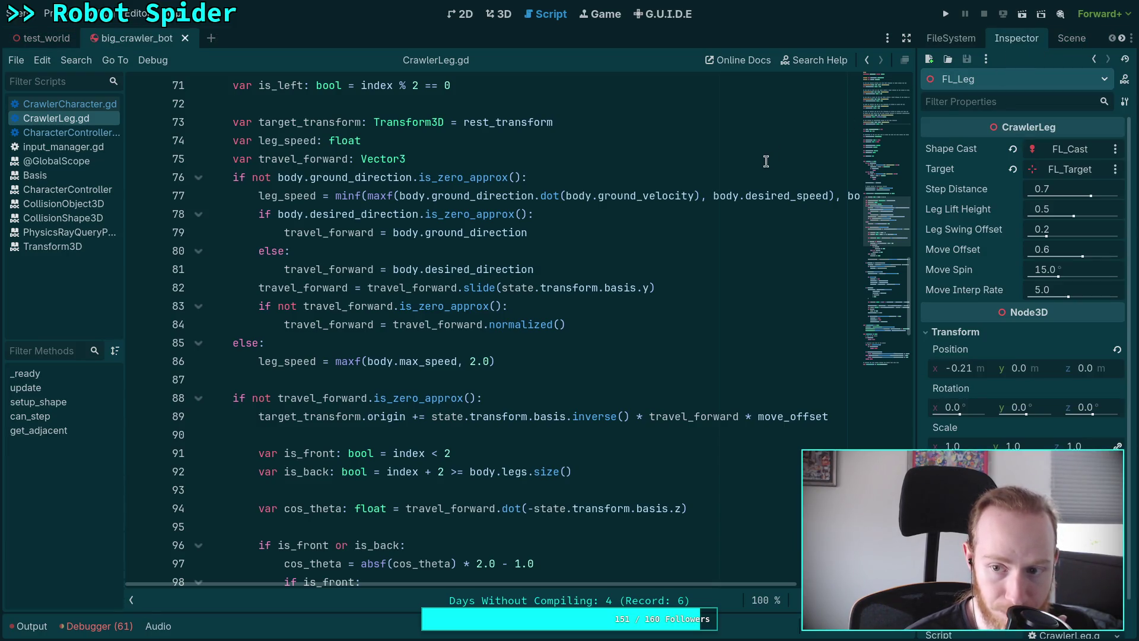
# Step: Close the big_crawler_bot scene tab and scroll CrawlerLeg.gd back to move_interp_rate
pyautogui.click(185, 38)
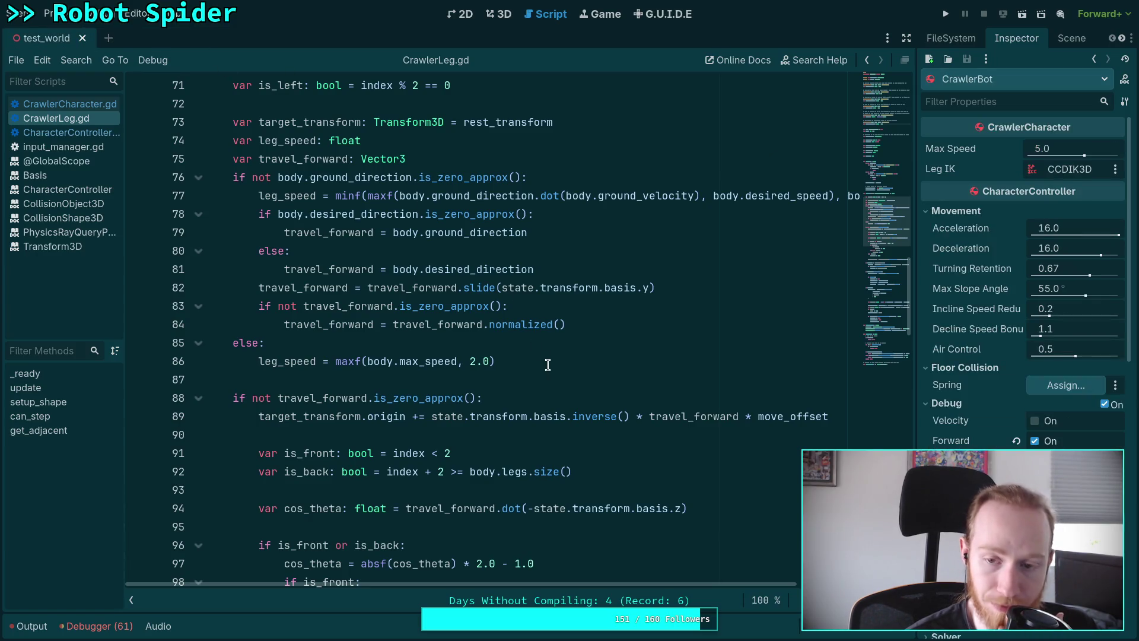
pyautogui.scroll(-3, 550, 368)
pyautogui.scroll(-1, 550, 369)
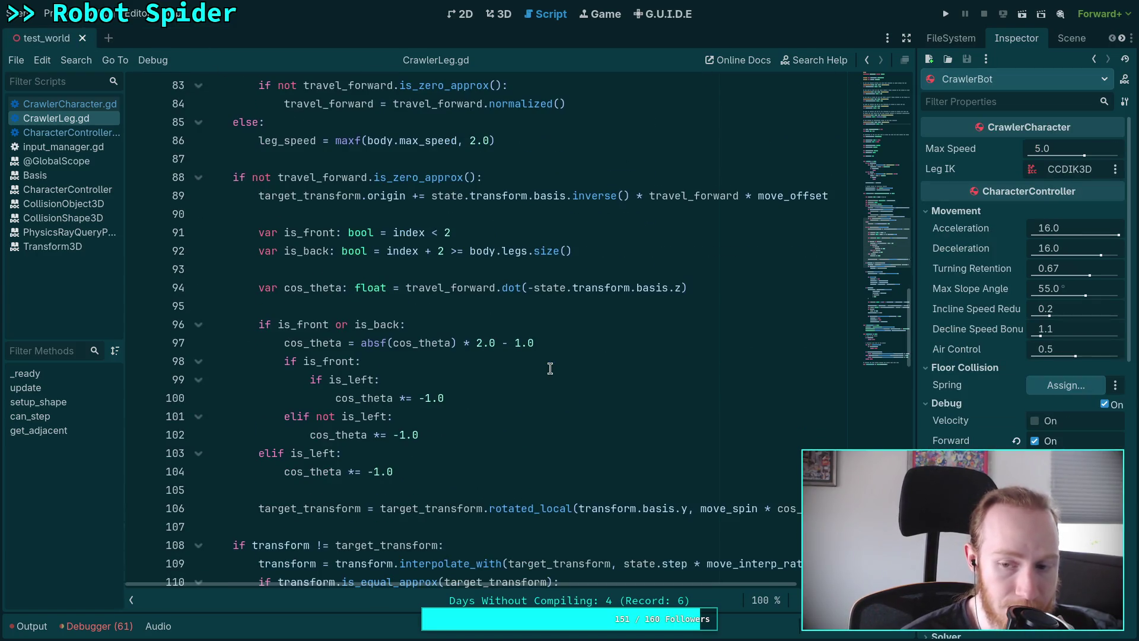
pyautogui.scroll(-15, 550, 368)
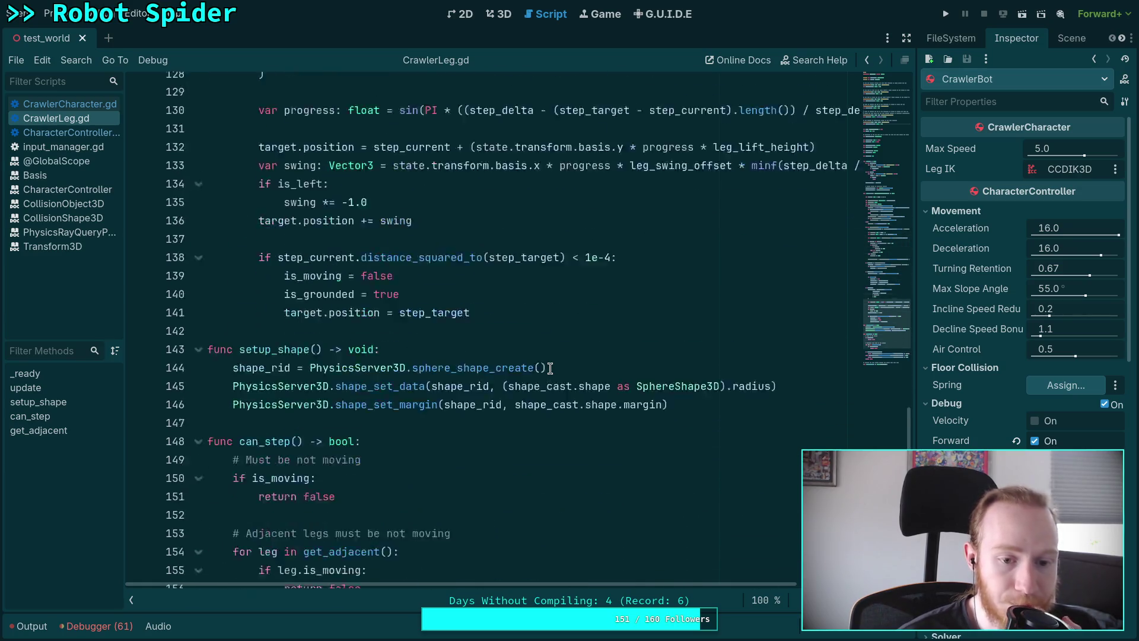
pyautogui.scroll(-2, 550, 368)
pyautogui.scroll(-4, 550, 368)
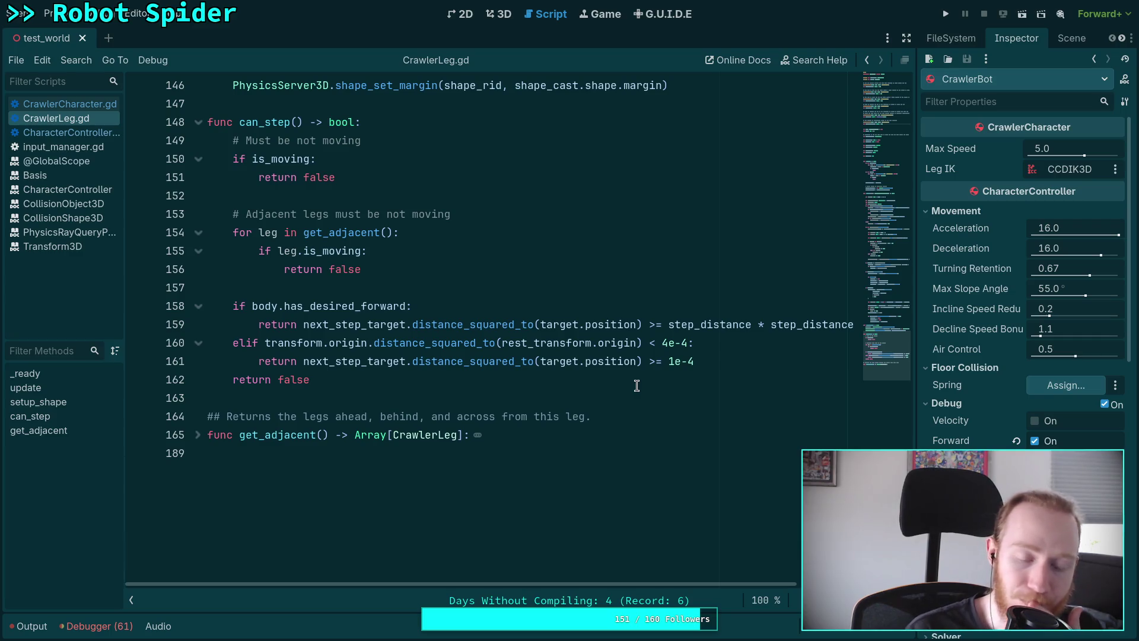
pyautogui.scroll(20, 611, 377)
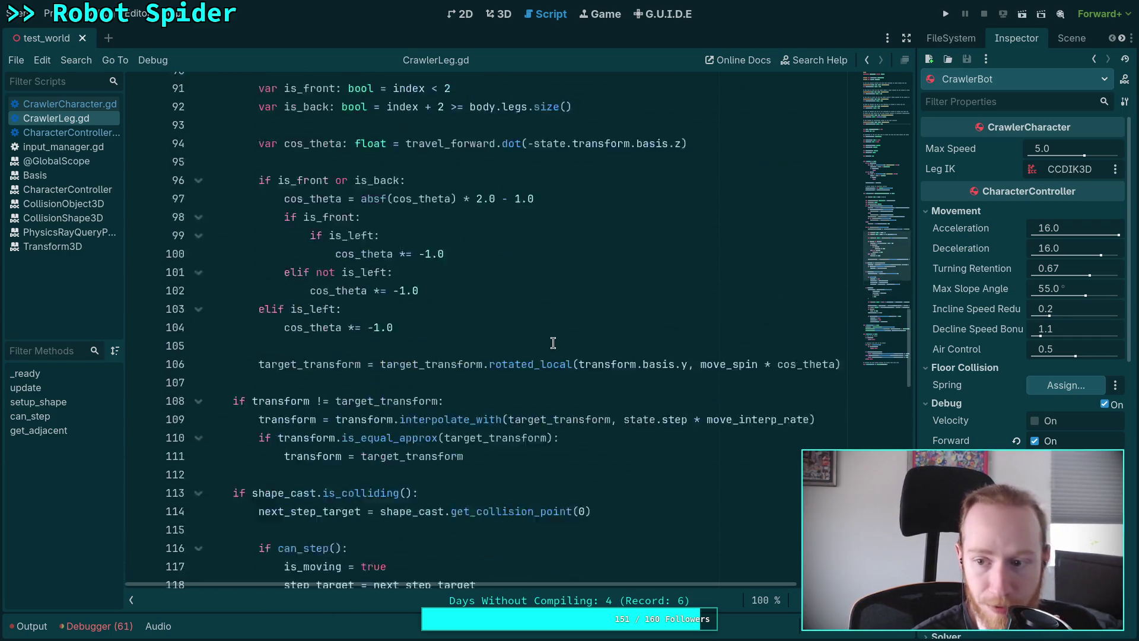
pyautogui.scroll(15, 553, 343)
pyautogui.click(464, 331)
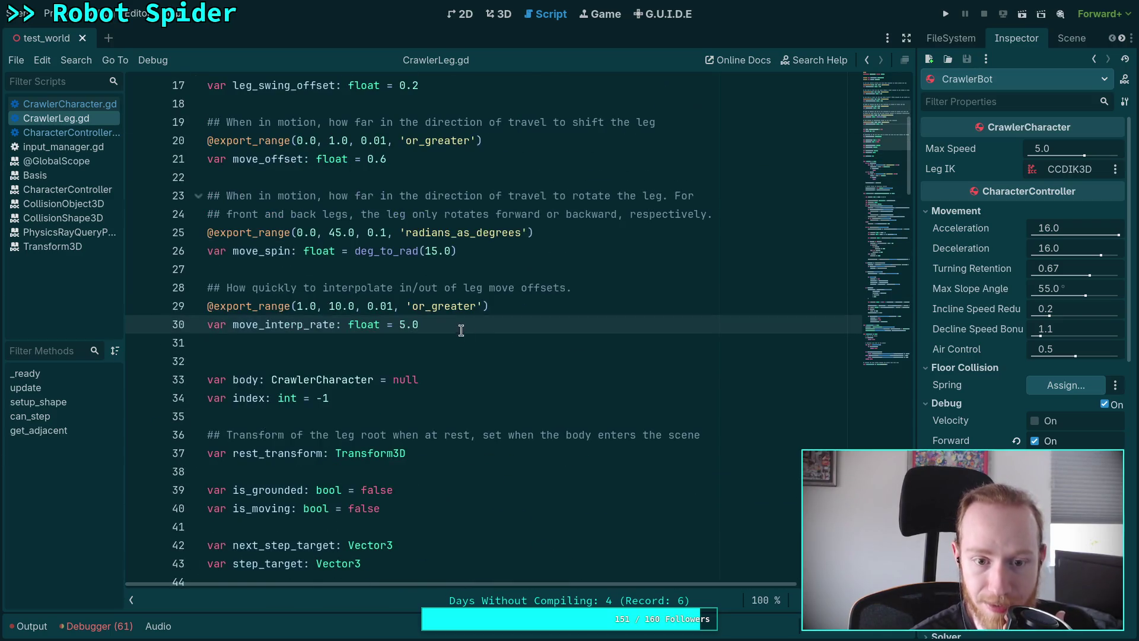
# Step: Set move_interp_rate to 10.0, run the game at quarter speed, then stop it
pyautogui.doubleClick(402, 324)
pyautogui.write('5')
pyautogui.write('10')
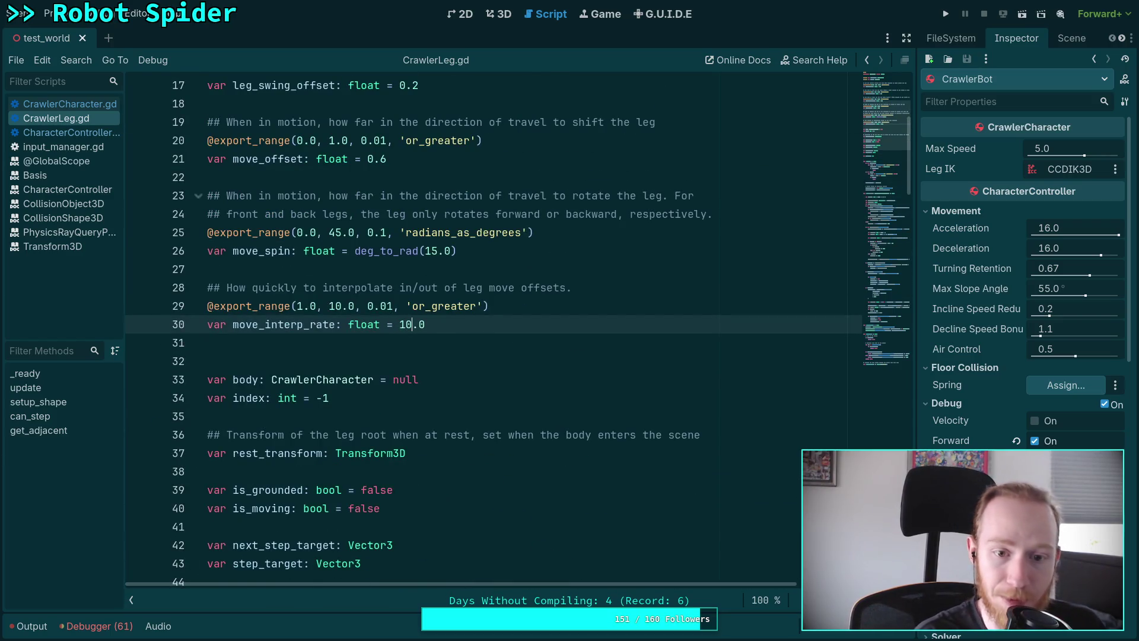
pyautogui.press('F5')
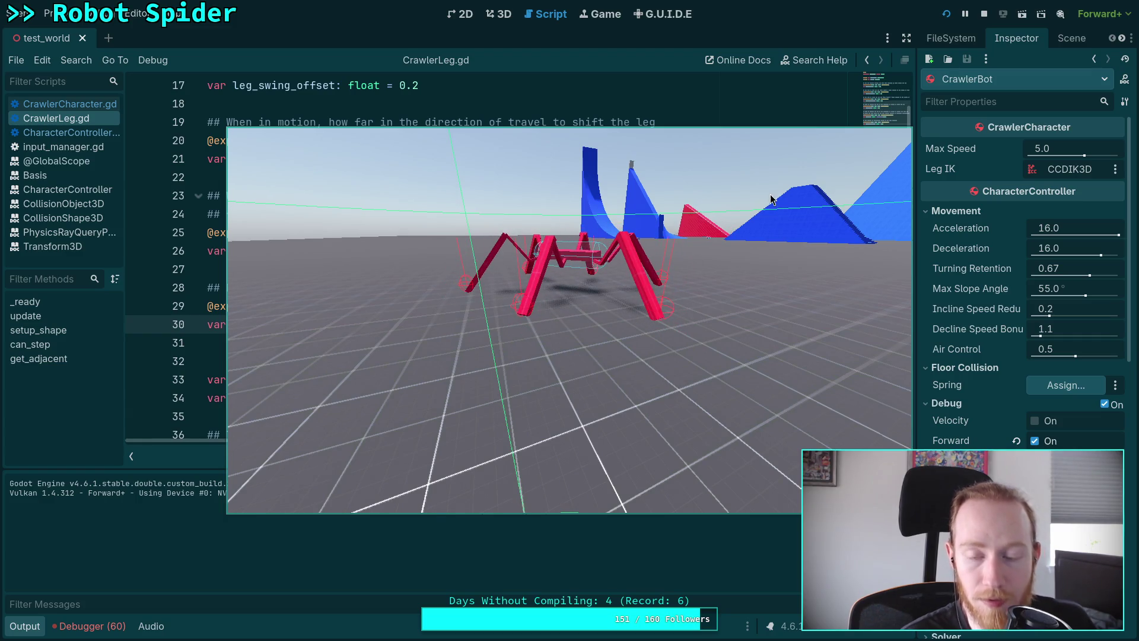
pyautogui.press('t')
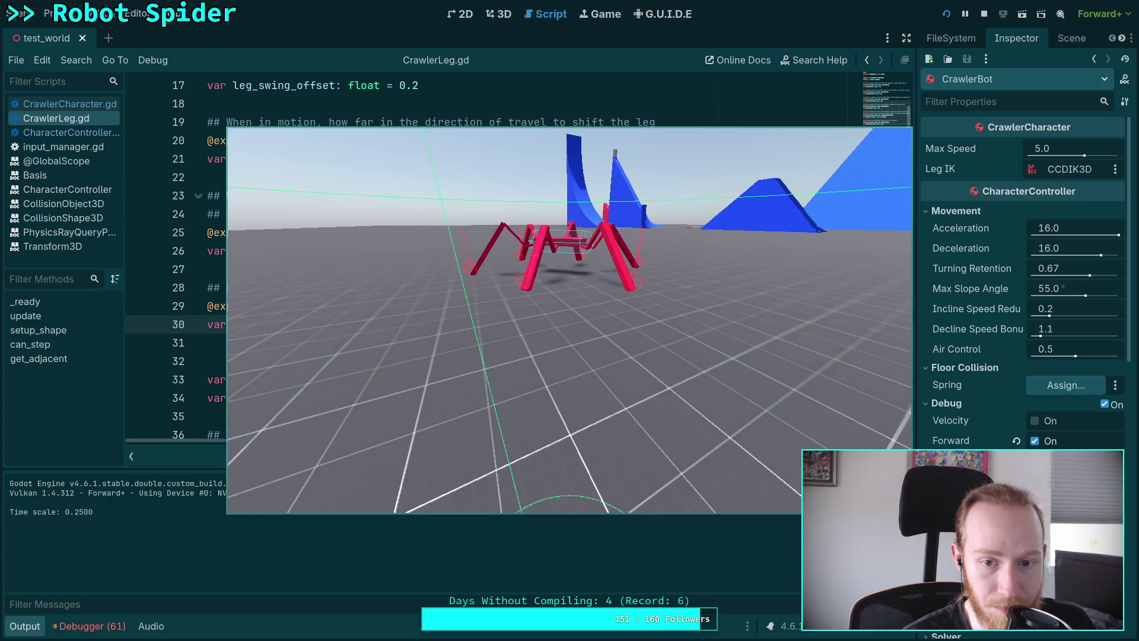
pyautogui.click(984, 13)
pyautogui.scroll(-9, 856, 203)
# Step: Return line 160's threshold to 1e-4 and save the script
pyautogui.click(884, 360)
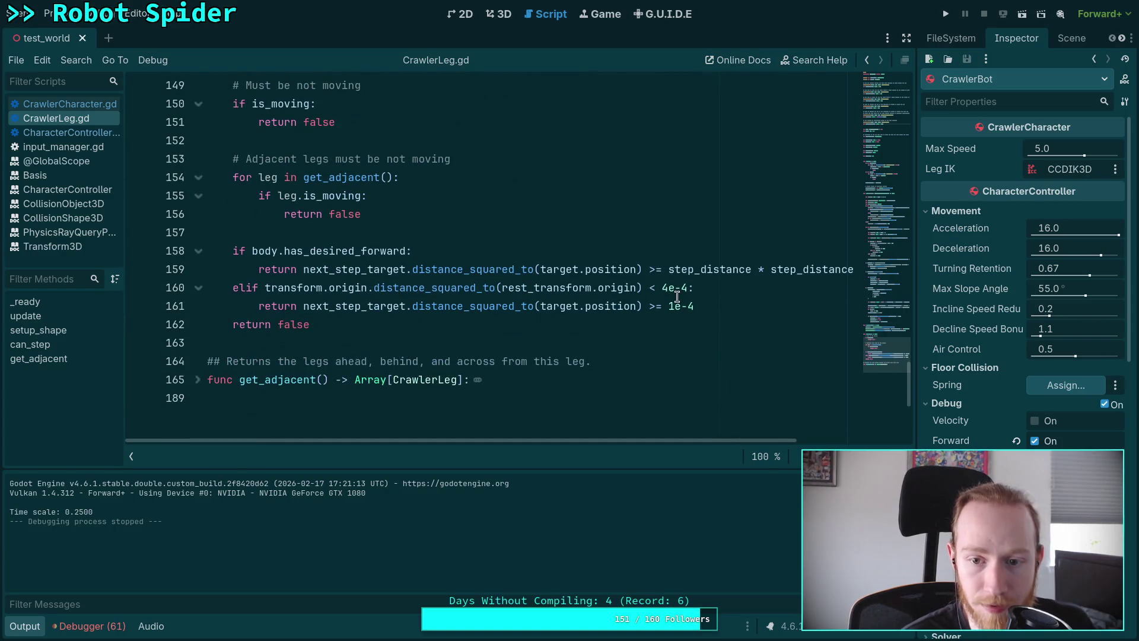
pyautogui.click(669, 287)
pyautogui.press('BackSpace')
pyautogui.write('1')
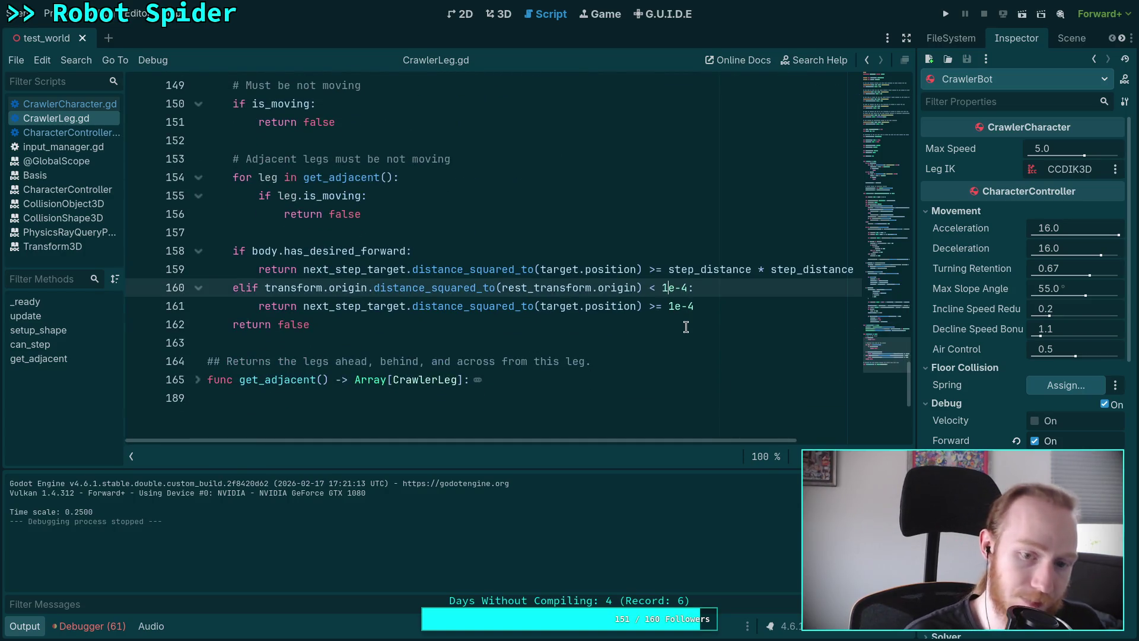
pyautogui.hotkey('ctrl', 's')
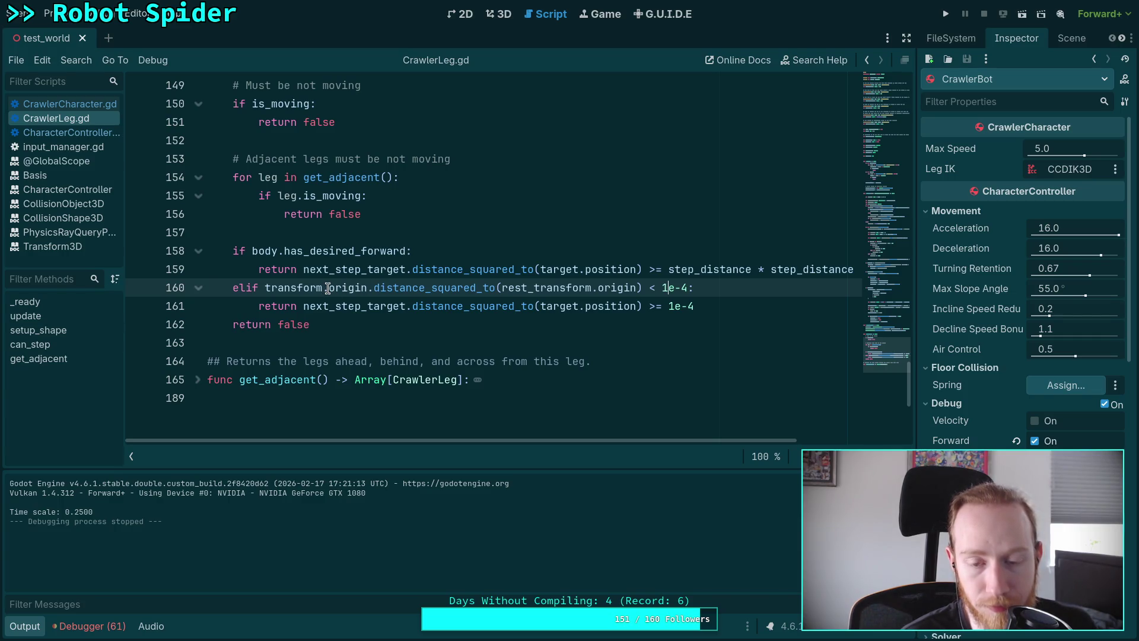
# Step: Replace the distance check with transform.is_equal_approx(rest_transform) and run the project
pyautogui.moveTo(328, 289)
pyautogui.moveTo(335, 289); pyautogui.dragTo(690, 281)
pyautogui.write('i-:')
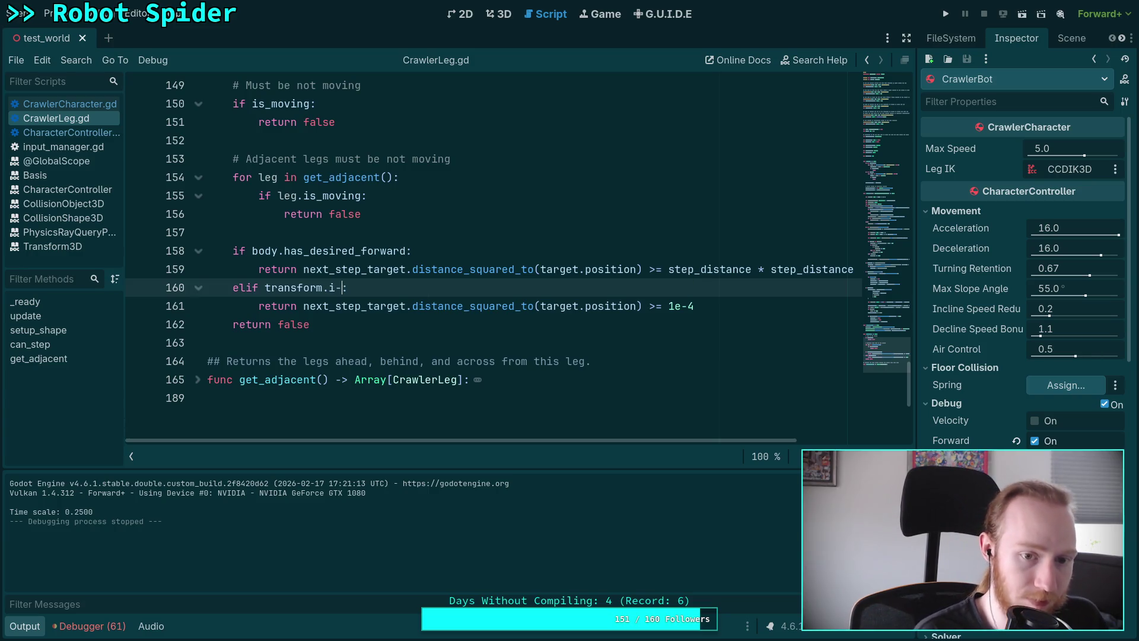
pyautogui.write('s_e')
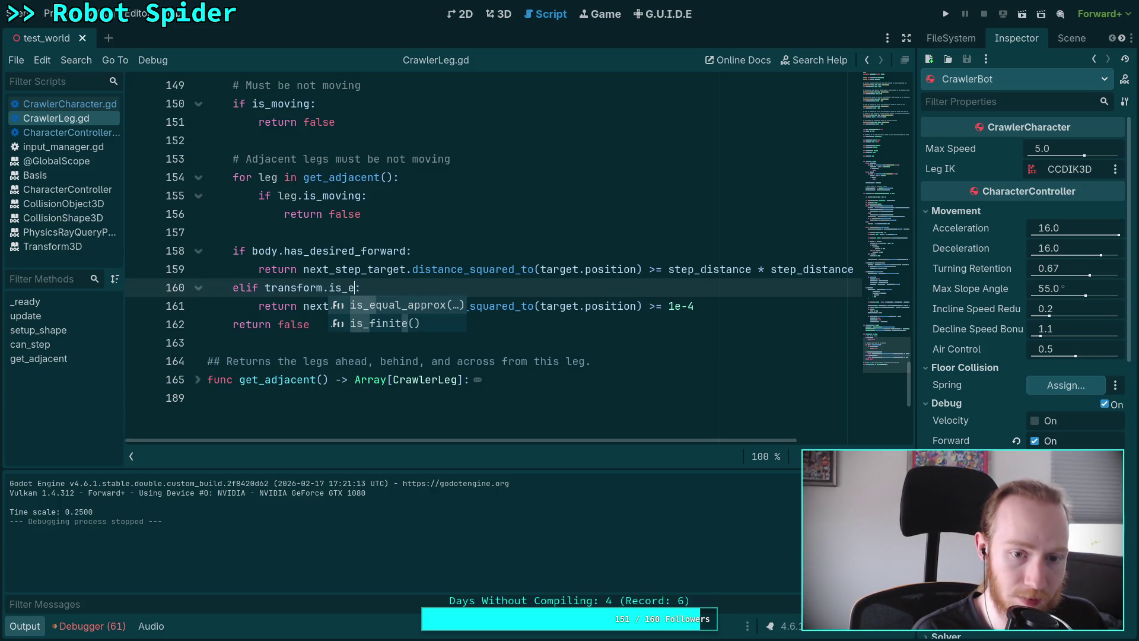
pyautogui.press('Return')
pyautogui.press('Return')
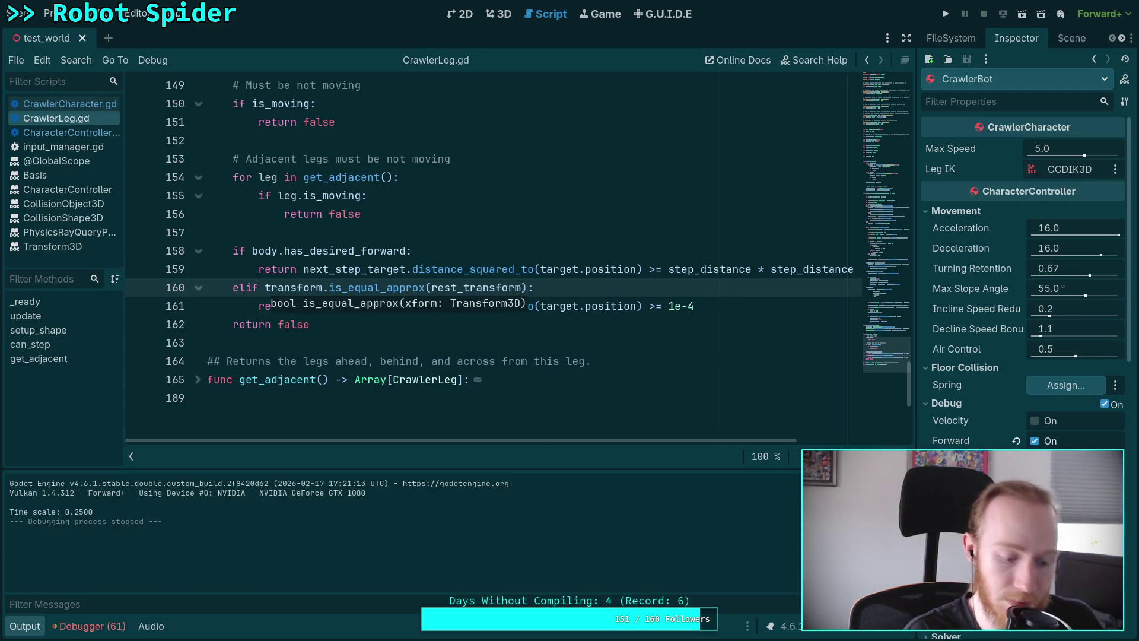
pyautogui.click(946, 13)
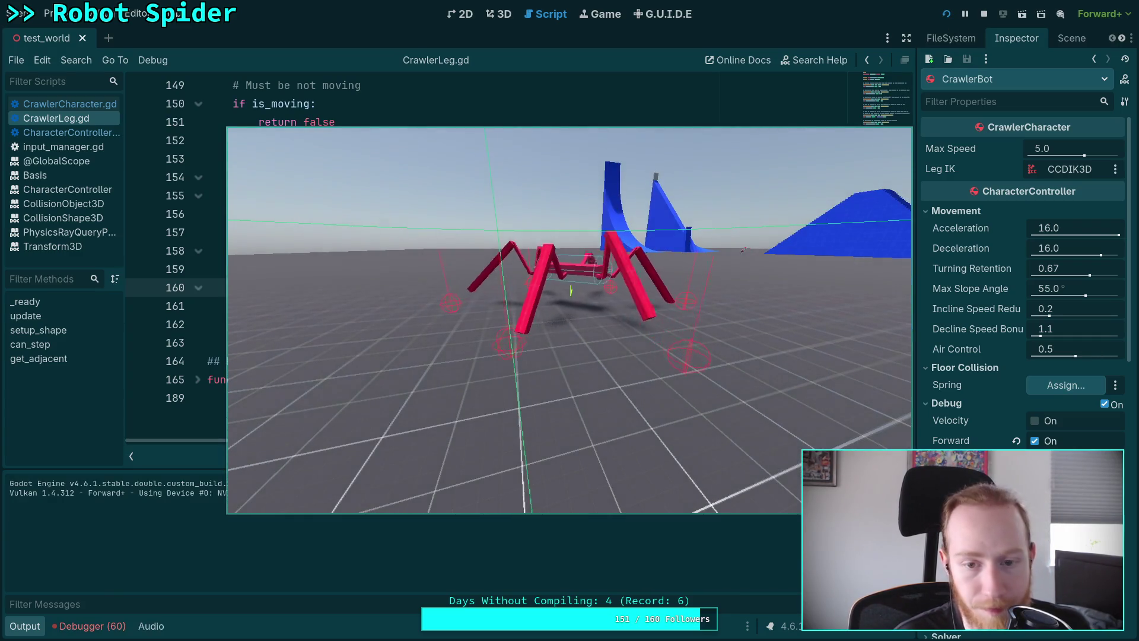
# Step: Slow the crawler test run to 0.25 time scale, then stop the game
pyautogui.press('-')
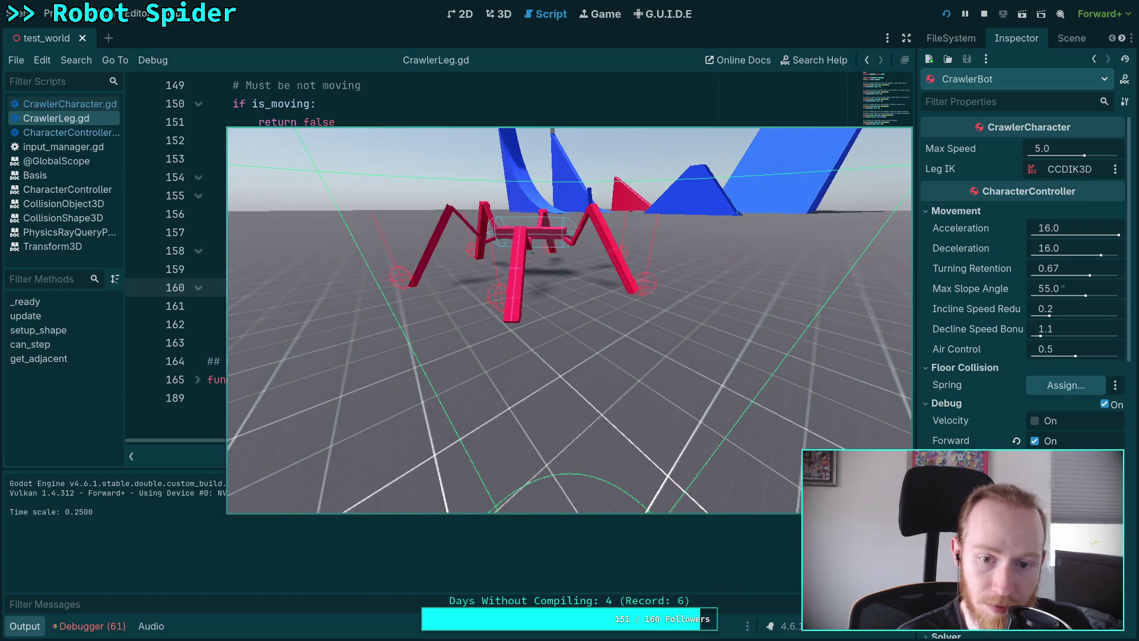
pyautogui.click(984, 17)
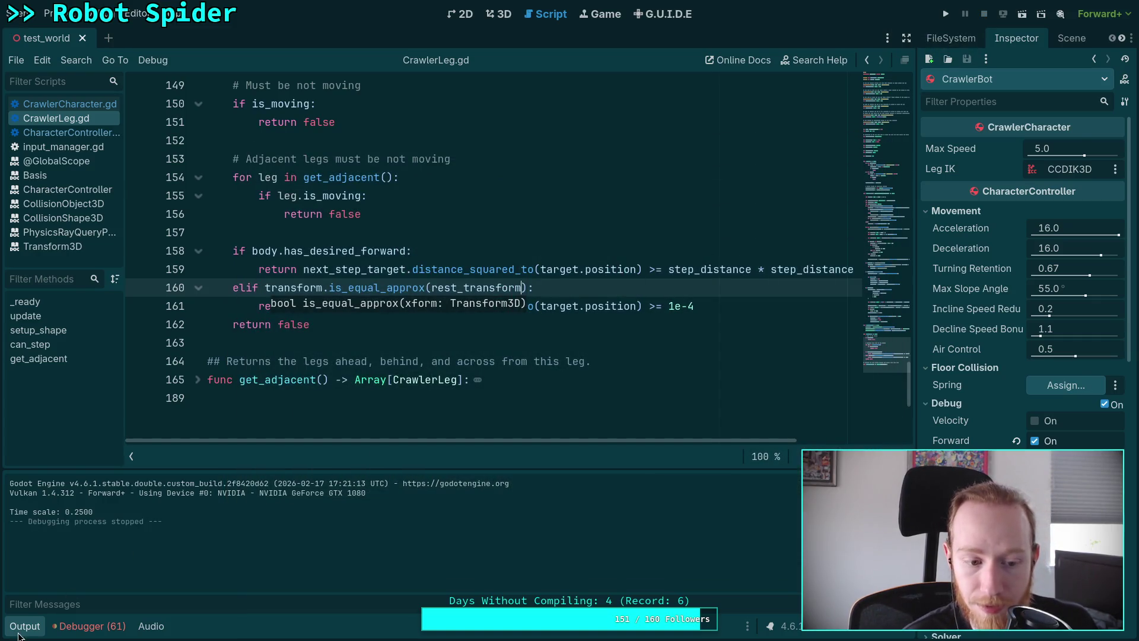
# Step: Change line 86 to leg_speed = maxf(body.max_speed / 2.0, 2.0) and start a test run
pyautogui.click(21, 628)
pyautogui.scroll(12, 362, 322)
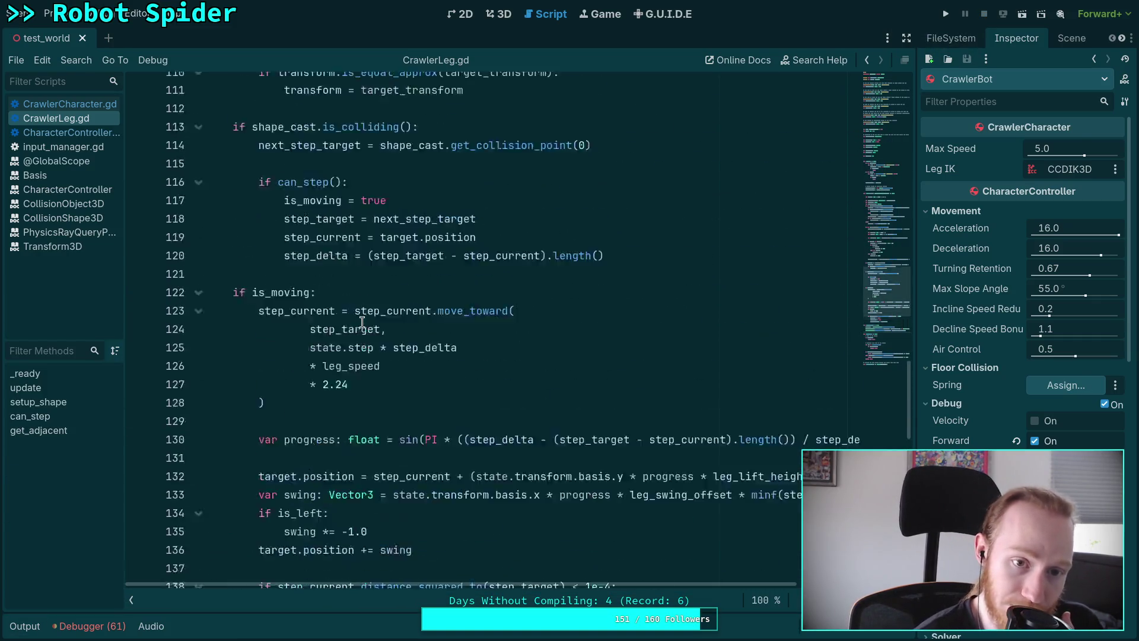
pyautogui.scroll(16, 361, 322)
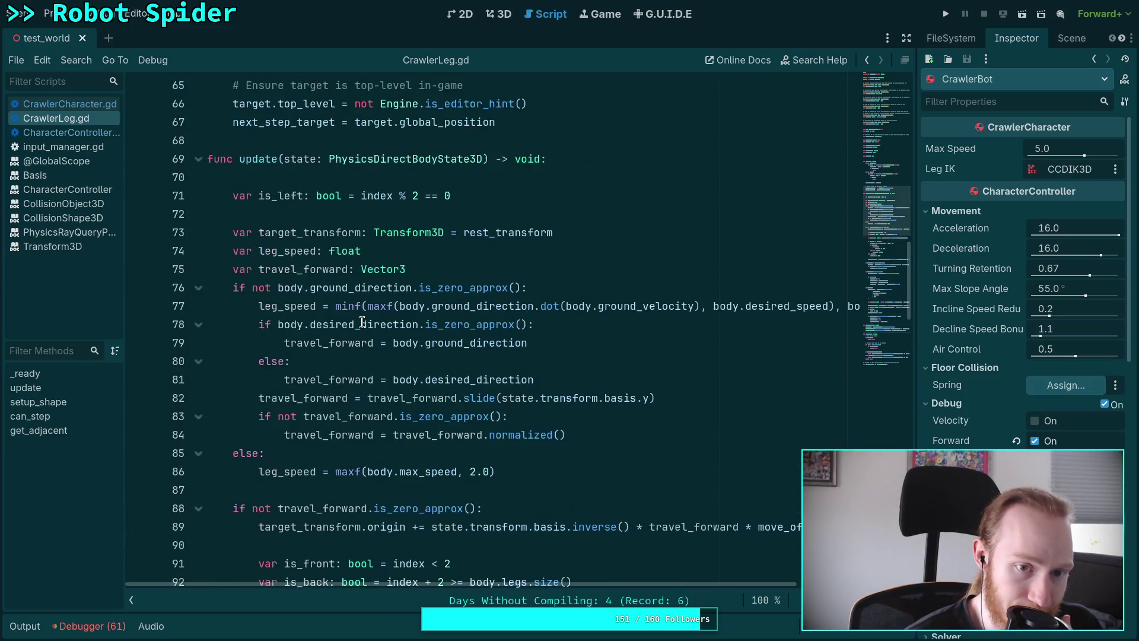
pyautogui.doubleClick(284, 251)
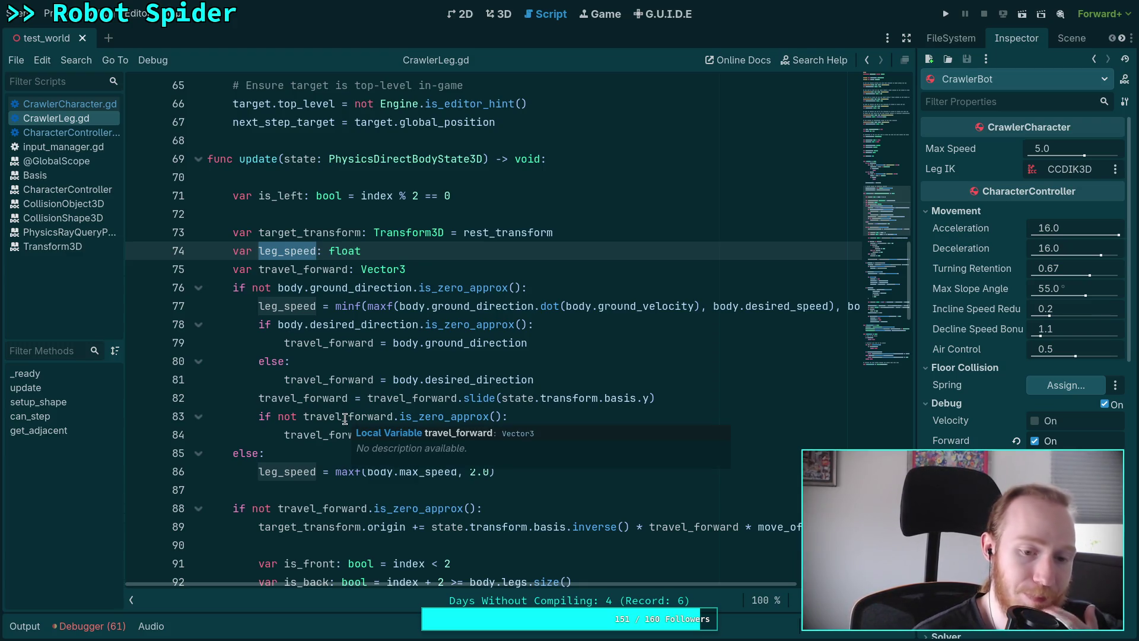
pyautogui.click(457, 471)
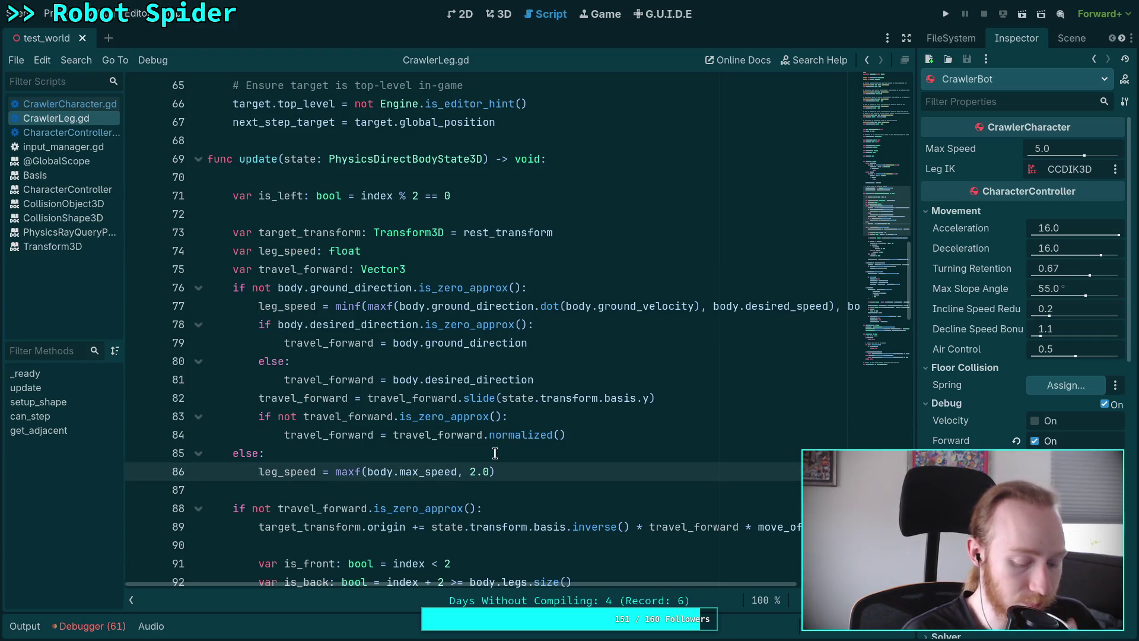
pyautogui.write(' / 2.0')
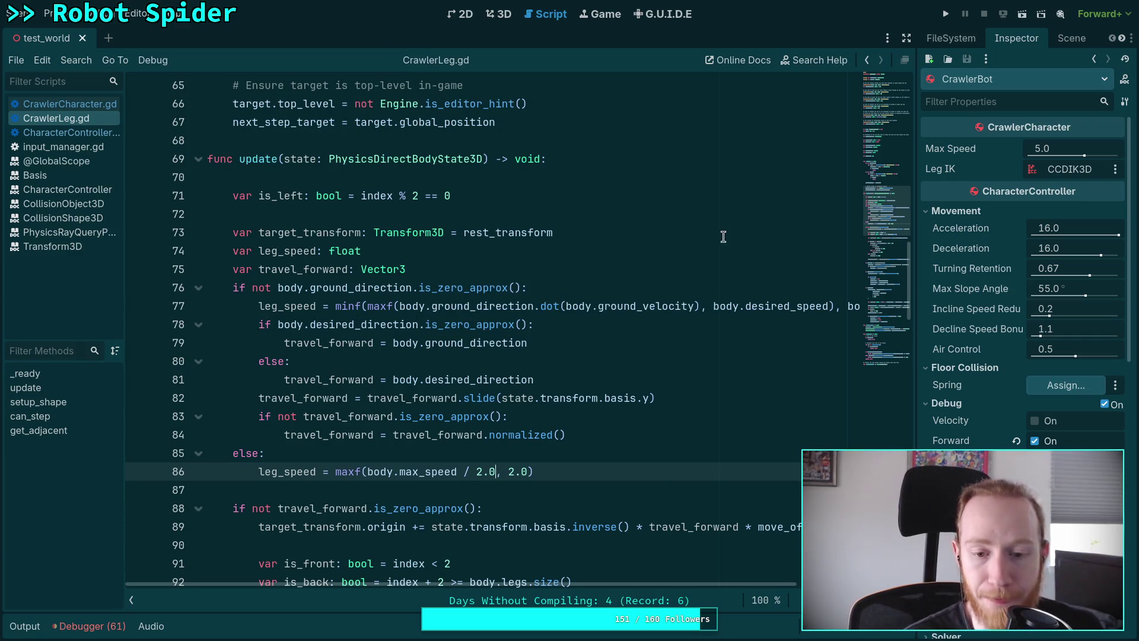
pyautogui.click(944, 20)
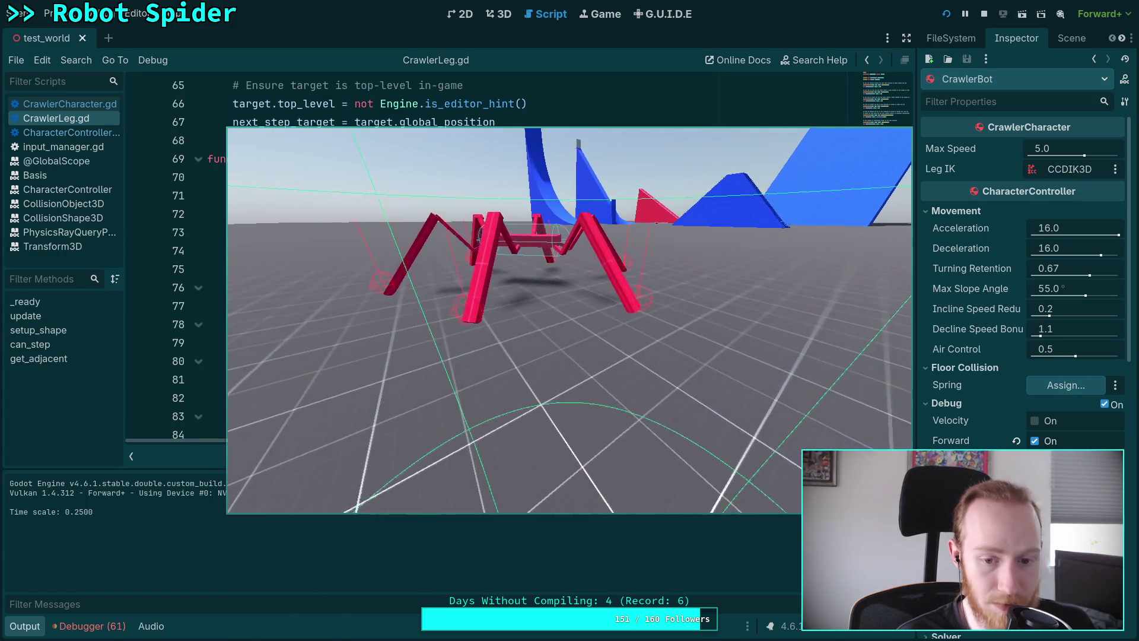
# Step: Restore the 1.0 time scale, stop the test run, and hide the Output panel
pyautogui.press('t')
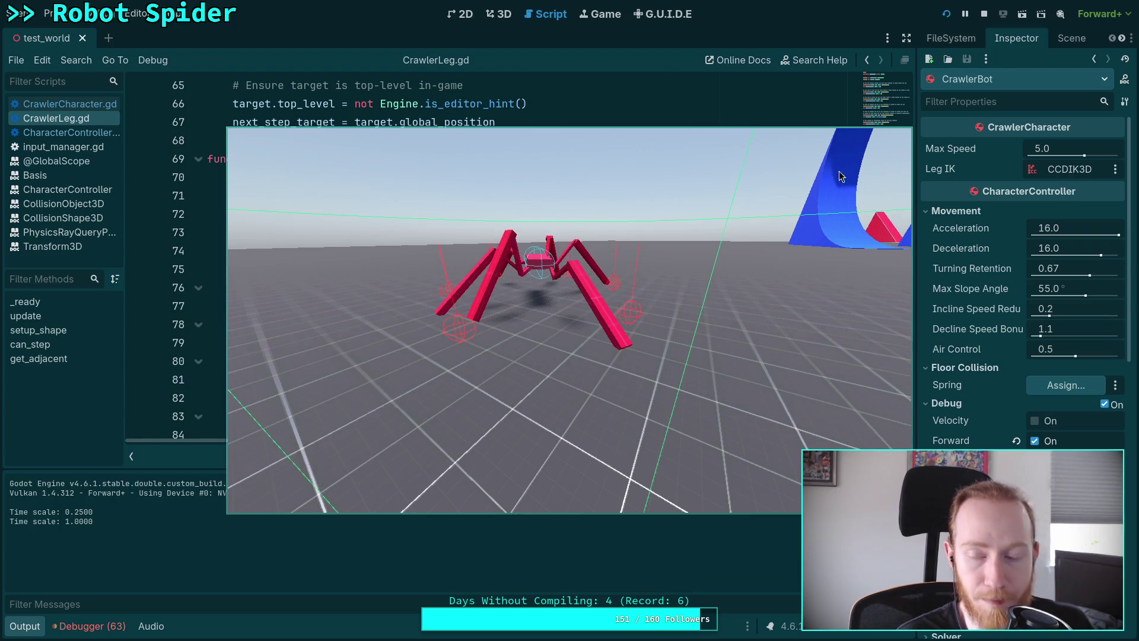
pyautogui.click(984, 14)
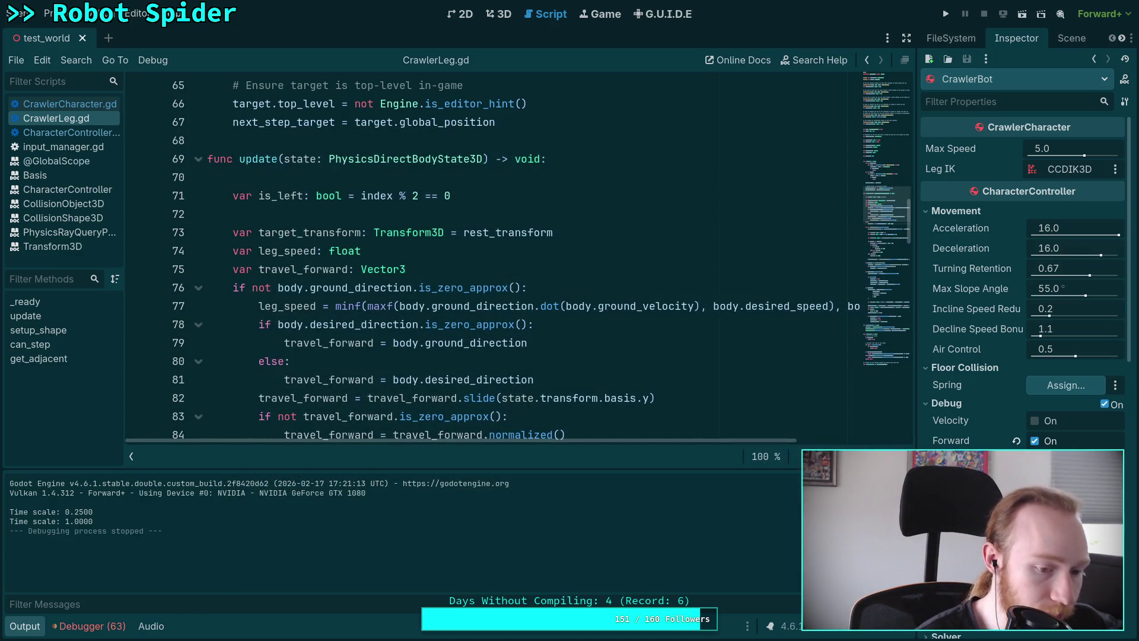
pyautogui.click(24, 626)
pyautogui.scroll(-2, 356, 442)
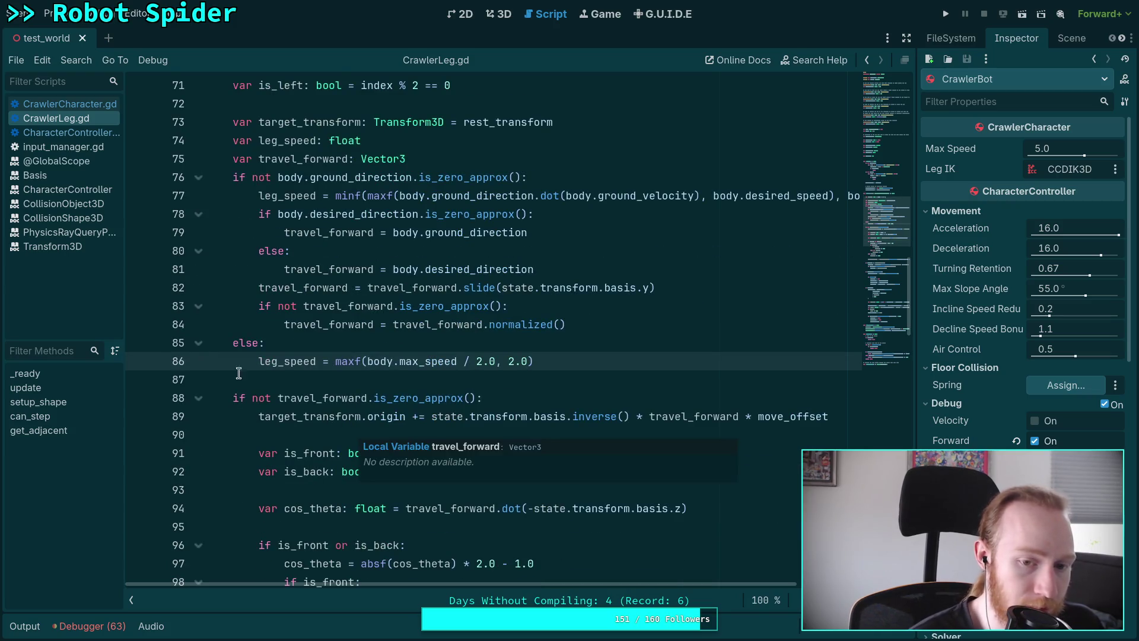
pyautogui.moveTo(264, 358)
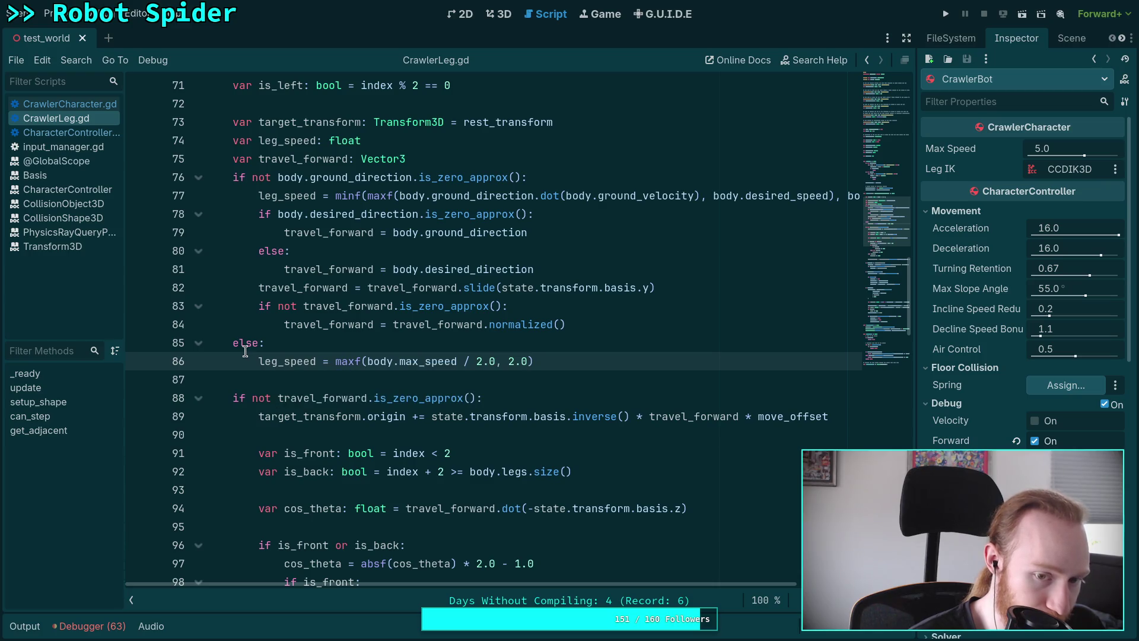
pyautogui.doubleClick(279, 361)
pyautogui.scroll(-3, 246, 394)
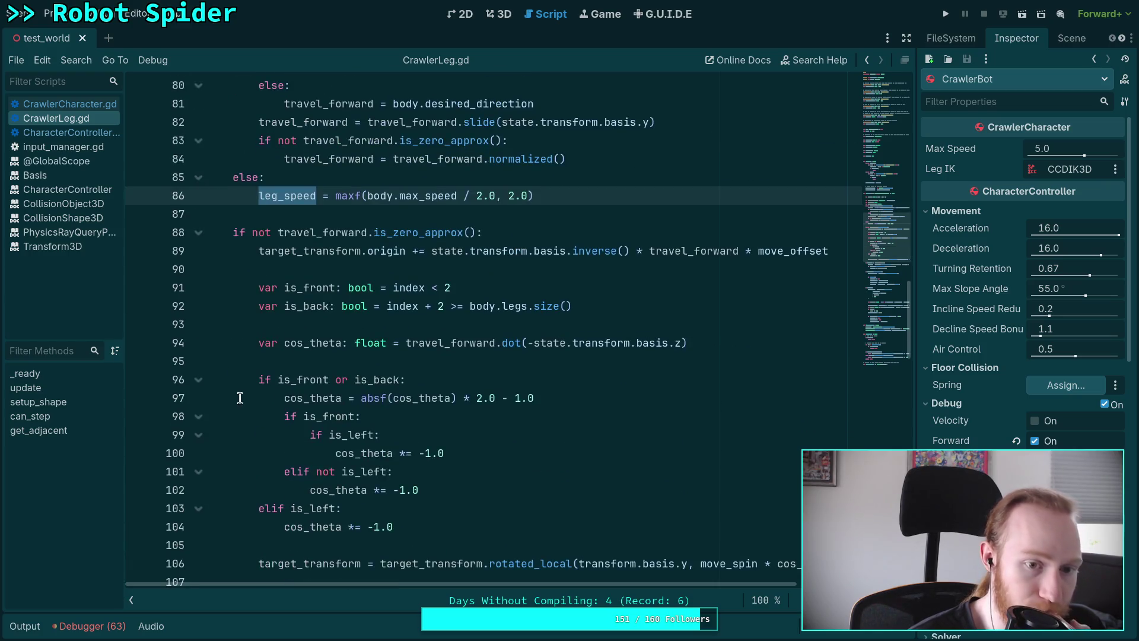
pyautogui.scroll(-1, 246, 394)
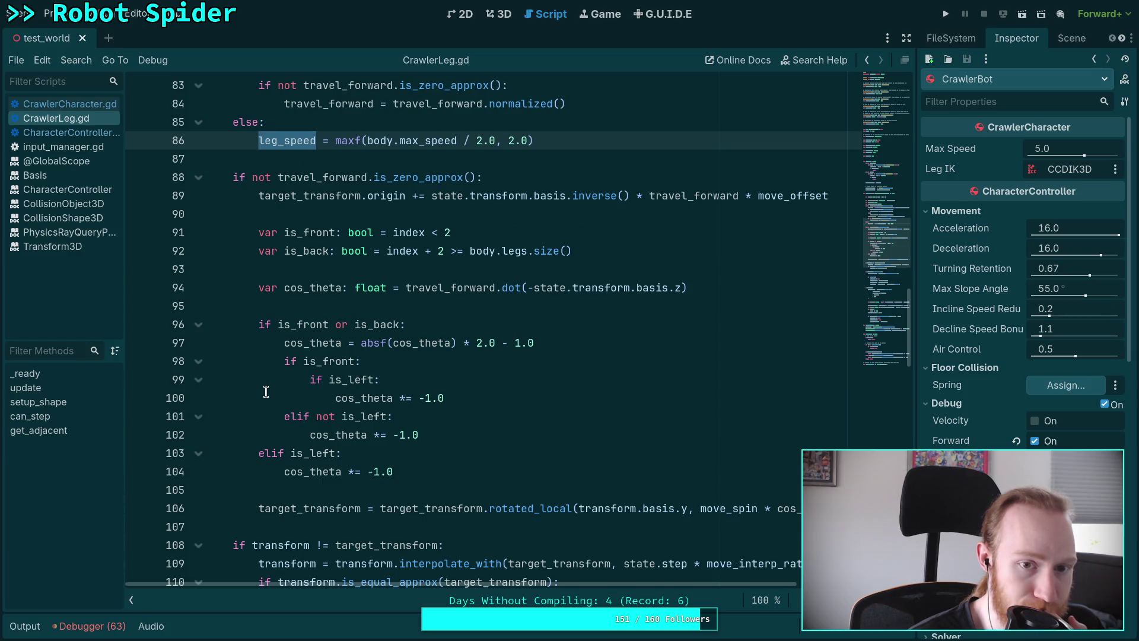
pyautogui.scroll(-2, 266, 392)
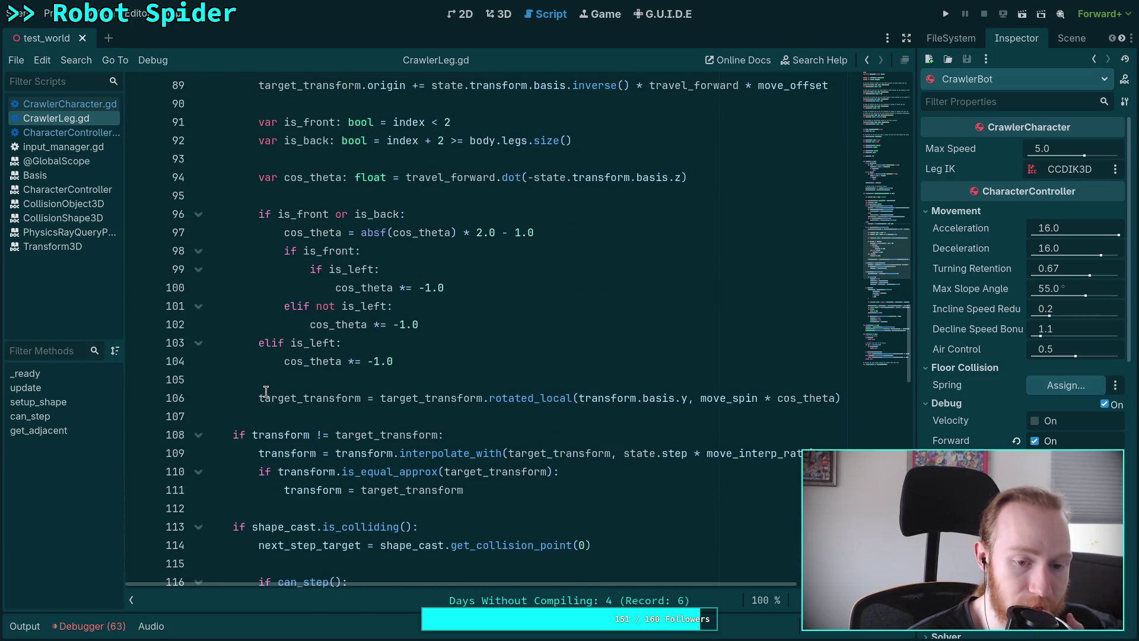
pyautogui.scroll(7, 266, 392)
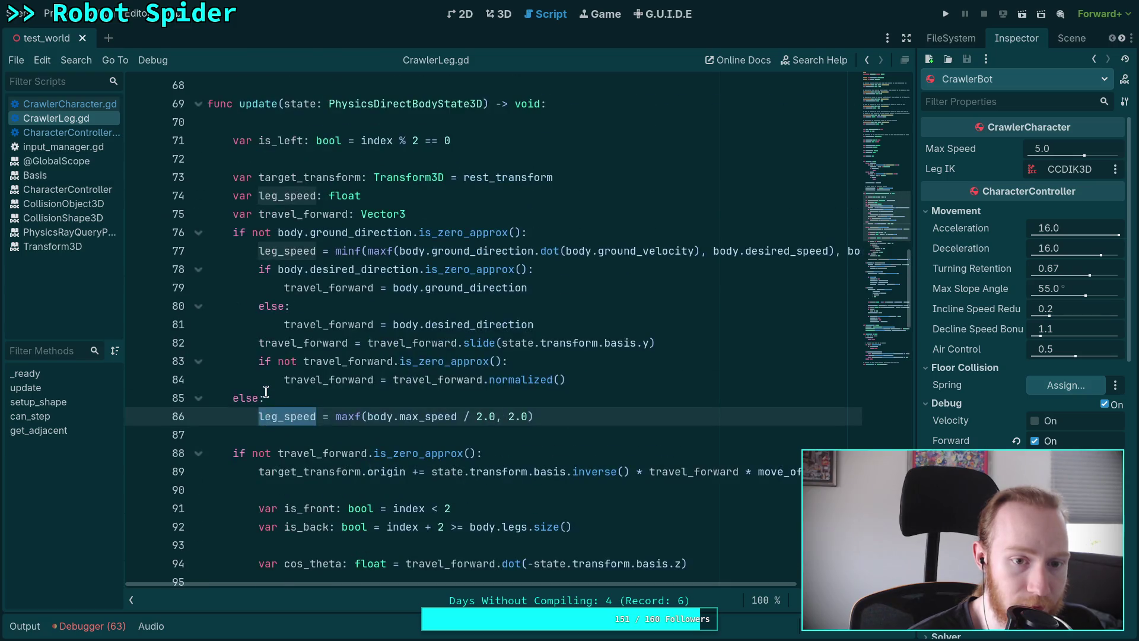
pyautogui.scroll(-2, 222, 343)
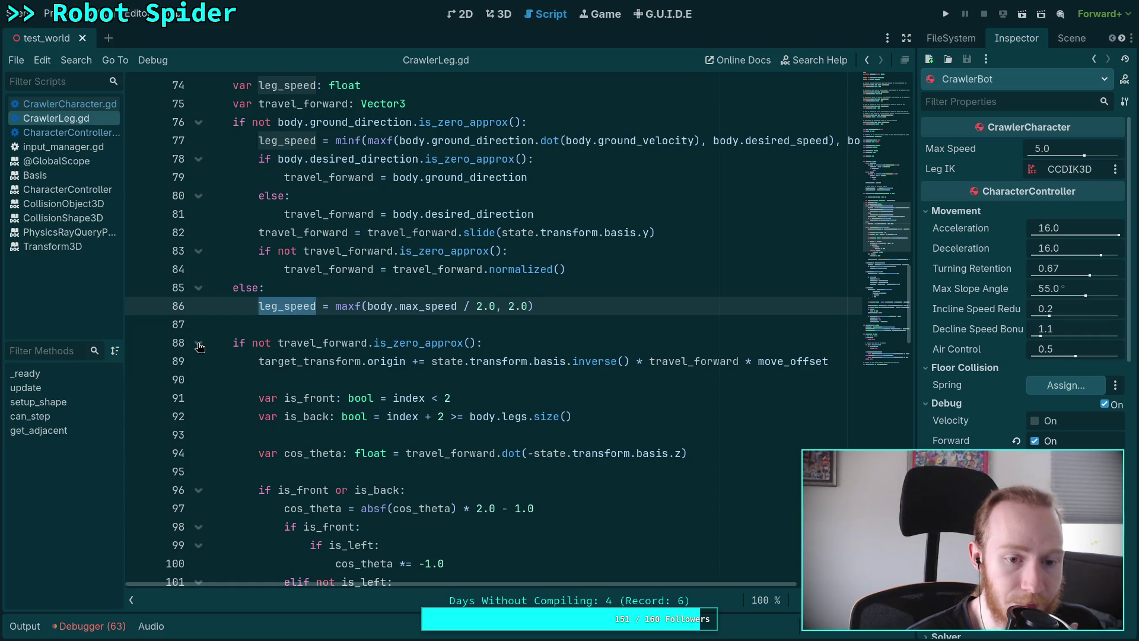
pyautogui.scroll(-2, 199, 308)
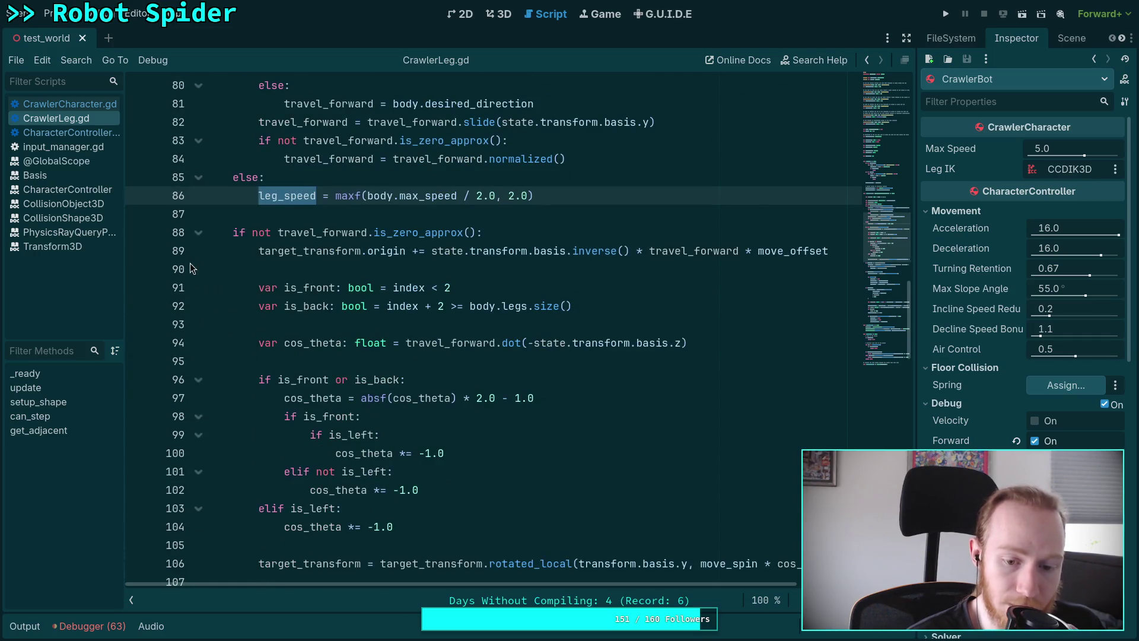
pyautogui.click(198, 234)
pyautogui.scroll(3, 198, 239)
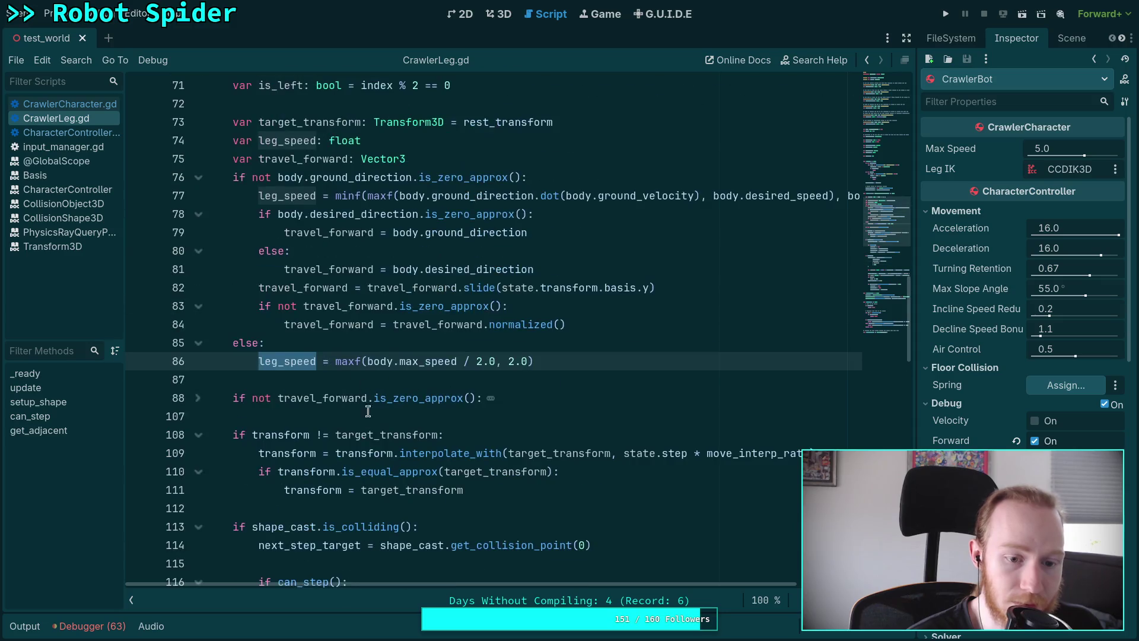
pyautogui.scroll(-2, 371, 431)
pyautogui.scroll(3, 367, 427)
pyautogui.moveTo(359, 423)
pyautogui.click(288, 472)
pyautogui.scroll(-2, 332, 466)
pyautogui.scroll(2, 352, 475)
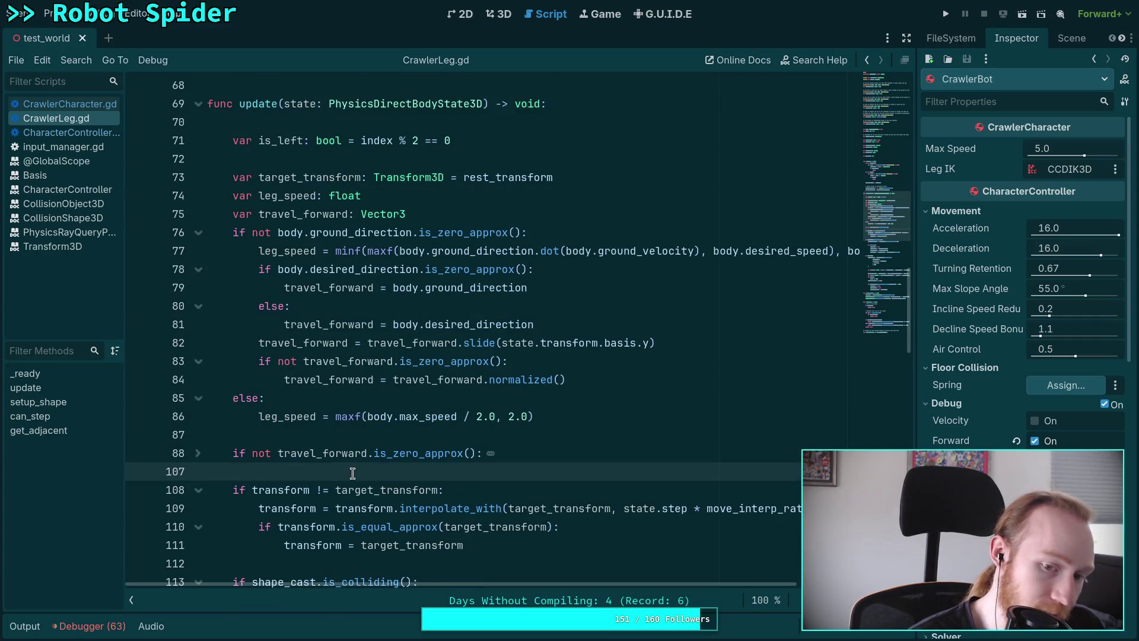
pyautogui.doubleClick(320, 214)
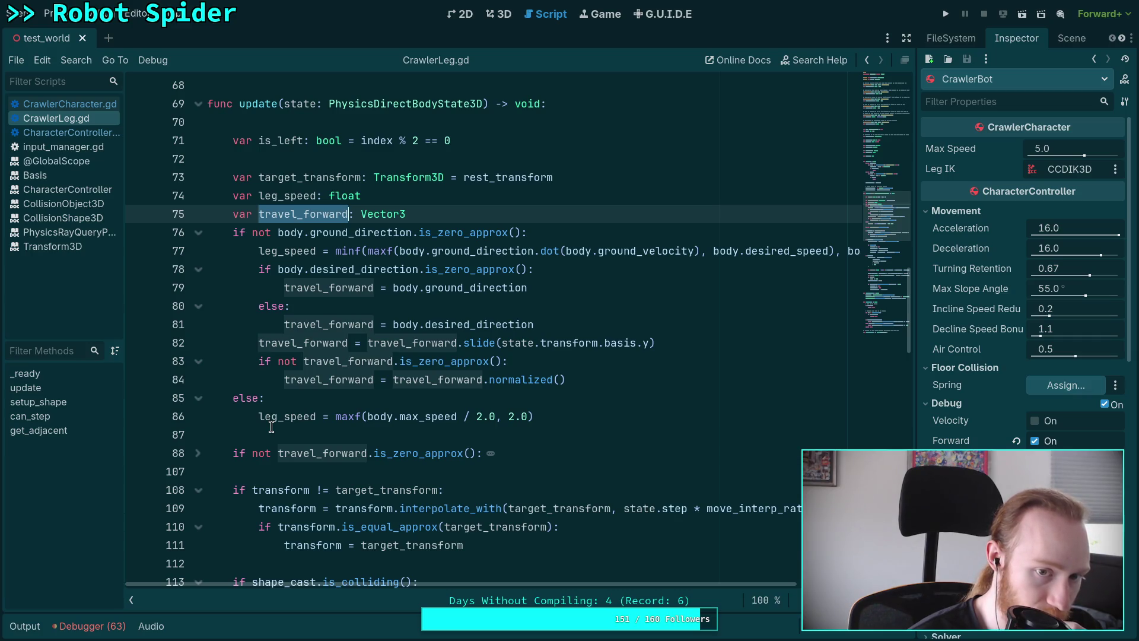
pyautogui.doubleClick(343, 179)
pyautogui.scroll(-2, 377, 376)
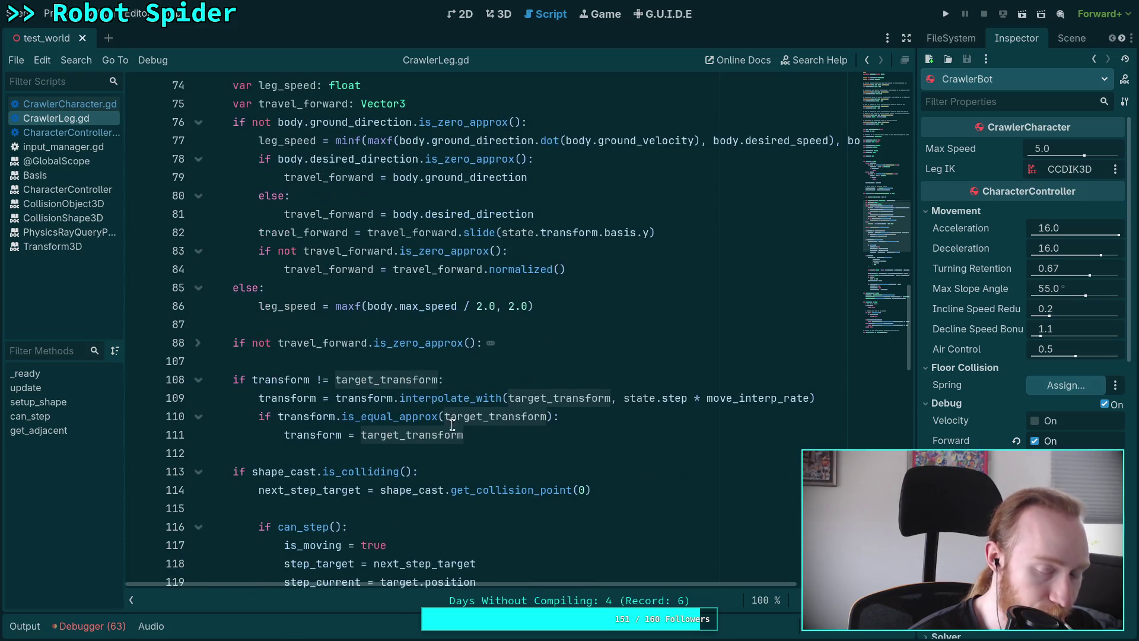
pyautogui.scroll(2, 469, 439)
pyautogui.click(198, 452)
pyautogui.scroll(-3, 471, 445)
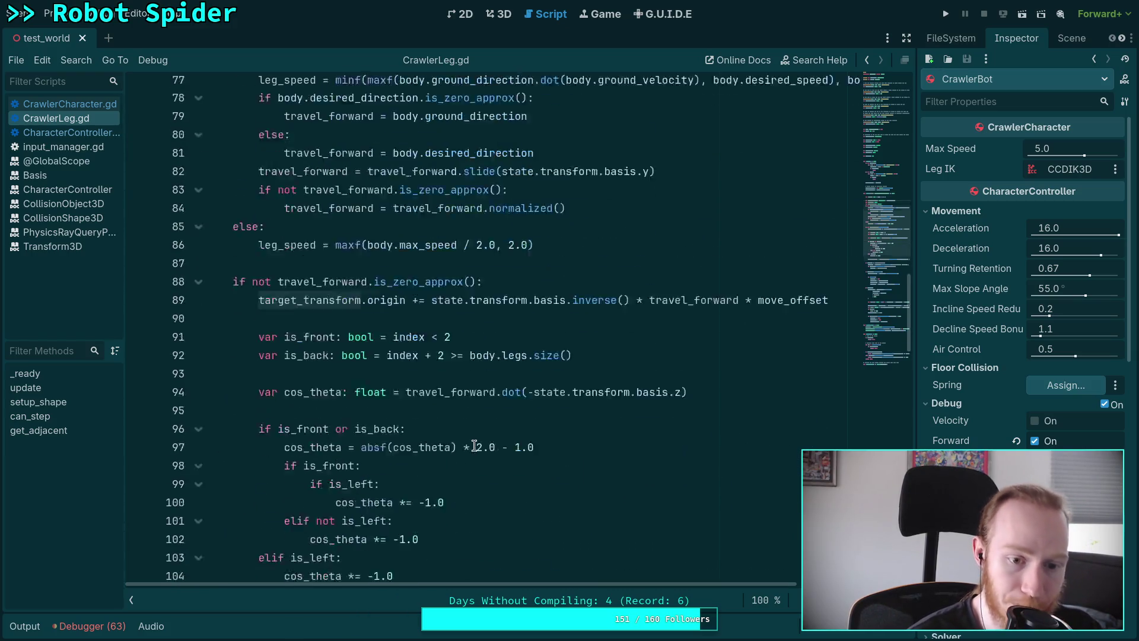
pyautogui.scroll(-2, 472, 445)
pyautogui.scroll(2, 412, 417)
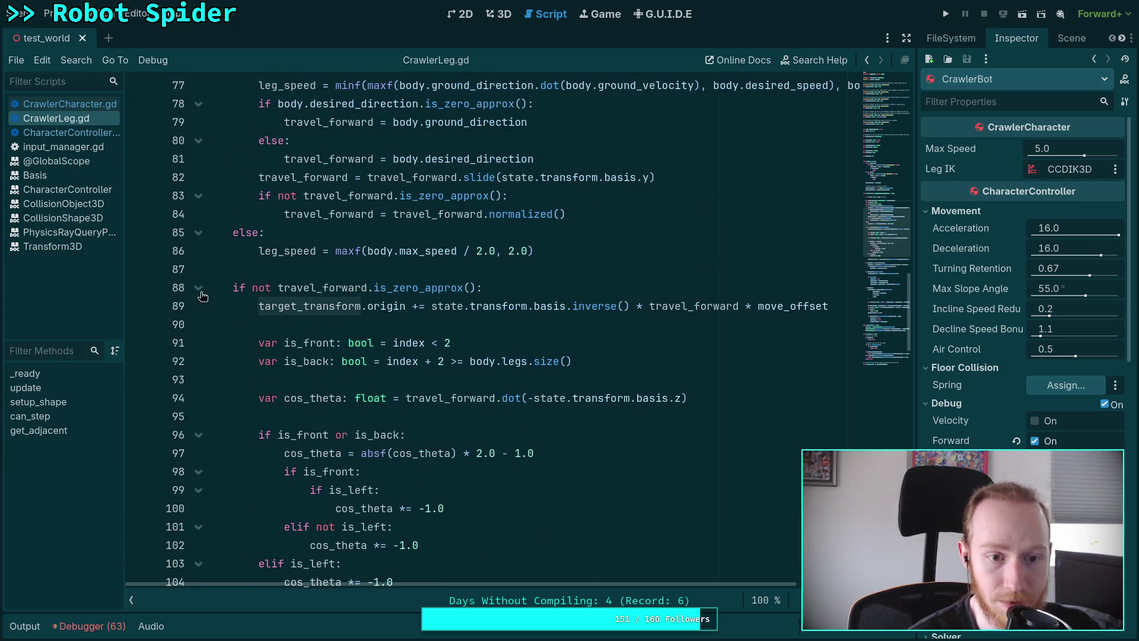
pyautogui.scroll(1, 202, 297)
pyautogui.moveTo(534, 306); pyautogui.dragTo(146, 289)
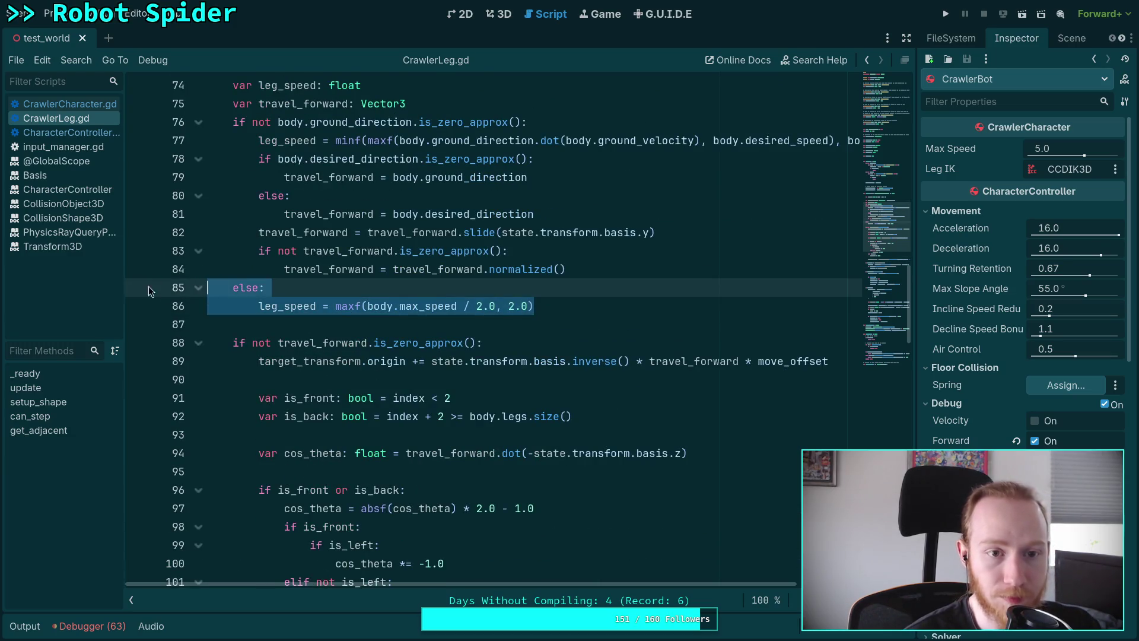
# Step: Delete the leg_speed fallback else and add else: after the collapsed travel_forward block
pyautogui.press('BackSpace')
pyautogui.press('BackSpace')
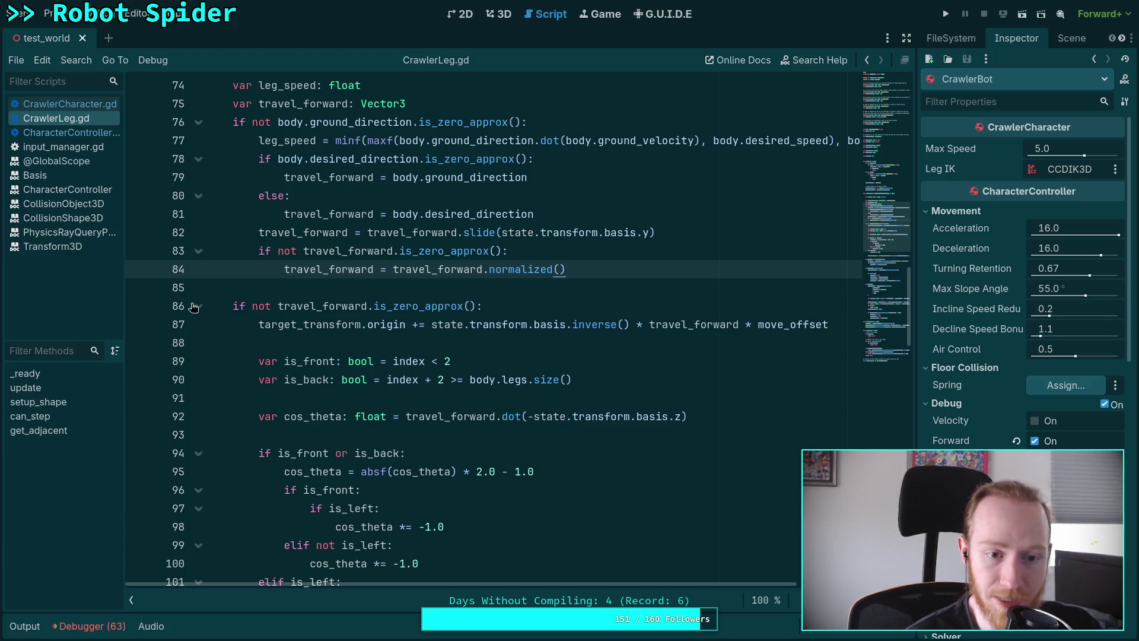
pyautogui.click(205, 310)
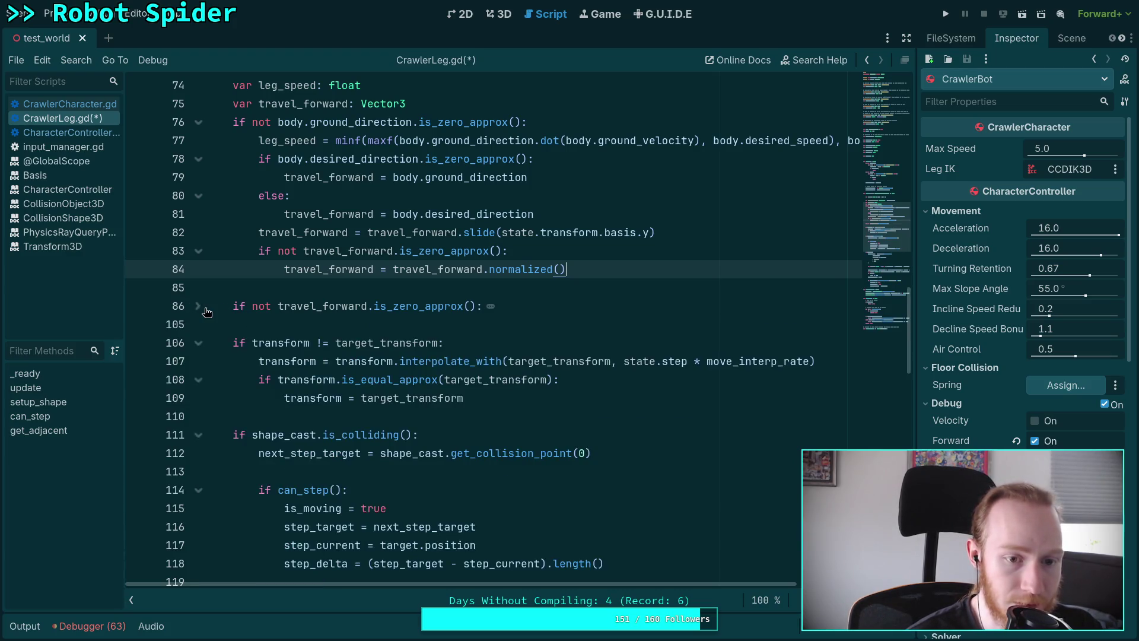
pyautogui.click(323, 326)
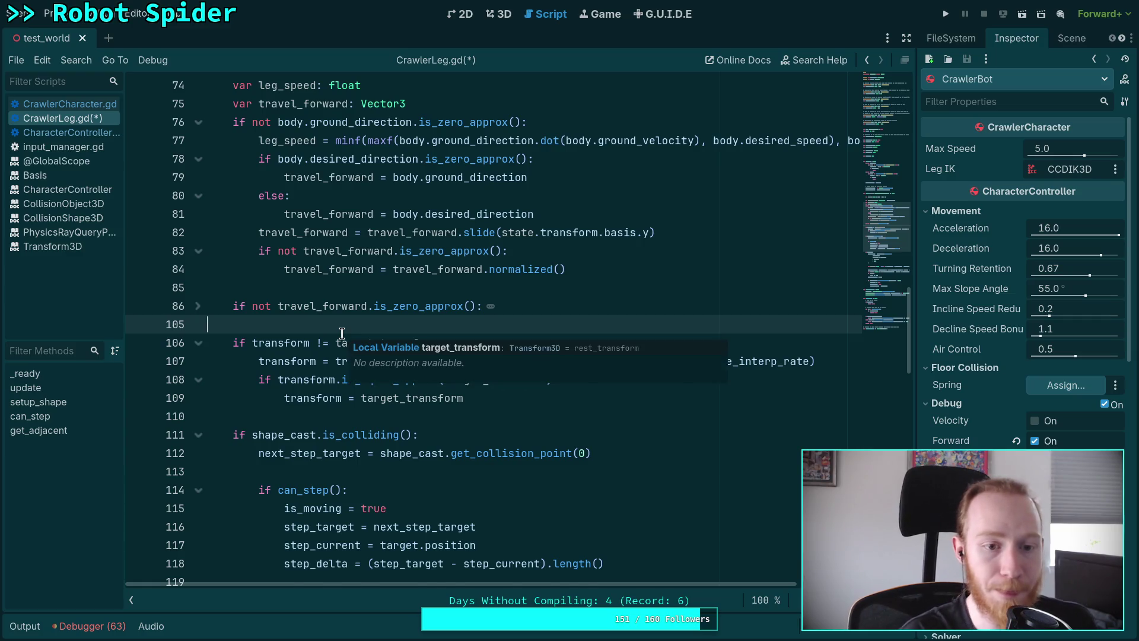
pyautogui.hotkey('ctrl', 'shift', 'Return')
pyautogui.write('els')
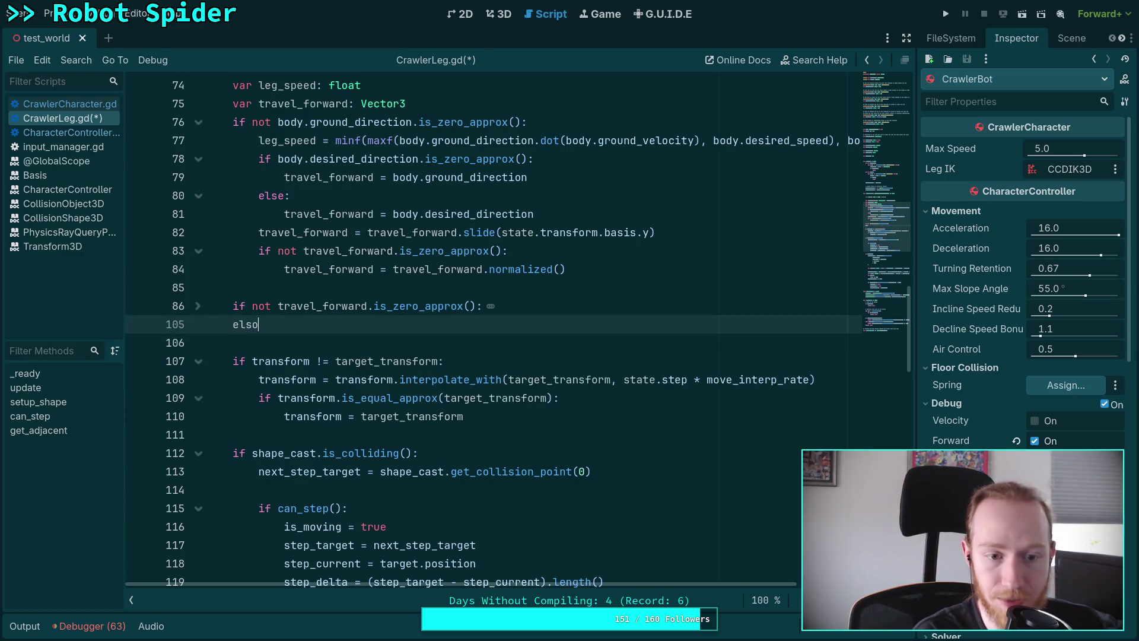
pyautogui.press('Return')
pyautogui.write(':')
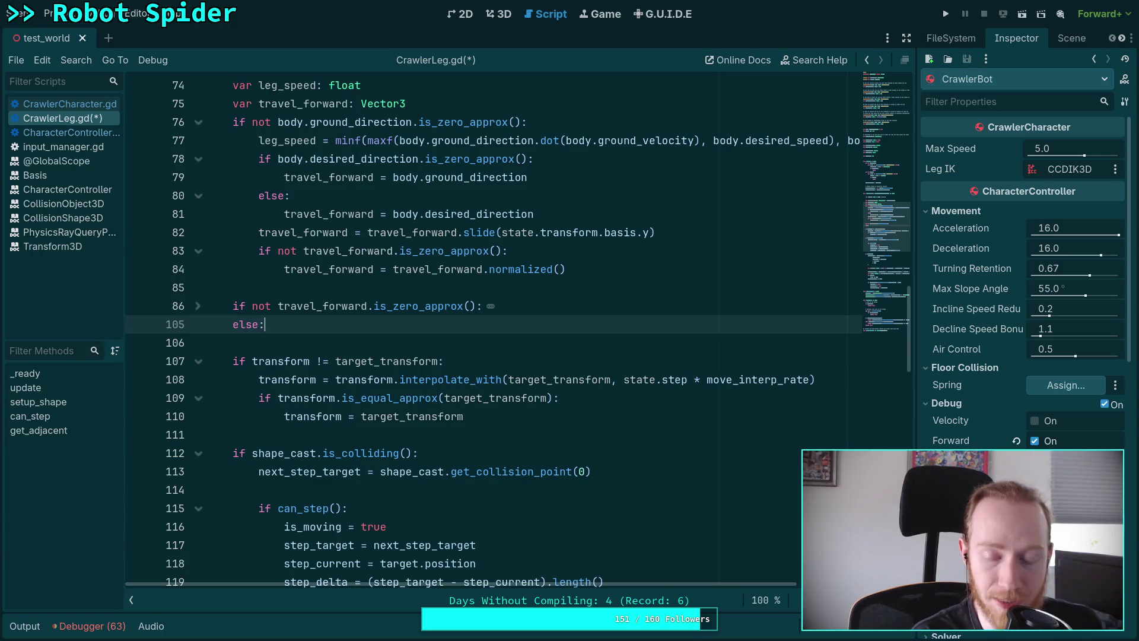
# Step: Expand and re-collapse the travel_forward block to review it, highlighting target_transform uses
pyautogui.scroll(2, 392, 364)
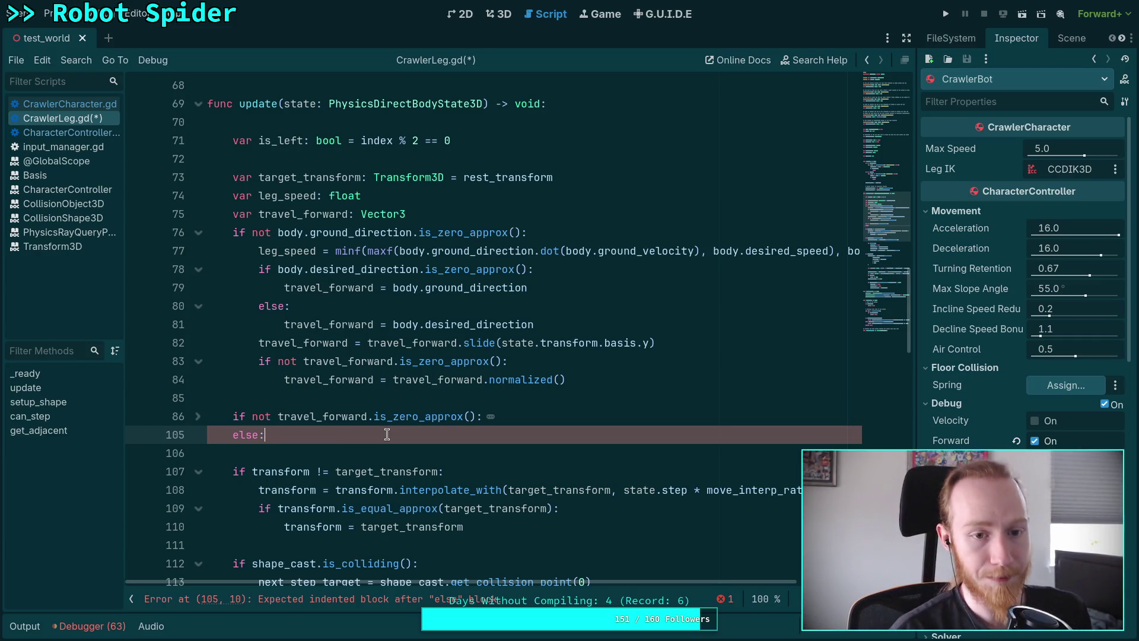
pyautogui.scroll(-1, 386, 434)
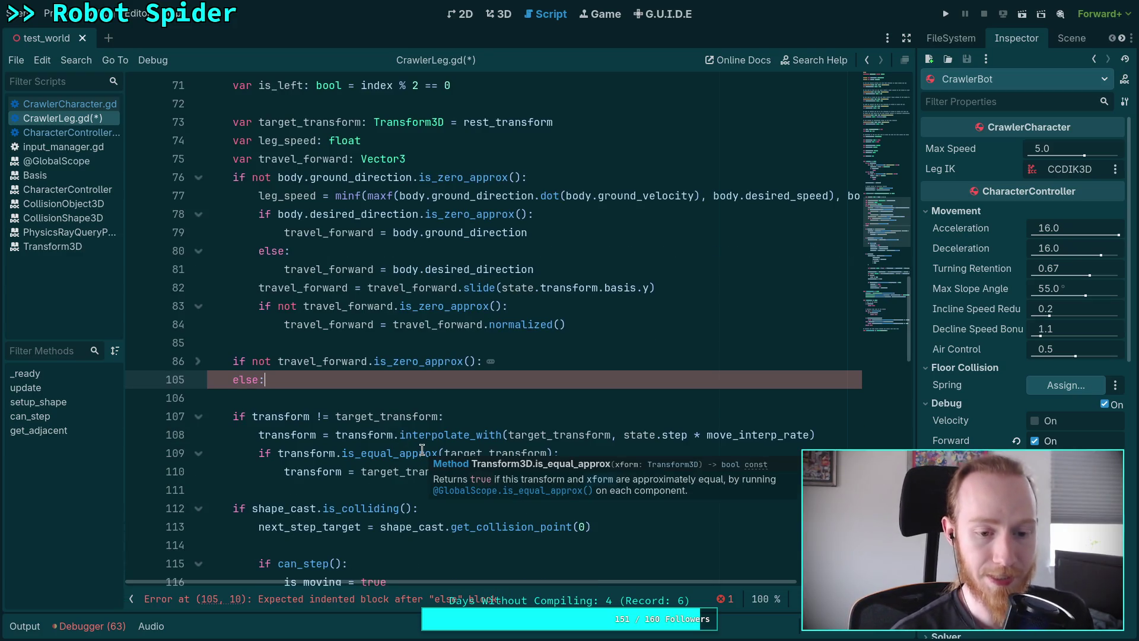
pyautogui.scroll(1, 394, 437)
pyautogui.press('Left')
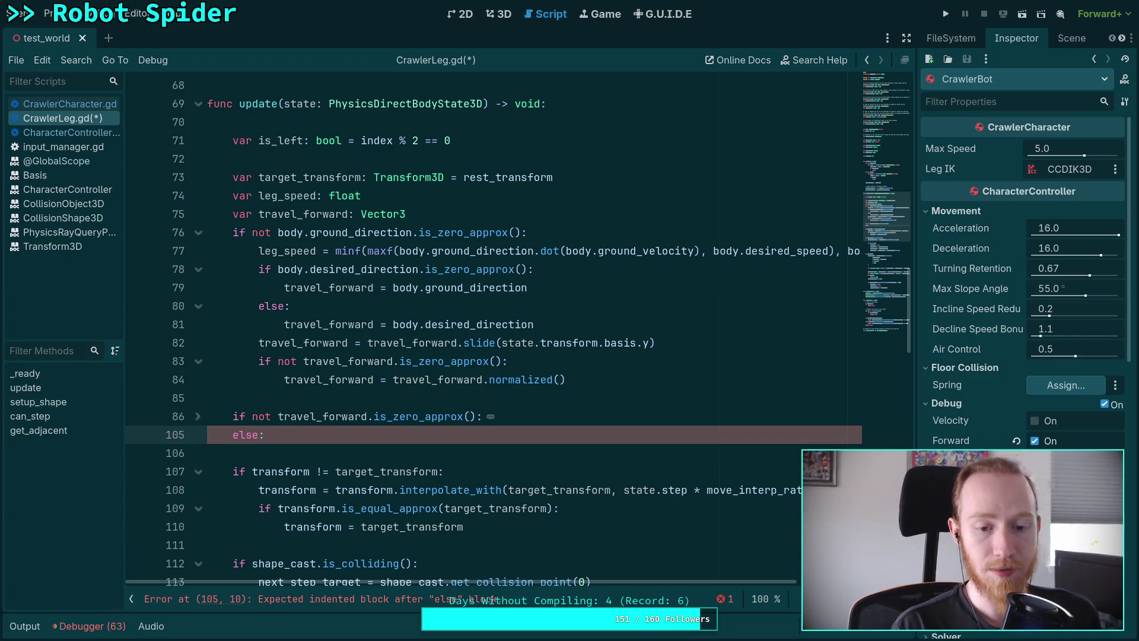
pyautogui.click(198, 416)
pyautogui.scroll(-3, 278, 425)
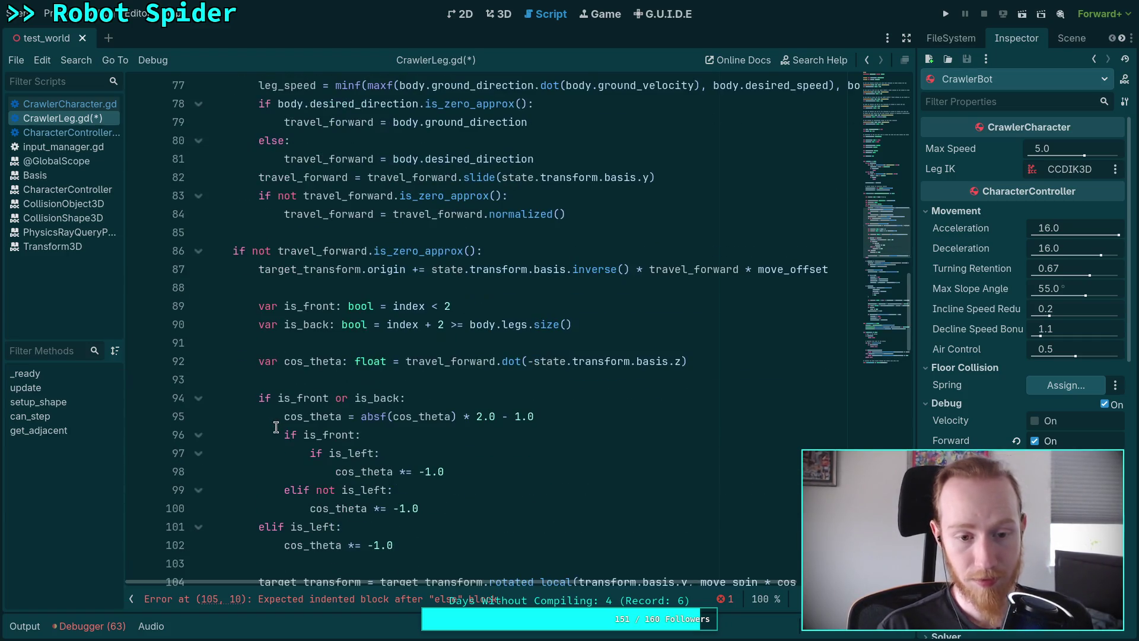
pyautogui.scroll(-1, 279, 425)
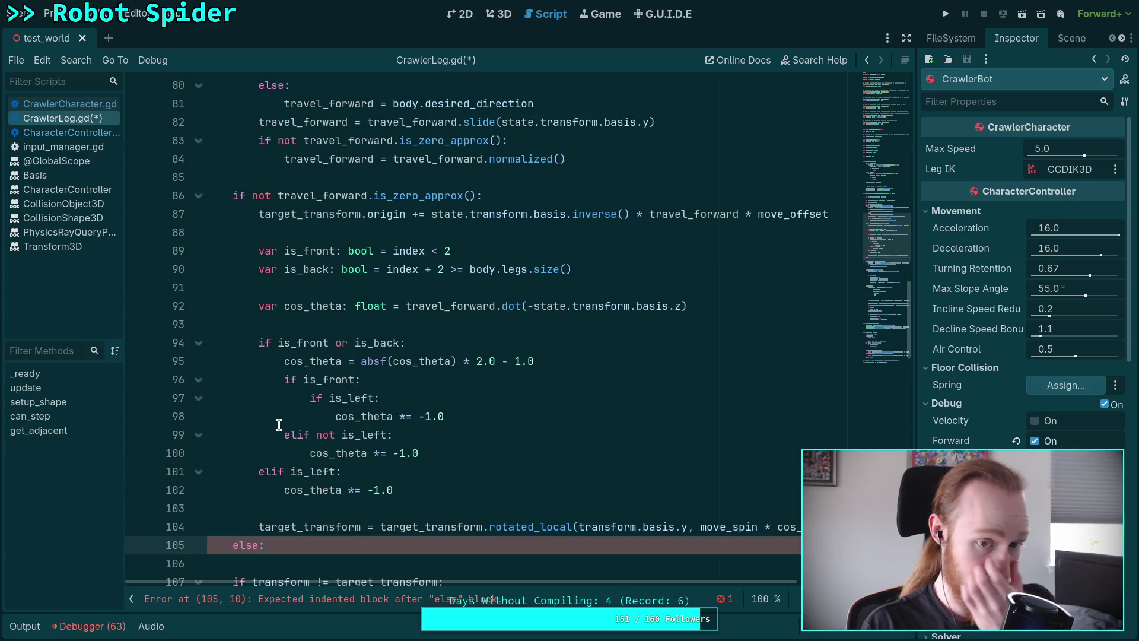
pyautogui.click(199, 196)
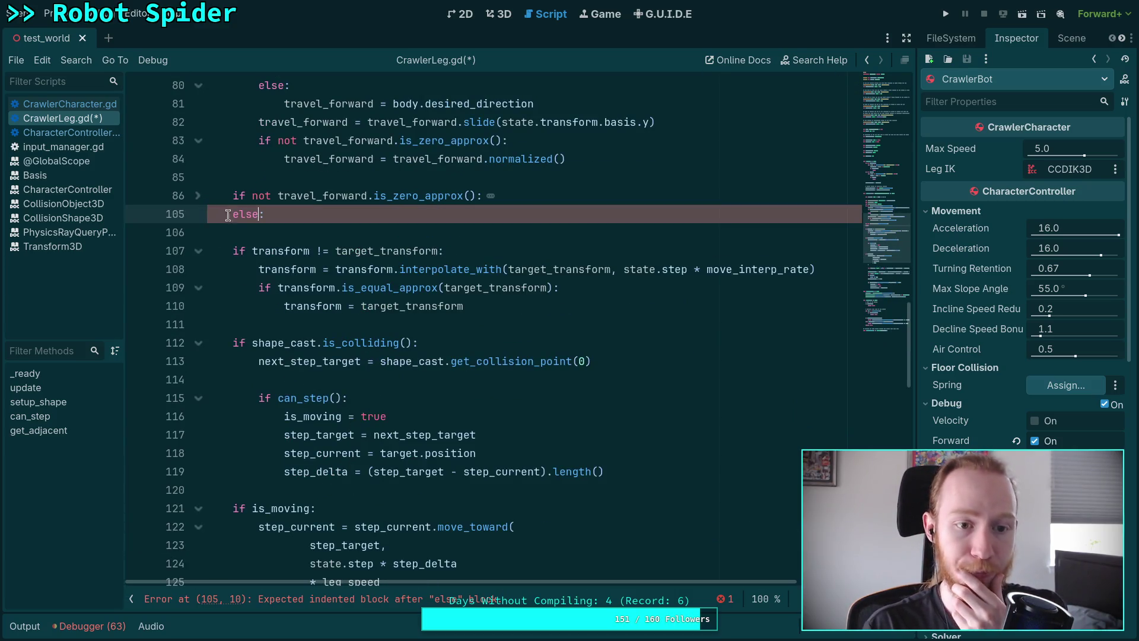
pyautogui.scroll(1, 299, 219)
pyautogui.doubleClick(371, 306)
pyautogui.scroll(4, 356, 333)
pyautogui.scroll(-1, 343, 388)
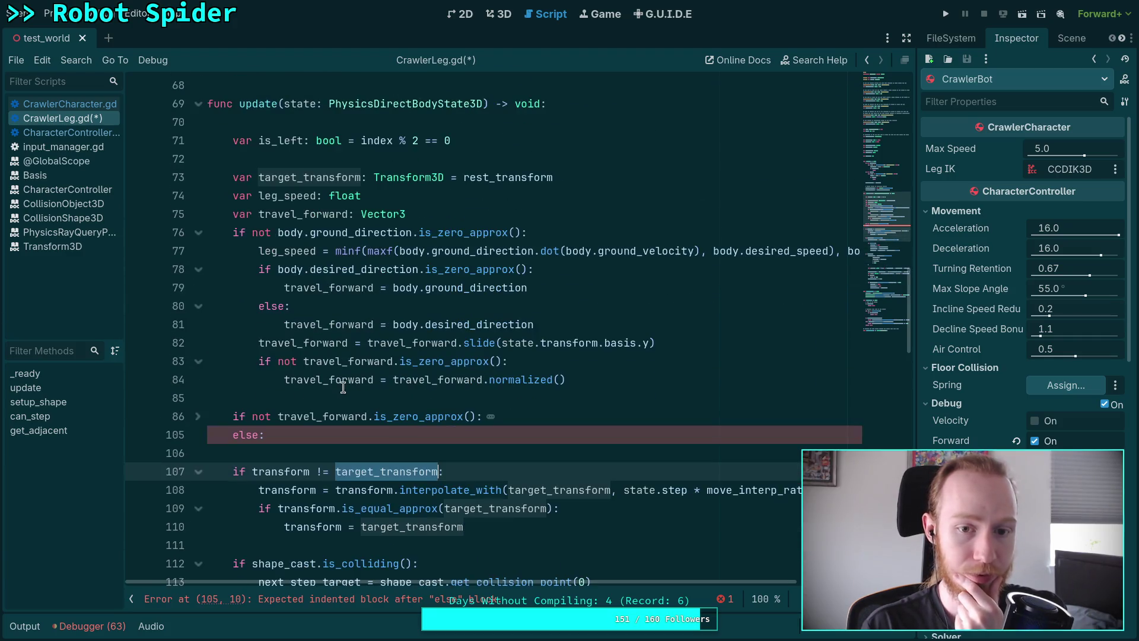
# Step: Start an indented line inside the new else: and highlight travel_forward uses
pyautogui.click(270, 435)
pyautogui.press('Return')
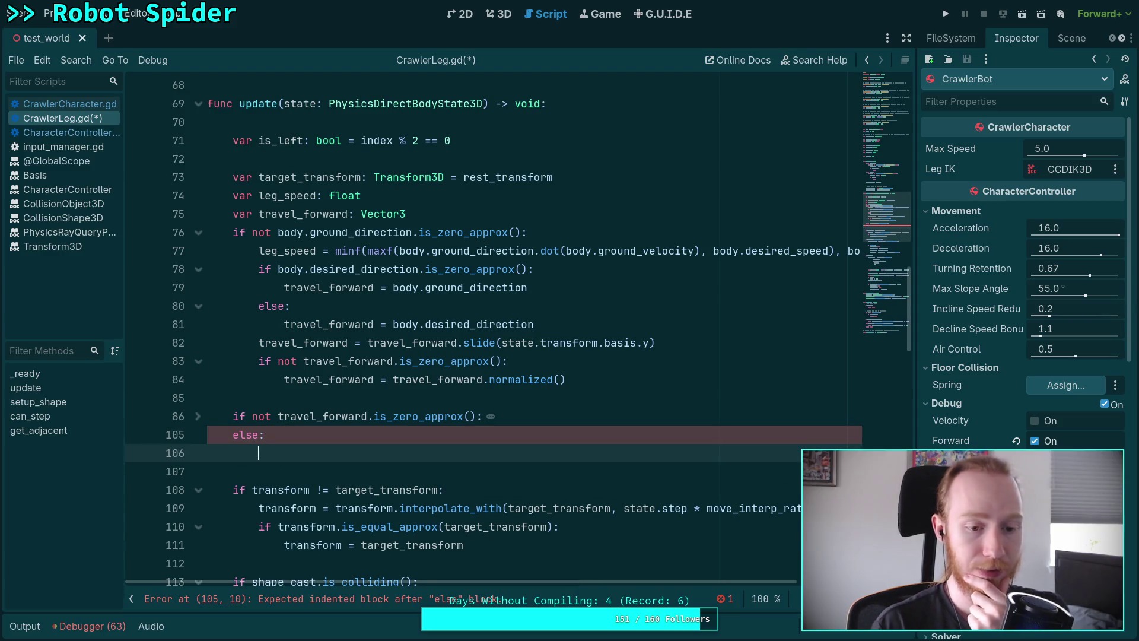
pyautogui.scroll(-1, 332, 442)
pyautogui.moveTo(351, 443)
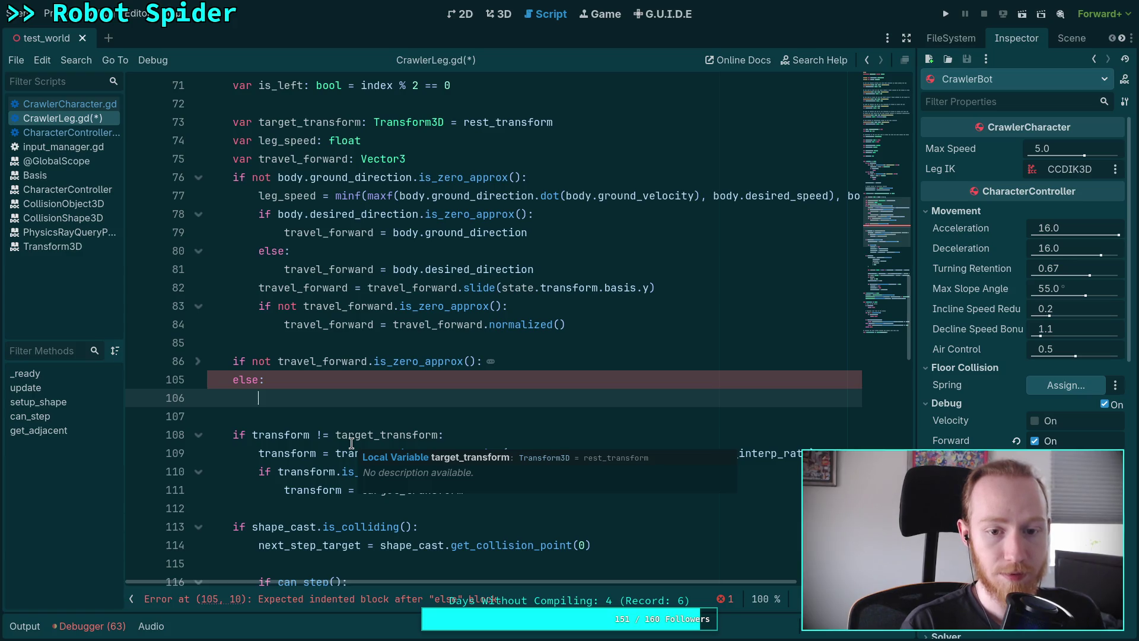
pyautogui.doubleClick(310, 324)
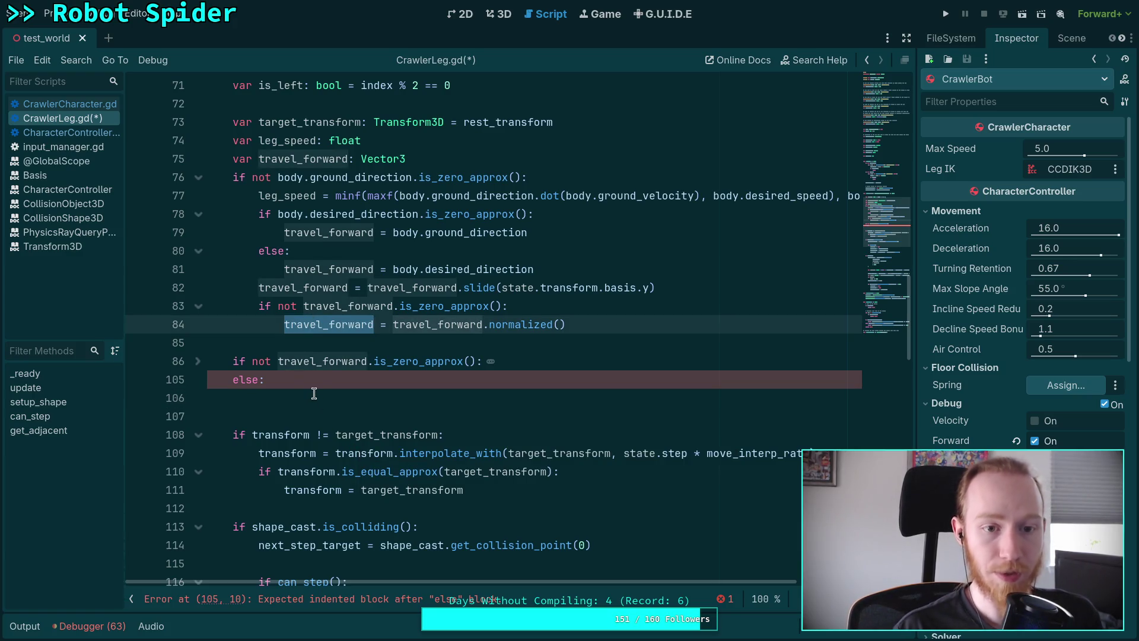
# Step: Type leg under else:, move to the leg_speed suggestion, then erase the partial text
pyautogui.click(314, 393)
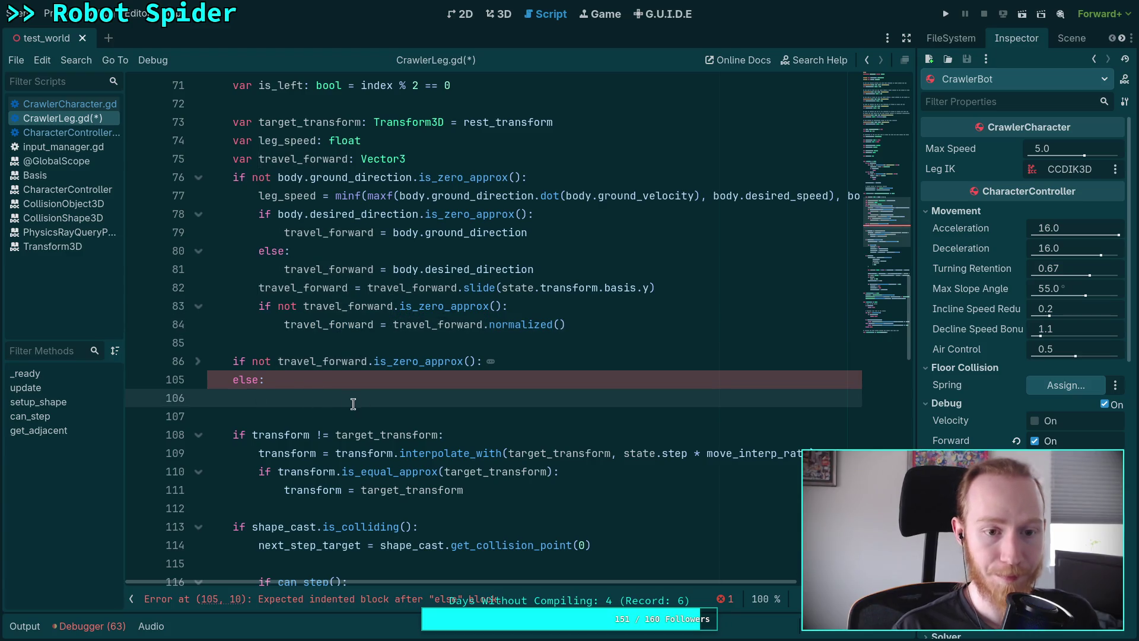
pyautogui.write('lef')
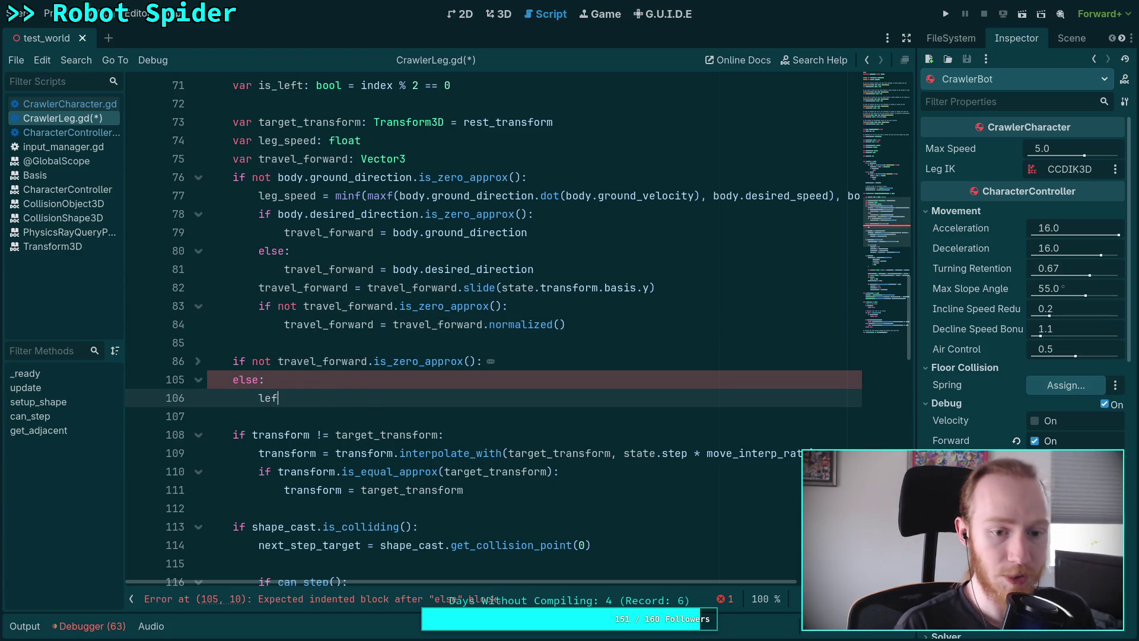
pyautogui.press('BackSpace')
pyautogui.write('g')
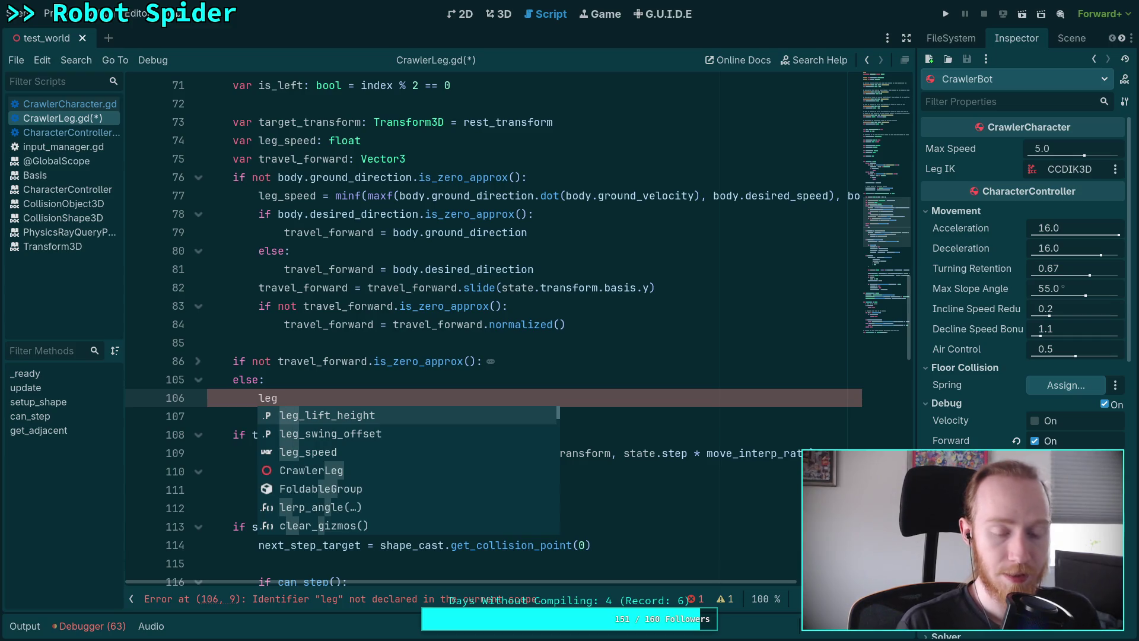
pyautogui.press('Down')
pyautogui.press('Down')
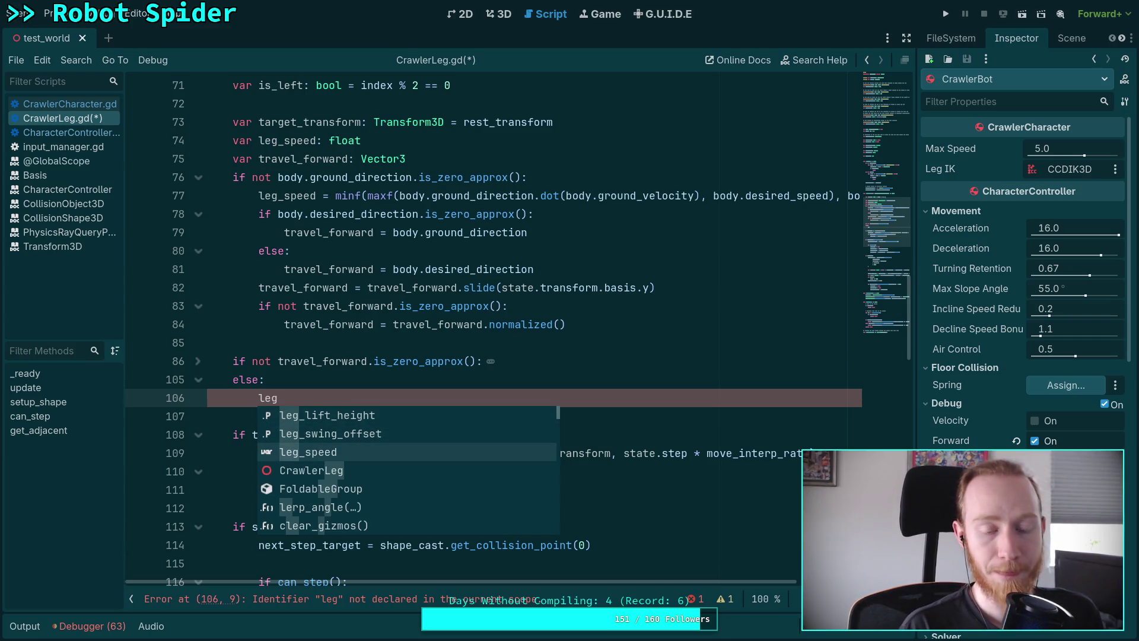
pyautogui.press('BackSpace')
pyautogui.press('BackSpace')
pyautogui.press('BackSpace')
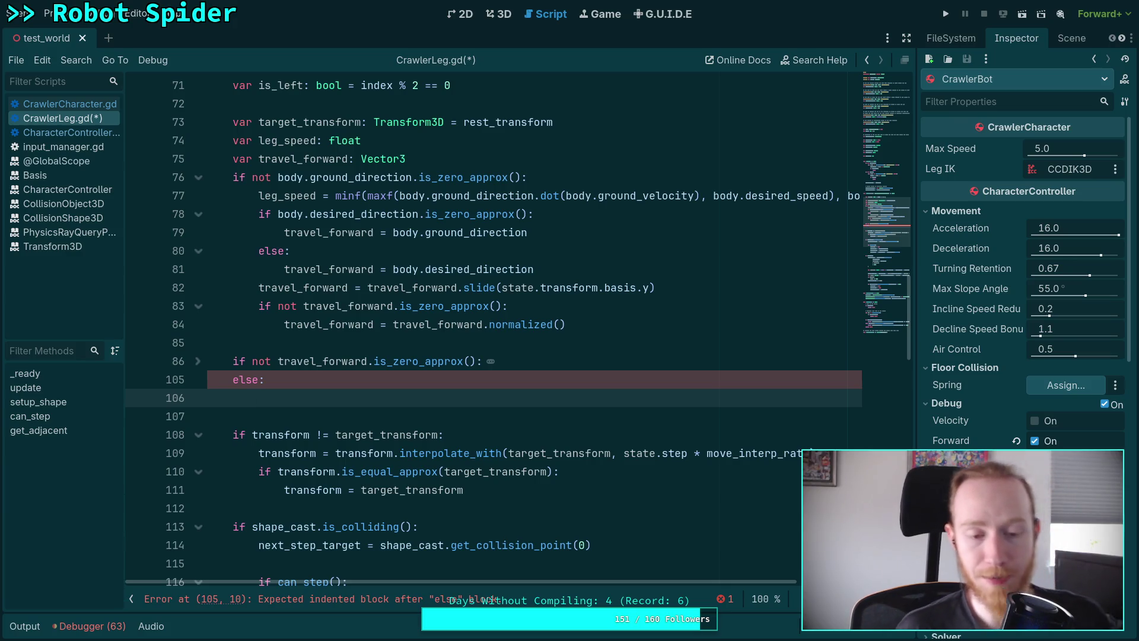
pyautogui.click(259, 379)
# Step: Turn the else: on line 105 into elif transform == target_transform:
pyautogui.press('BackSpace')
pyautogui.press('BackSpace')
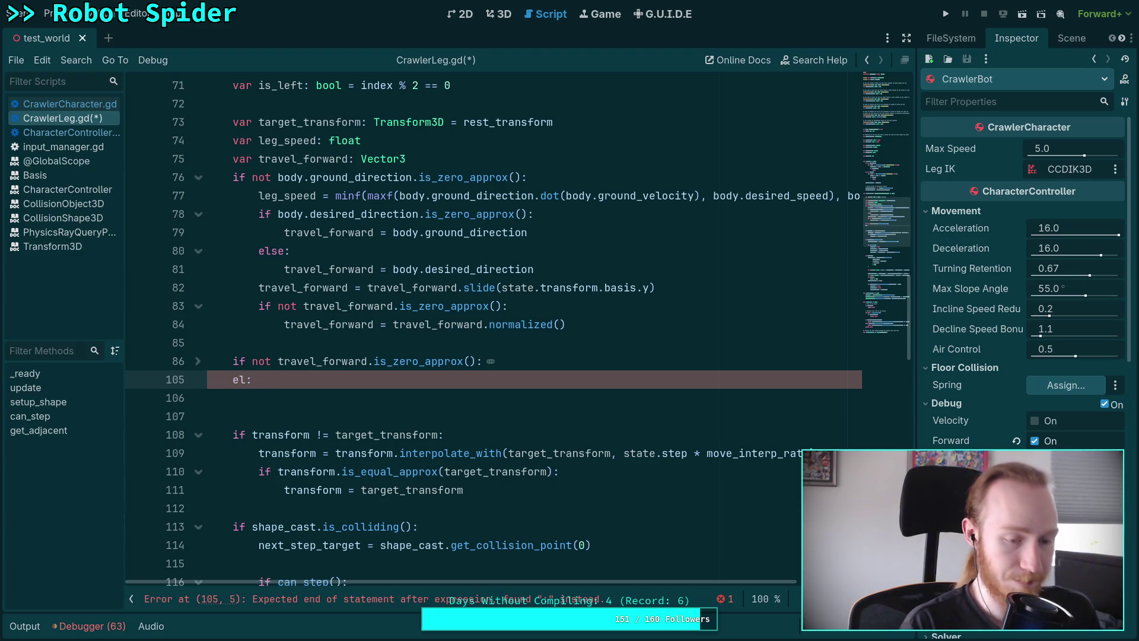
pyautogui.write('if transform')
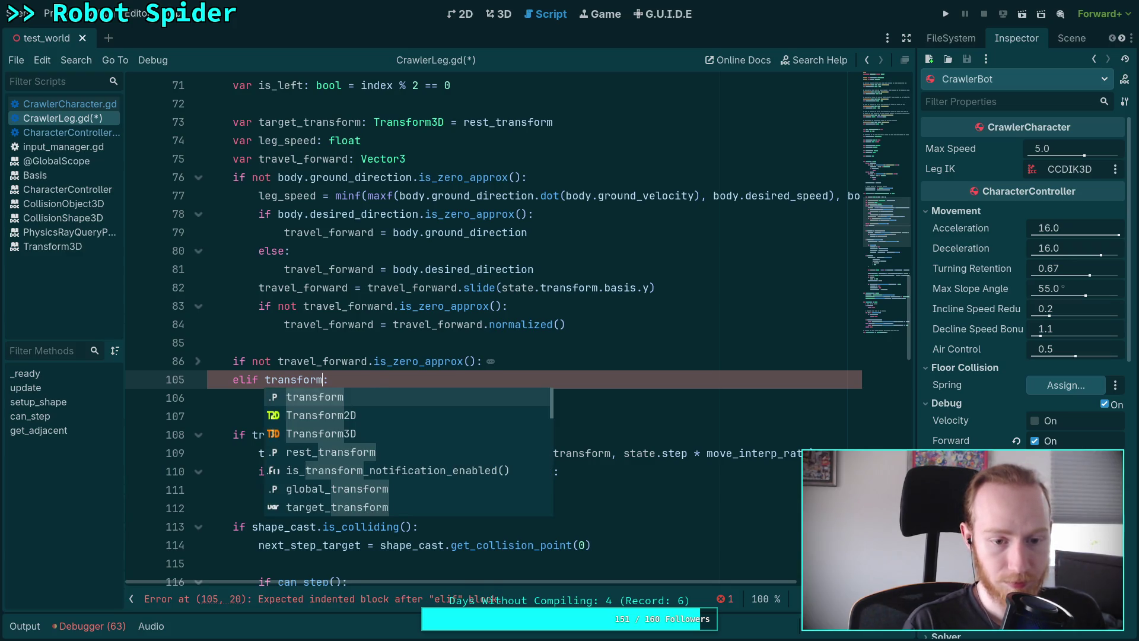
pyautogui.write(' != targ')
pyautogui.press('Return')
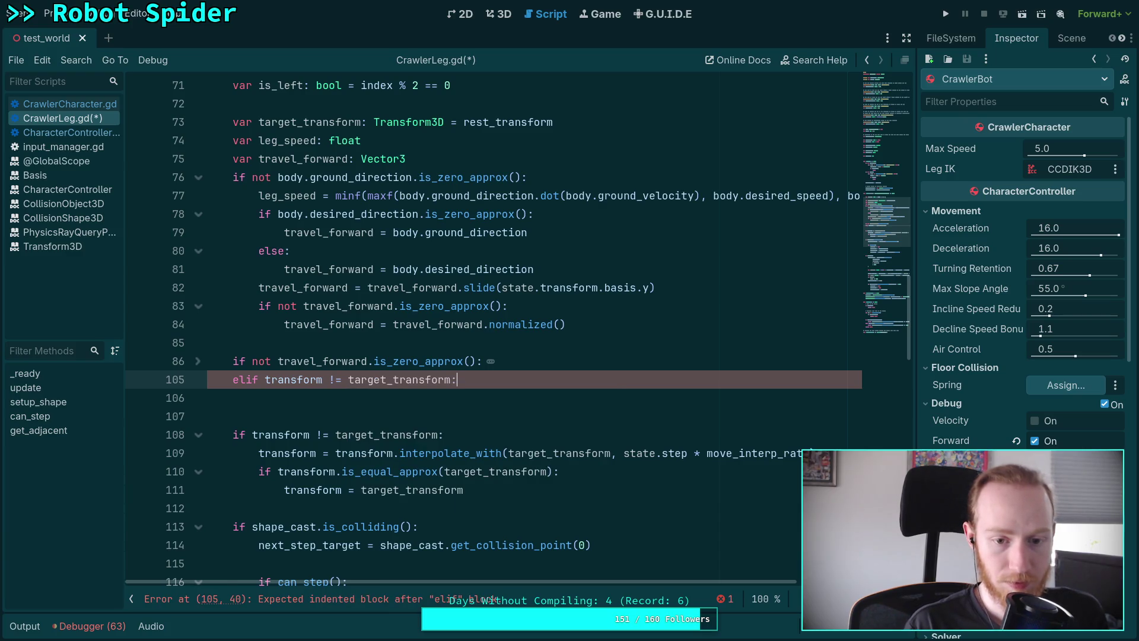
pyautogui.press('Return')
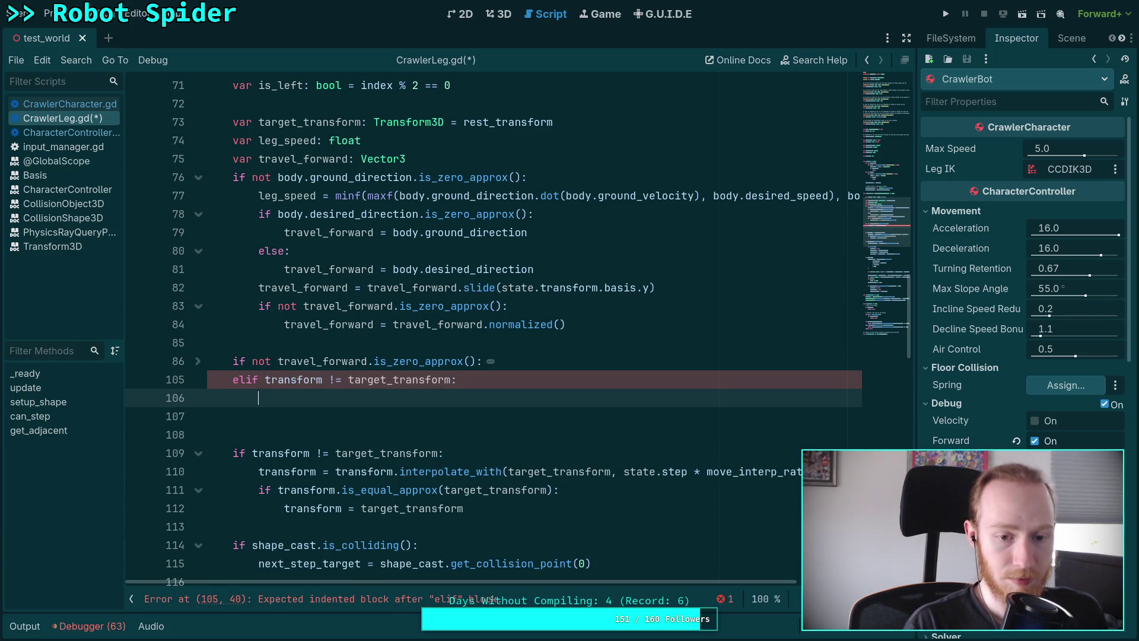
pyautogui.click(265, 380)
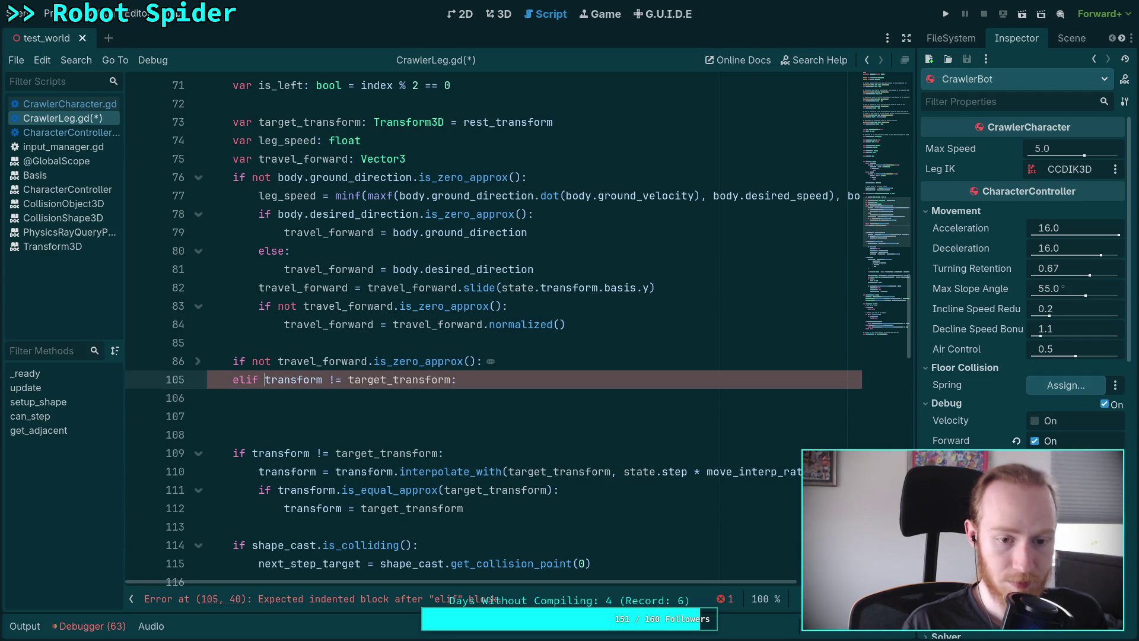
pyautogui.press('BackSpace')
pyautogui.write('=')
pyautogui.press('End')
pyautogui.press('Return')
# Step: Give the elif the body leg_speed = maxf(body.max_speed / 2.0, 2.0) and save
pyautogui.write('leg_sp')
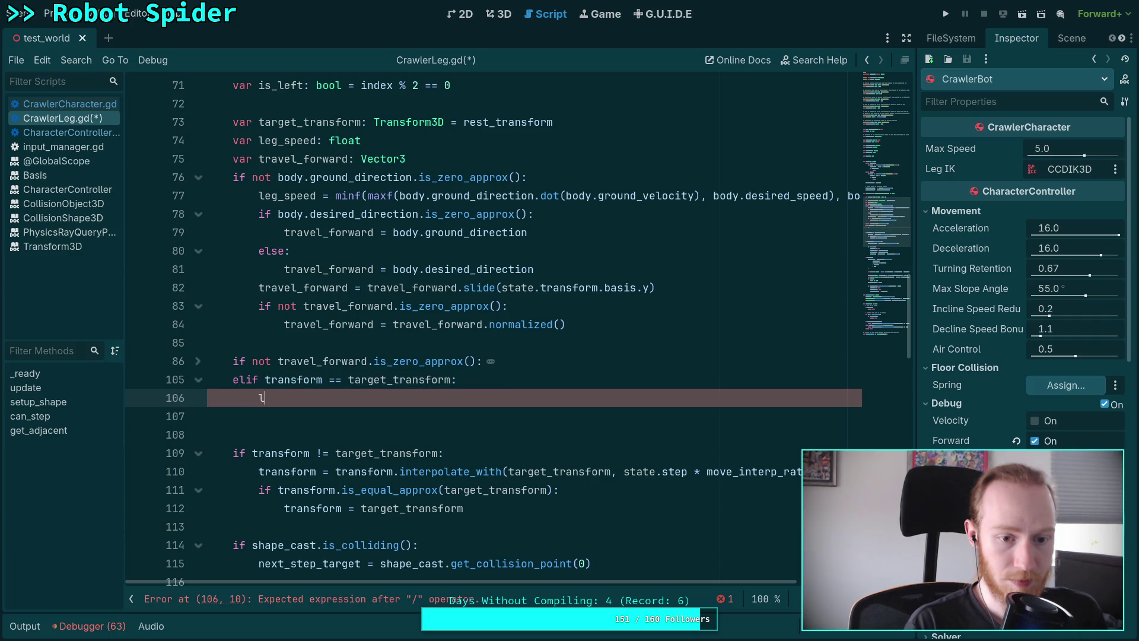
pyautogui.press('Return')
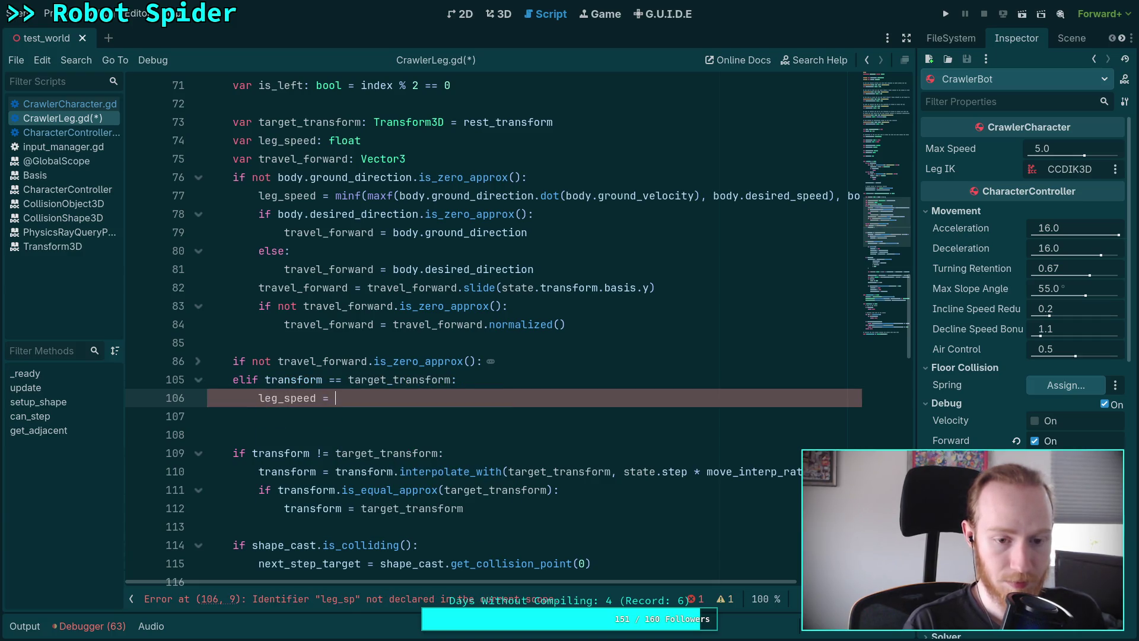
pyautogui.write('minf')
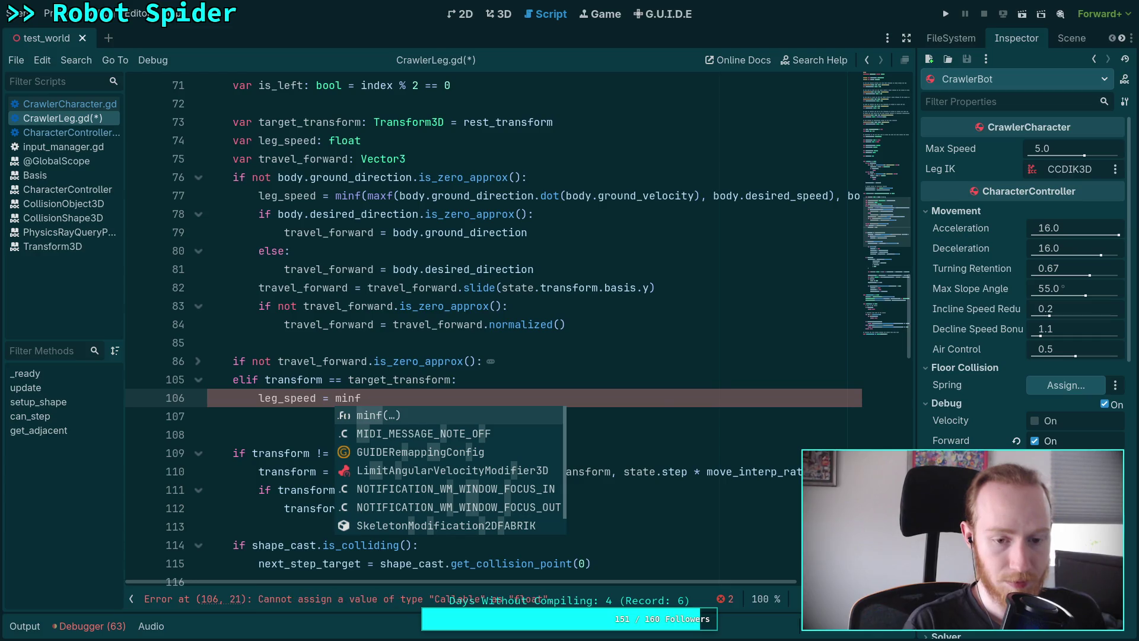
pyautogui.press('Return')
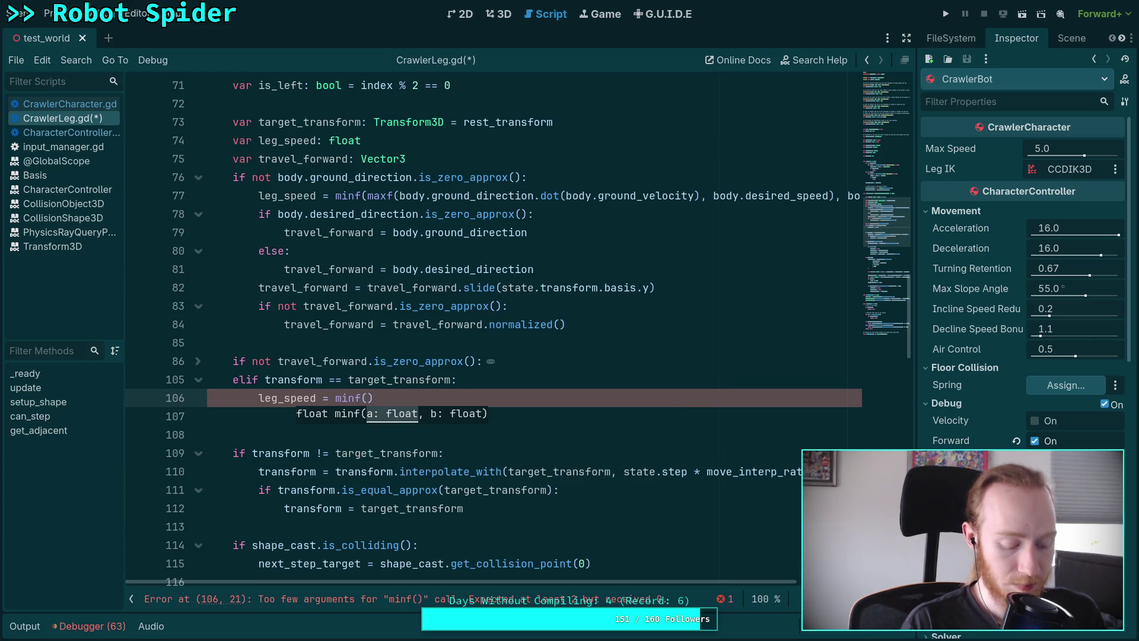
pyautogui.press('BackSpace')
pyautogui.press('BackSpace')
pyautogui.press('BackSpace')
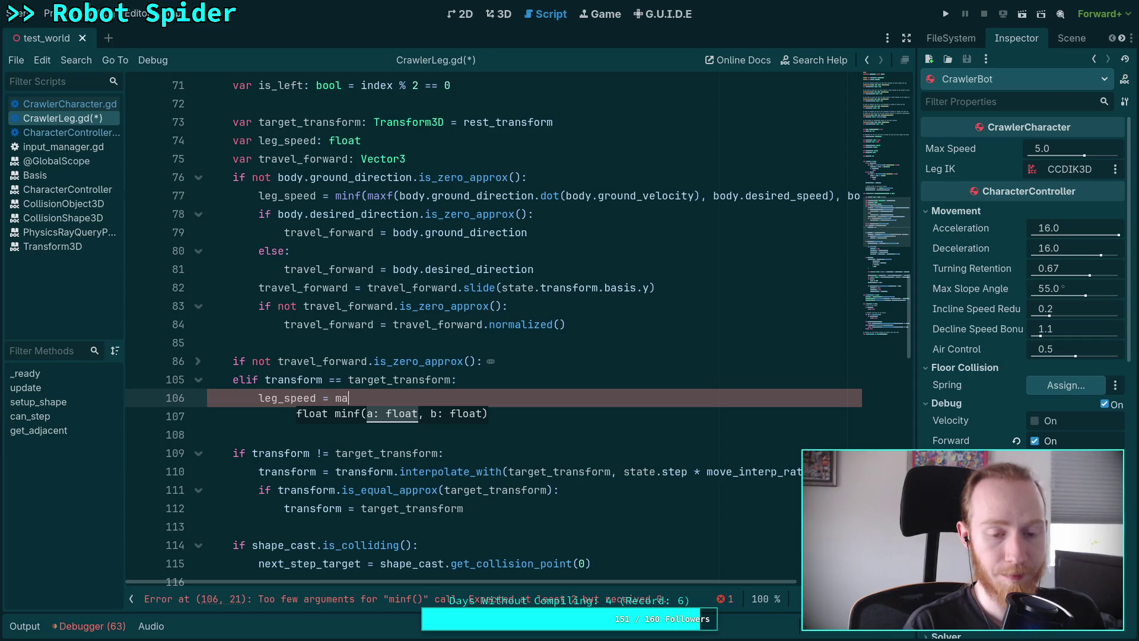
pyautogui.write('xf')
pyautogui.press('Return')
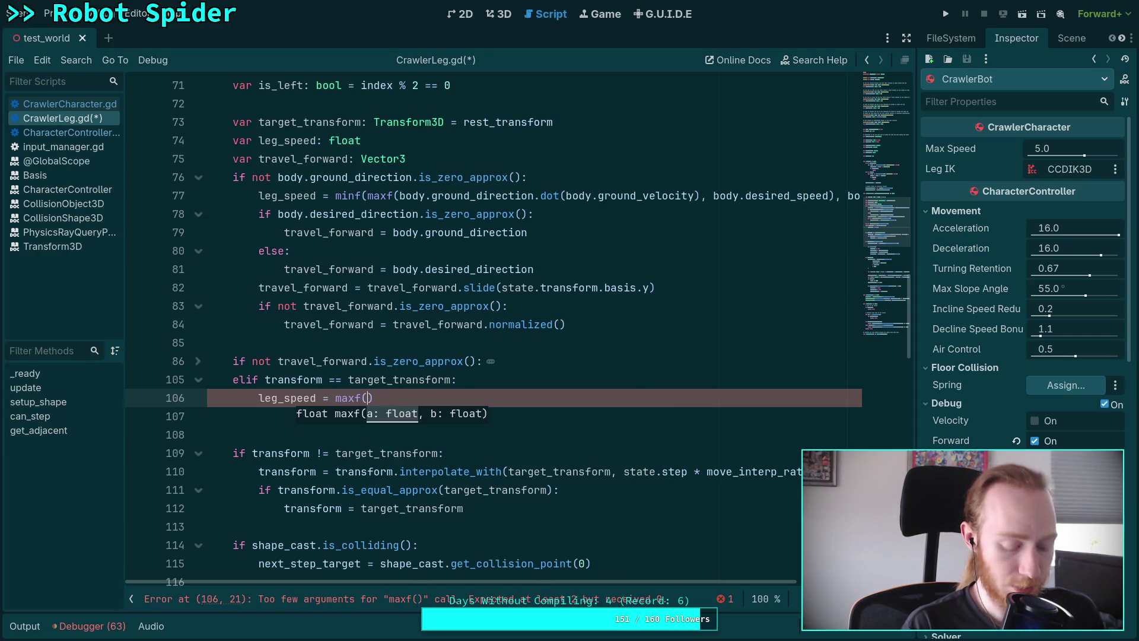
pyautogui.write('body.')
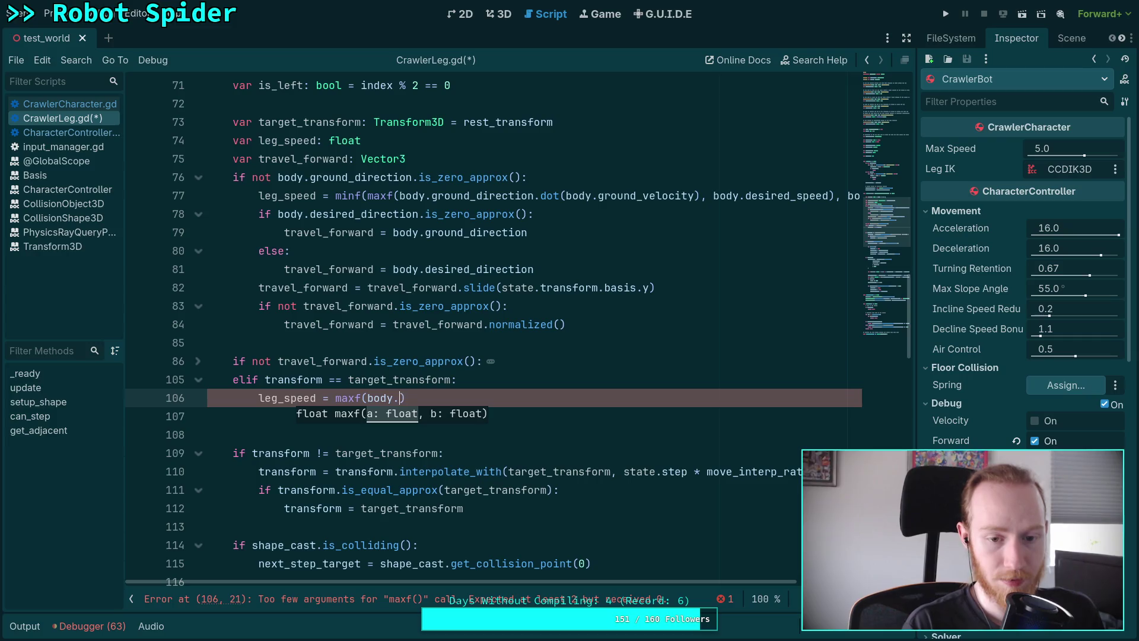
pyautogui.write('ma')
pyautogui.press('Return')
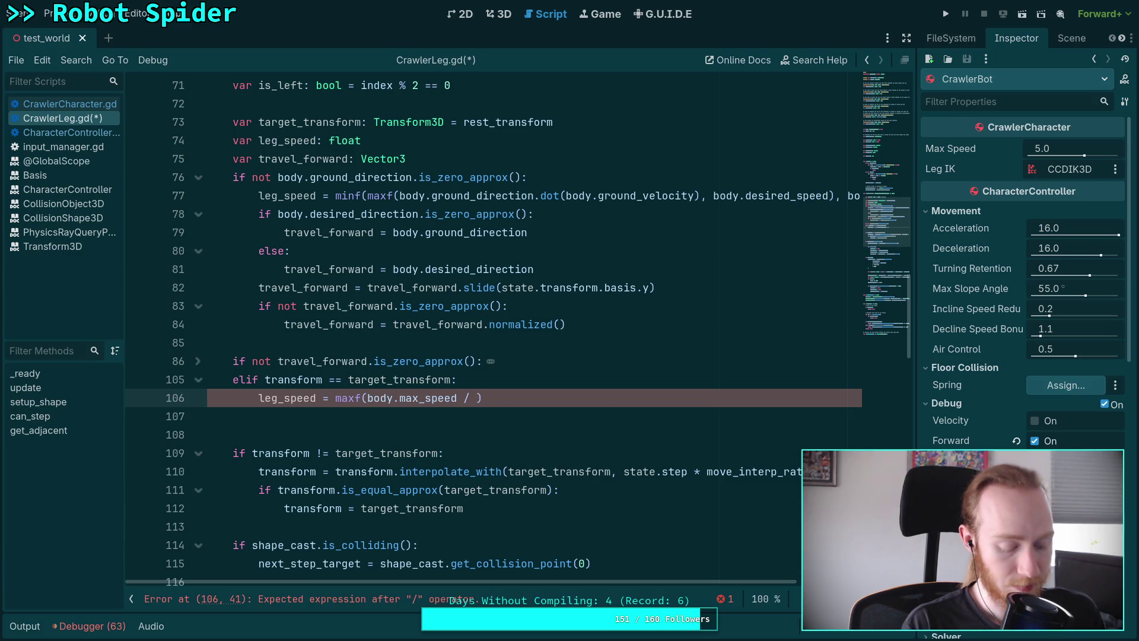
pyautogui.write('2.0,')
pyautogui.write(' 2.')
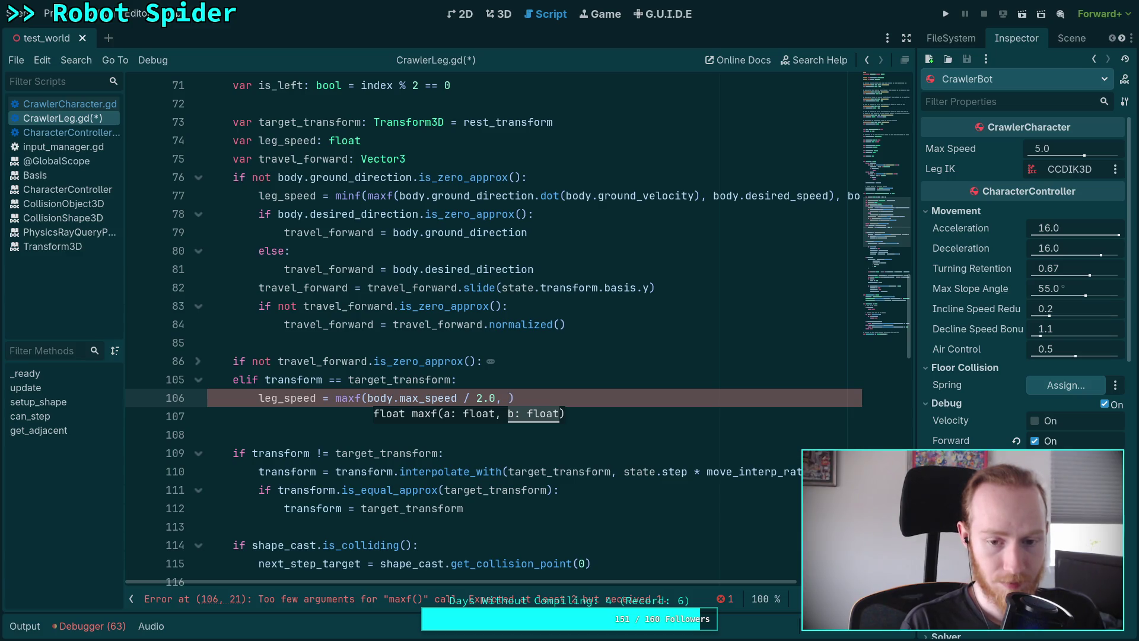
pyautogui.write('0)')
pyautogui.press('Return')
pyautogui.hotkey('ctrl', 's')
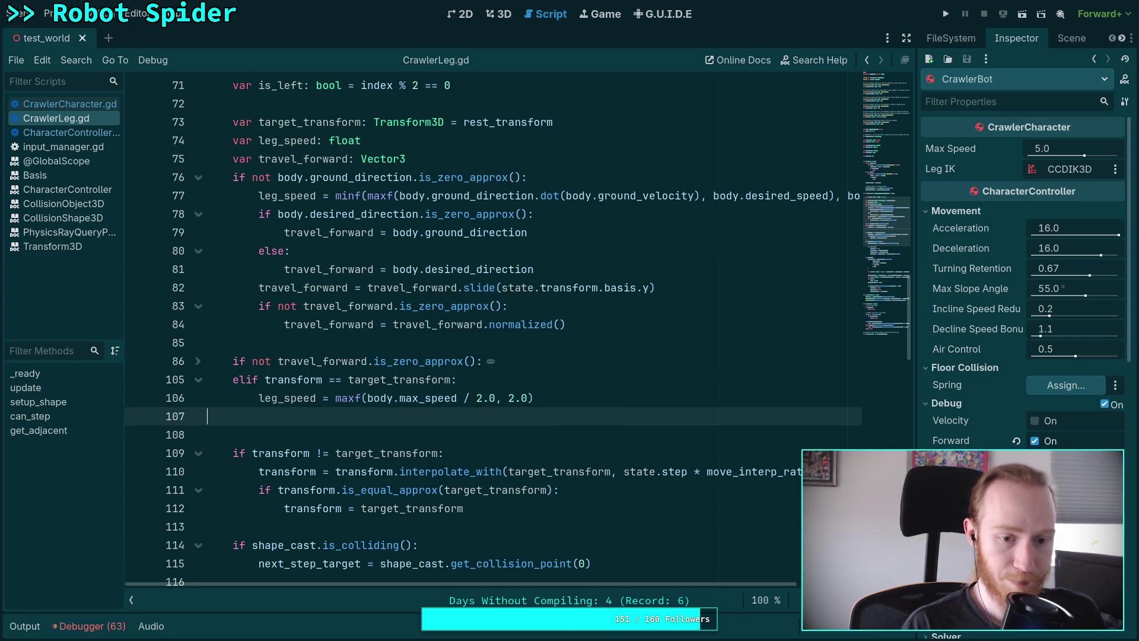
# Step: Add a comment line about waiting above the leg_speed assignment
pyautogui.doubleClick(485, 392)
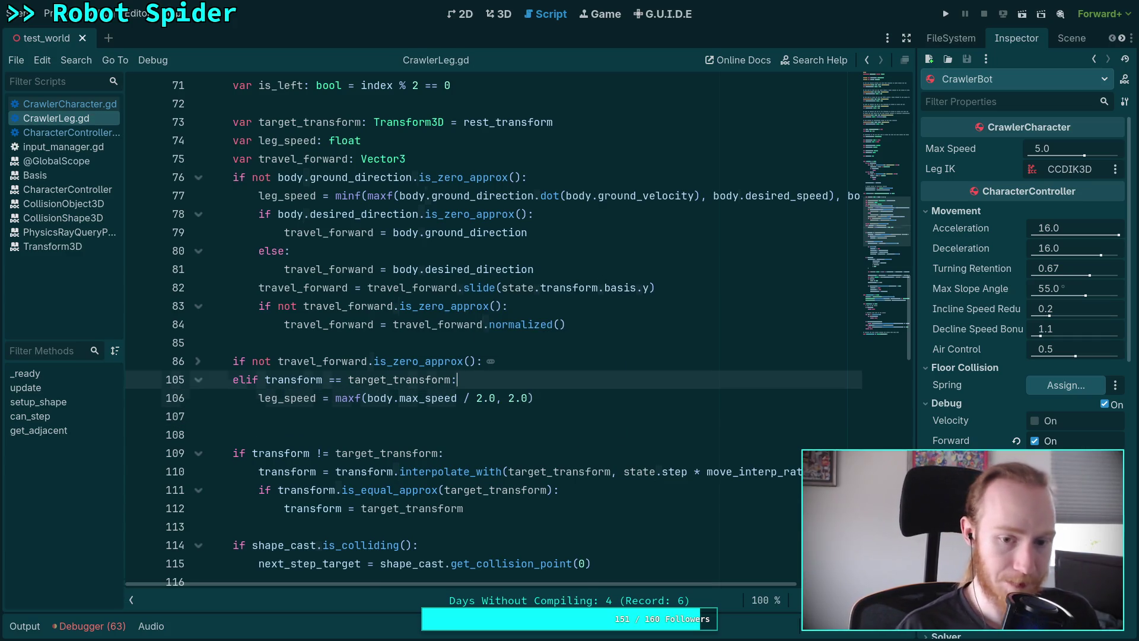
pyautogui.hotkey('ctrl', 'shift', 'Return')
pyautogui.write('# Wait to return legs when the target transform is decided')
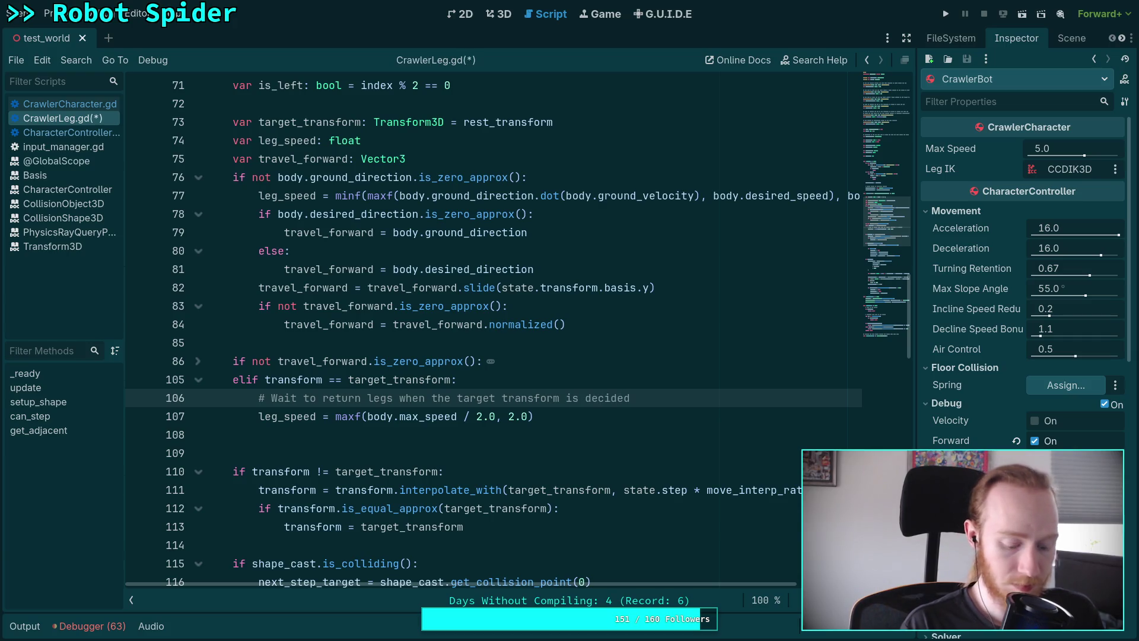
# Step: Save CrawlerLeg.gd, run the game to watch the spider's legs, then stop with F8
pyautogui.hotkey('ctrl', 's')
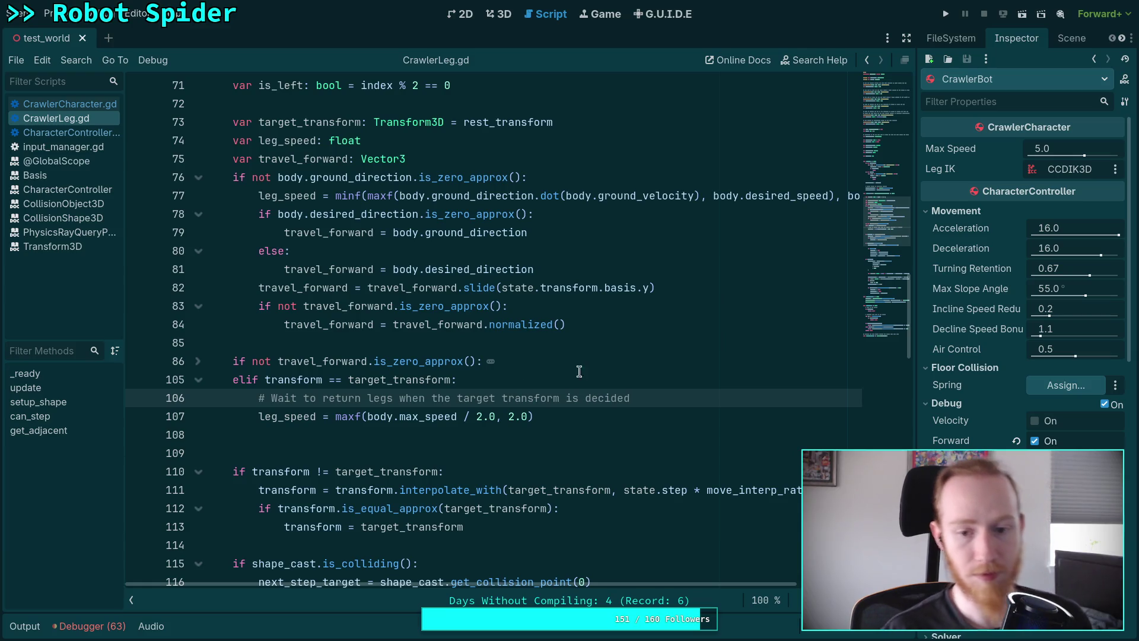
pyautogui.click(946, 14)
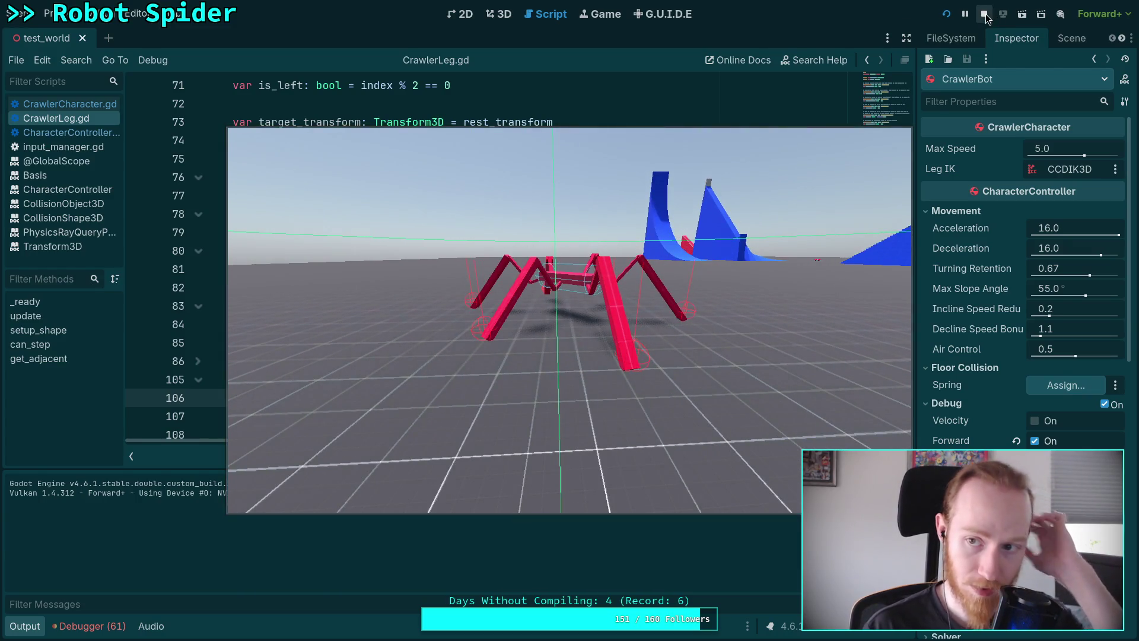
pyautogui.press('F8')
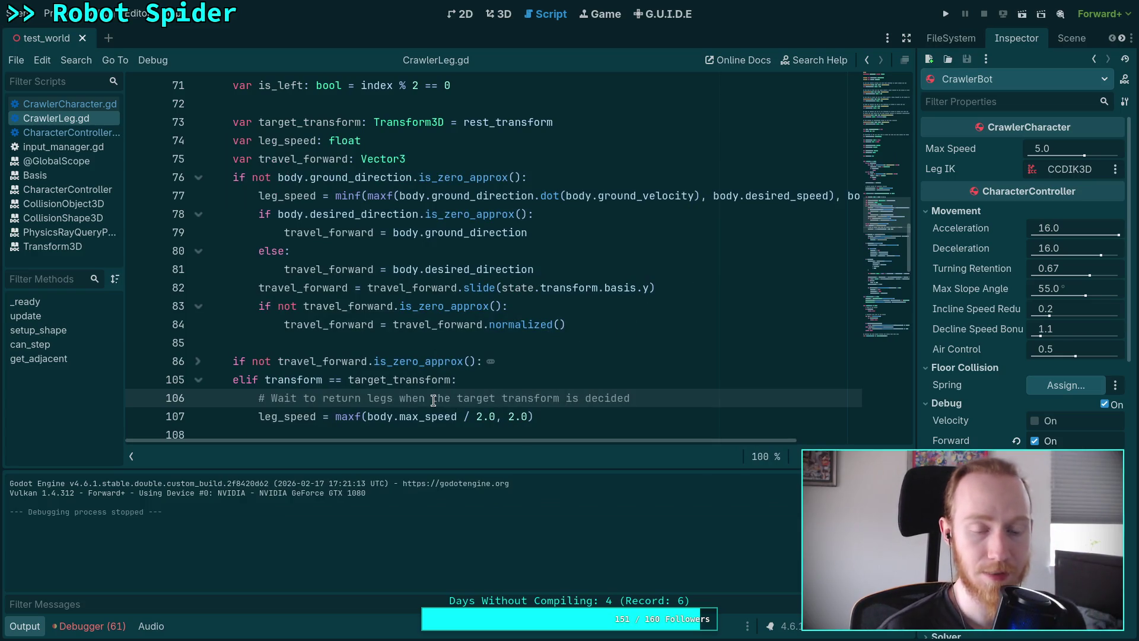
pyautogui.scroll(-5, 436, 398)
pyautogui.scroll(-2, 436, 380)
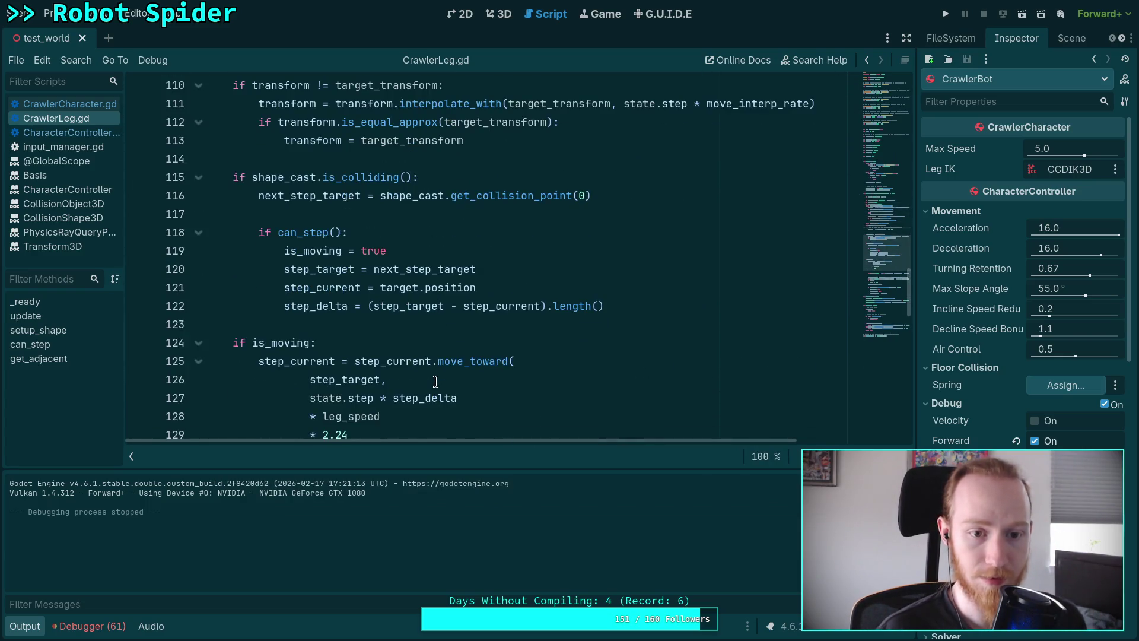
pyautogui.scroll(4, 436, 378)
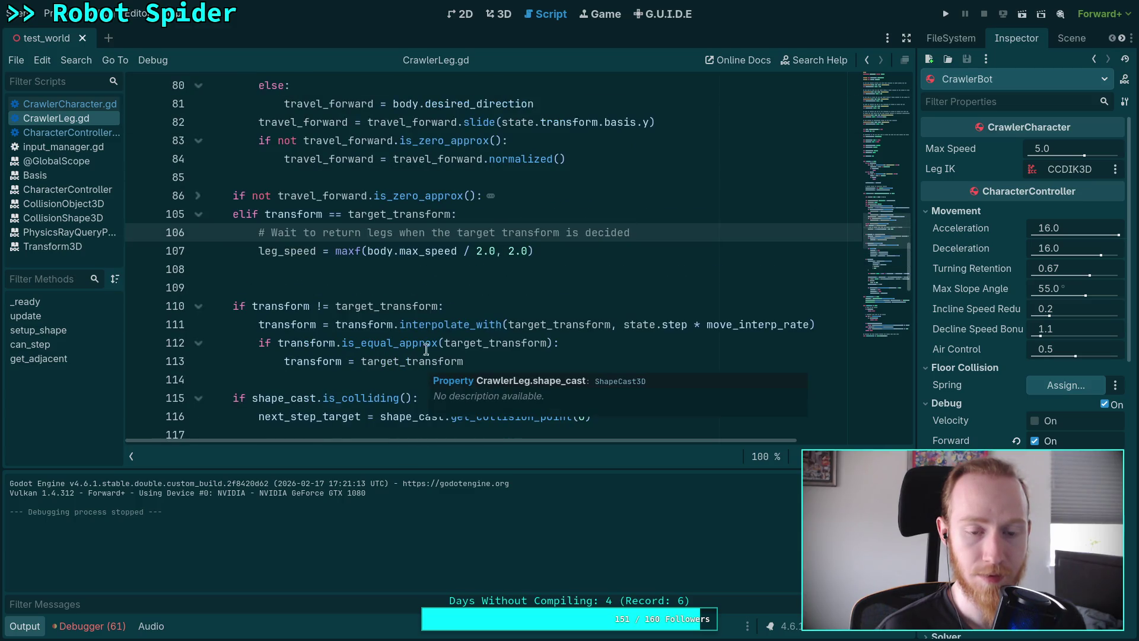
pyautogui.click(566, 246)
pyautogui.scroll(-5, 563, 256)
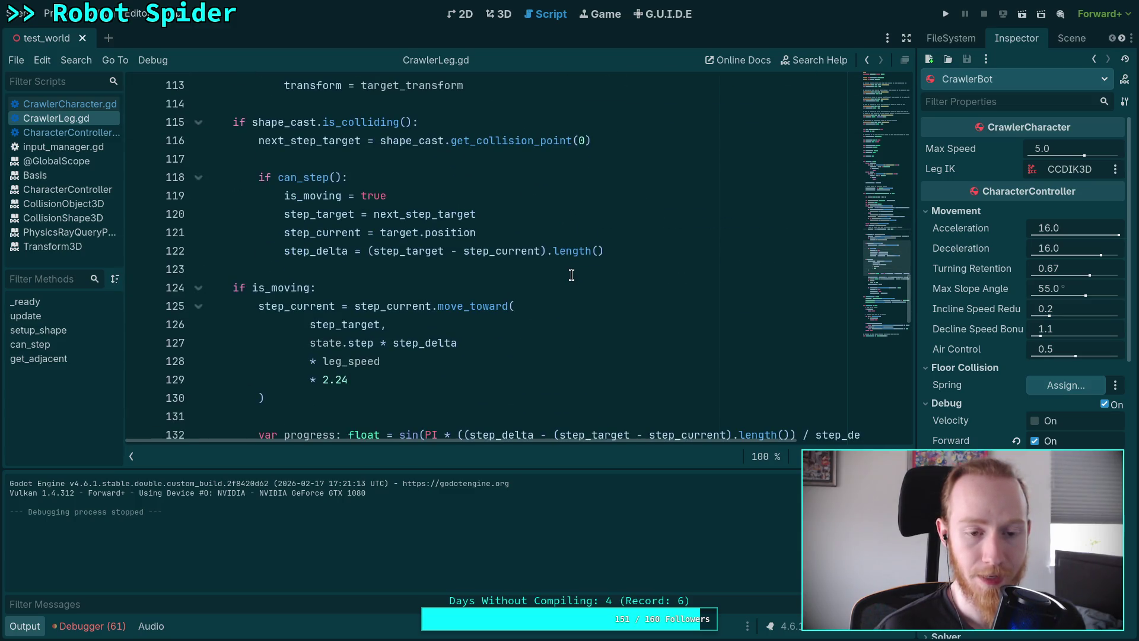
pyautogui.scroll(1, 572, 274)
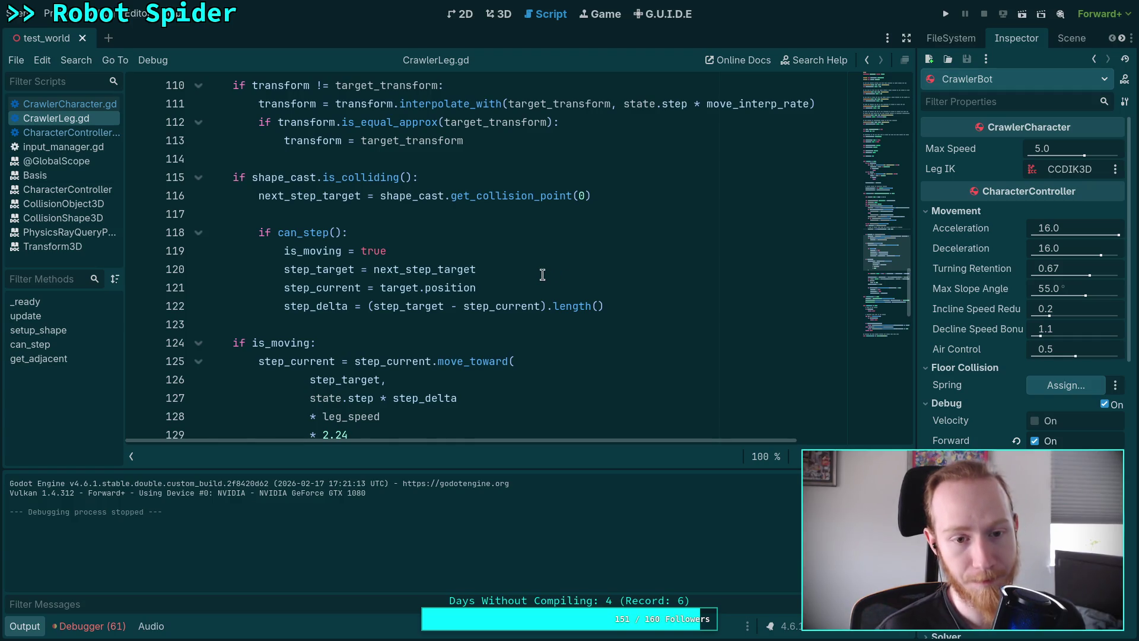
pyautogui.scroll(1, 497, 305)
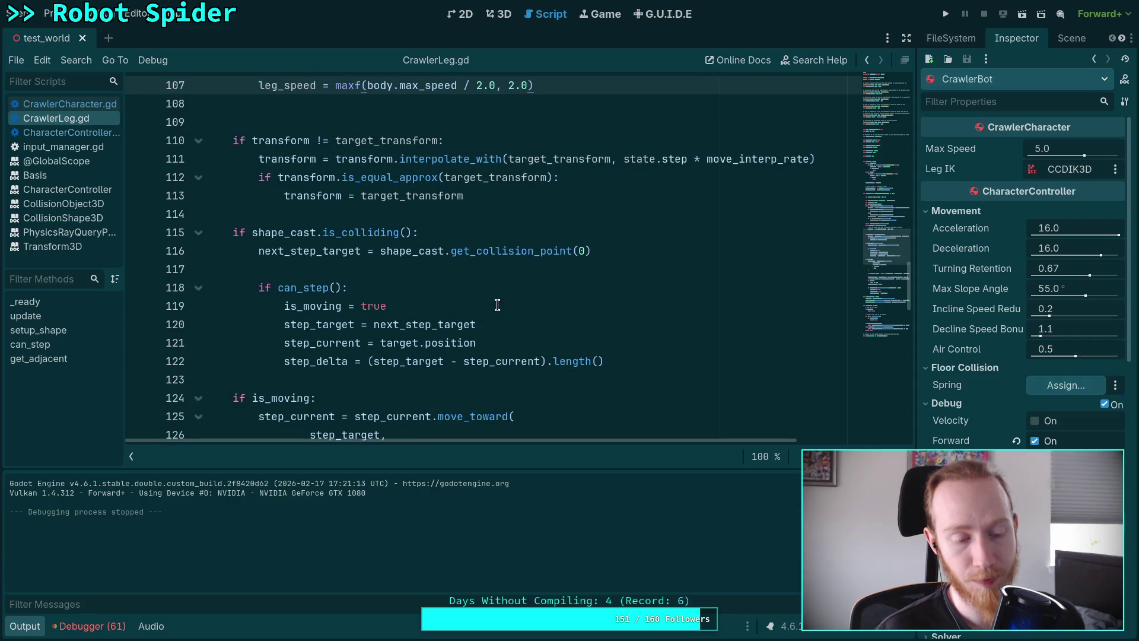
pyautogui.click(32, 626)
pyautogui.scroll(-1, 439, 357)
pyautogui.doubleClick(273, 360)
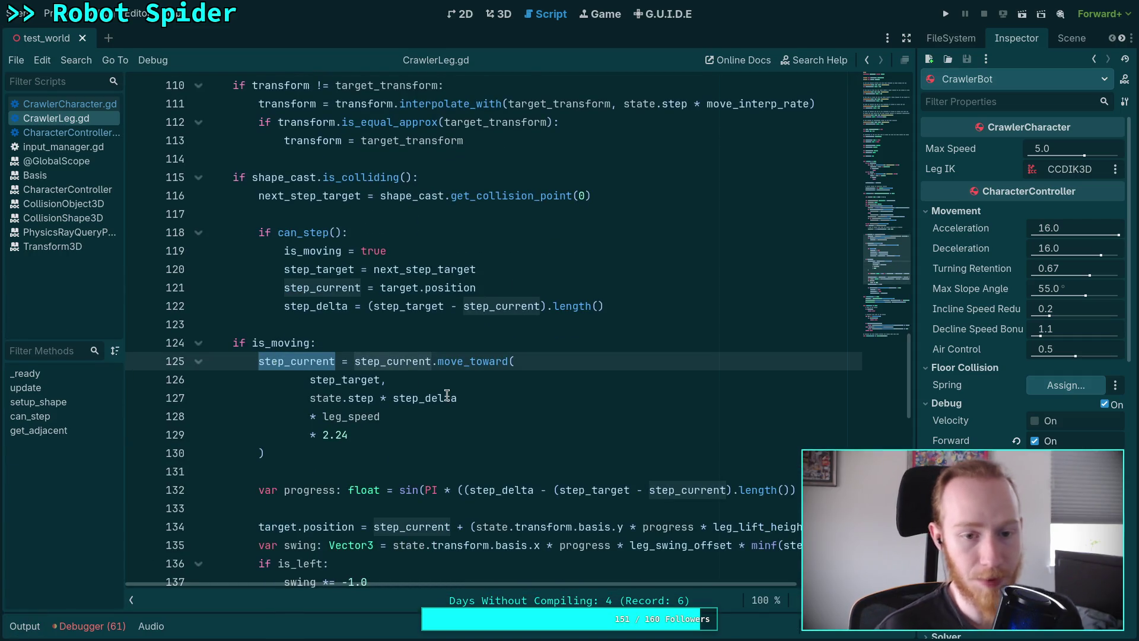
pyautogui.moveTo(447, 397)
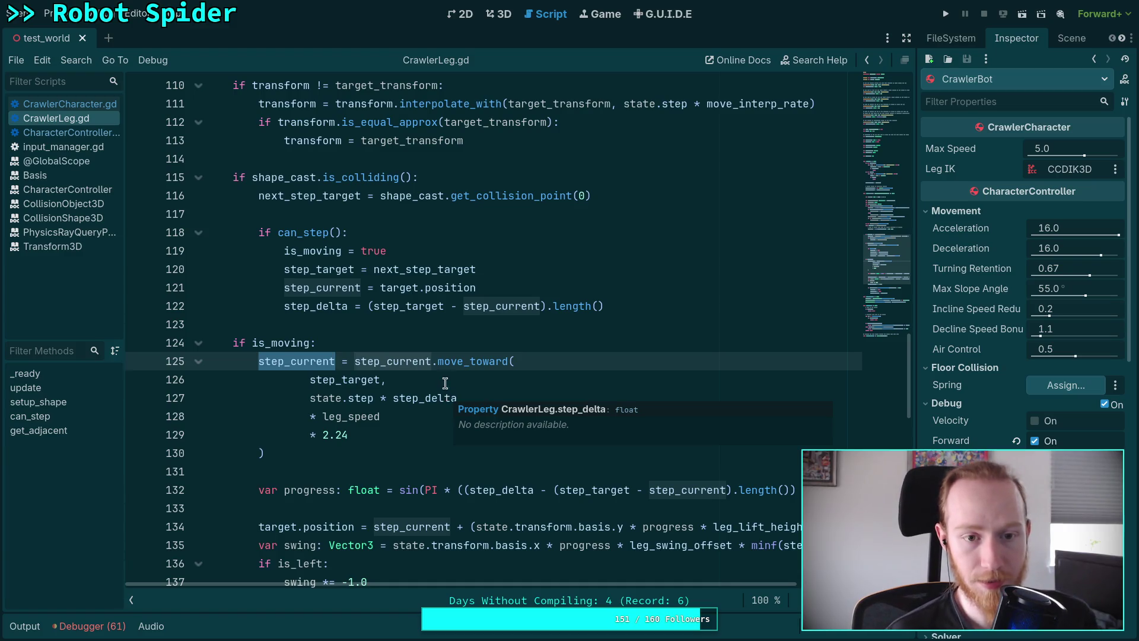
pyautogui.scroll(2, 389, 324)
pyautogui.scroll(-2, 389, 323)
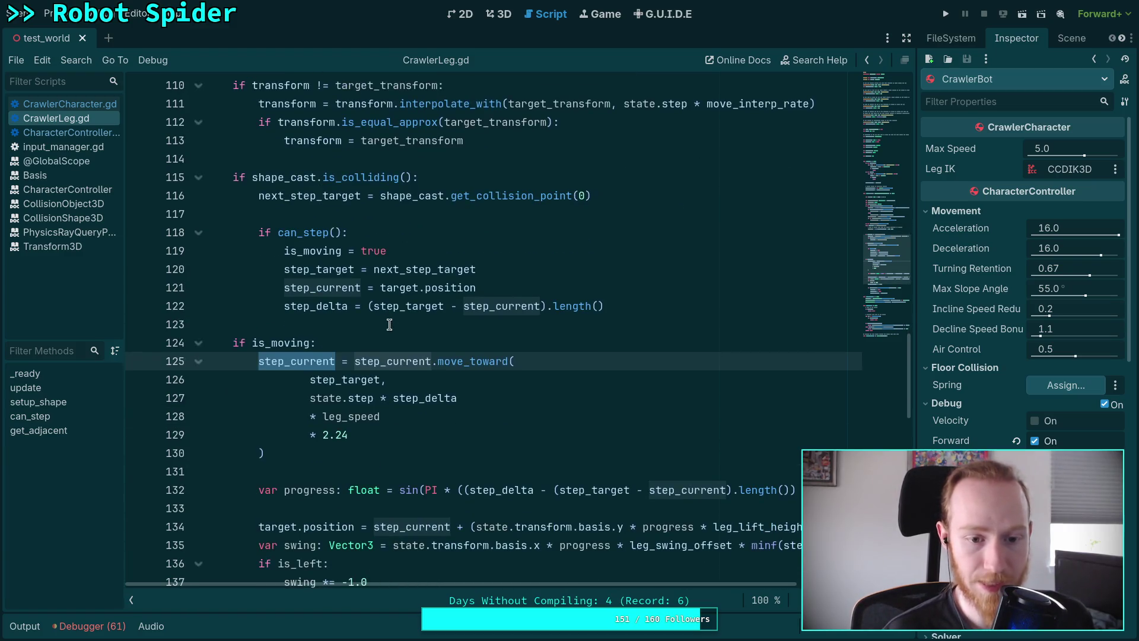
pyautogui.doubleClick(280, 343)
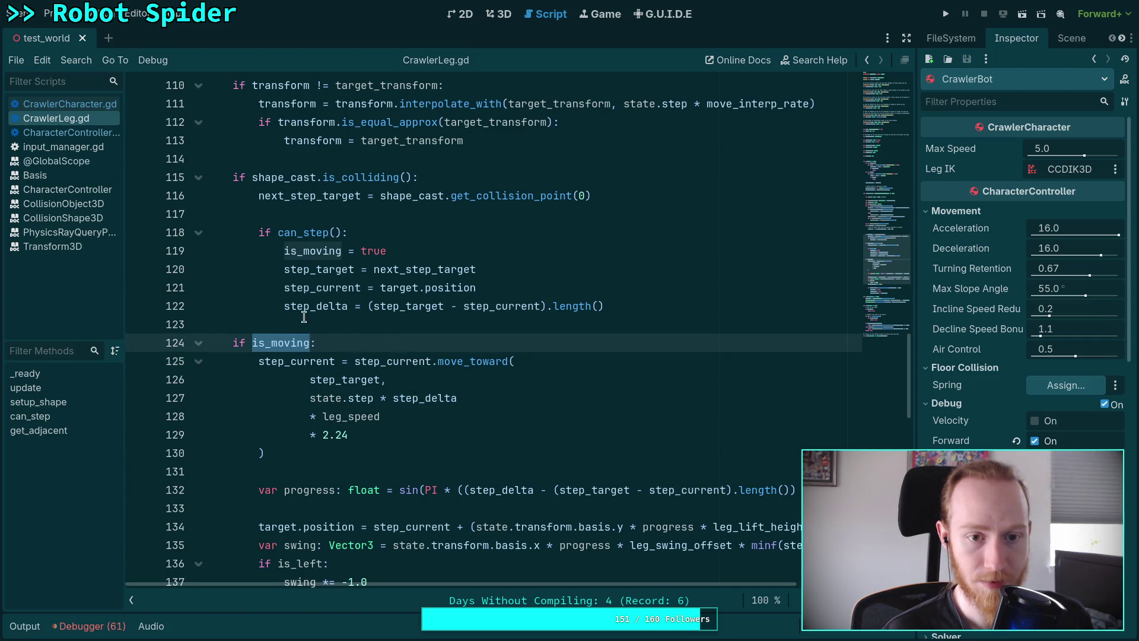
pyautogui.scroll(2, 330, 325)
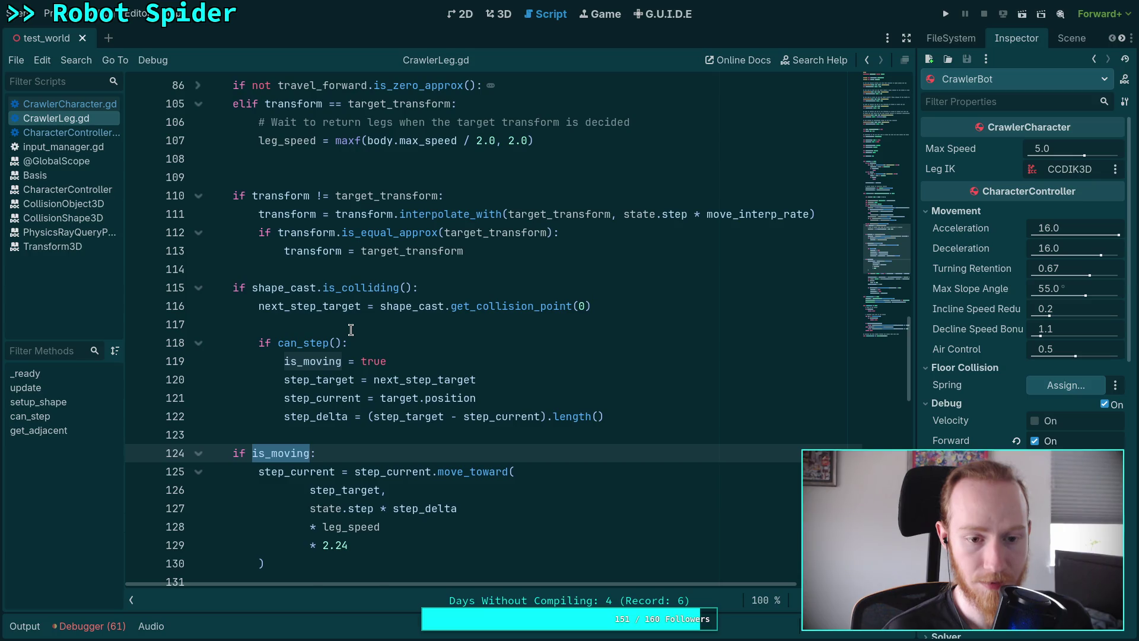
pyautogui.scroll(1, 350, 330)
pyautogui.click(589, 198)
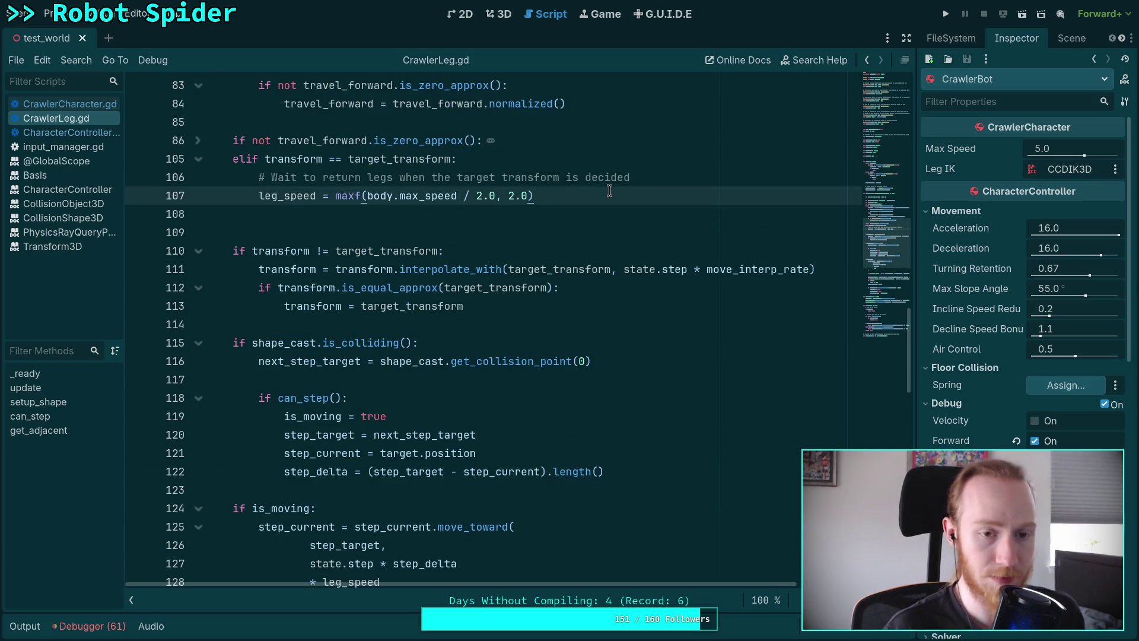
pyautogui.press('Return')
# Step: Add else: with is_moving = false, then run and stop the project
pyautogui.write('else:')
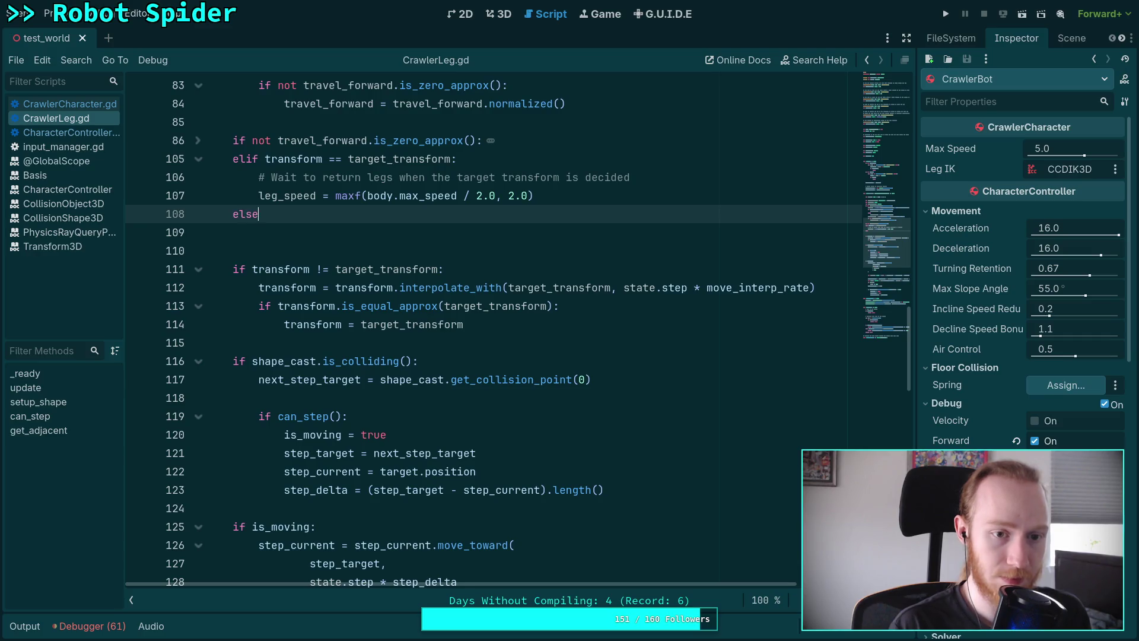
pyautogui.press('Return')
pyautogui.write('is_moving = false')
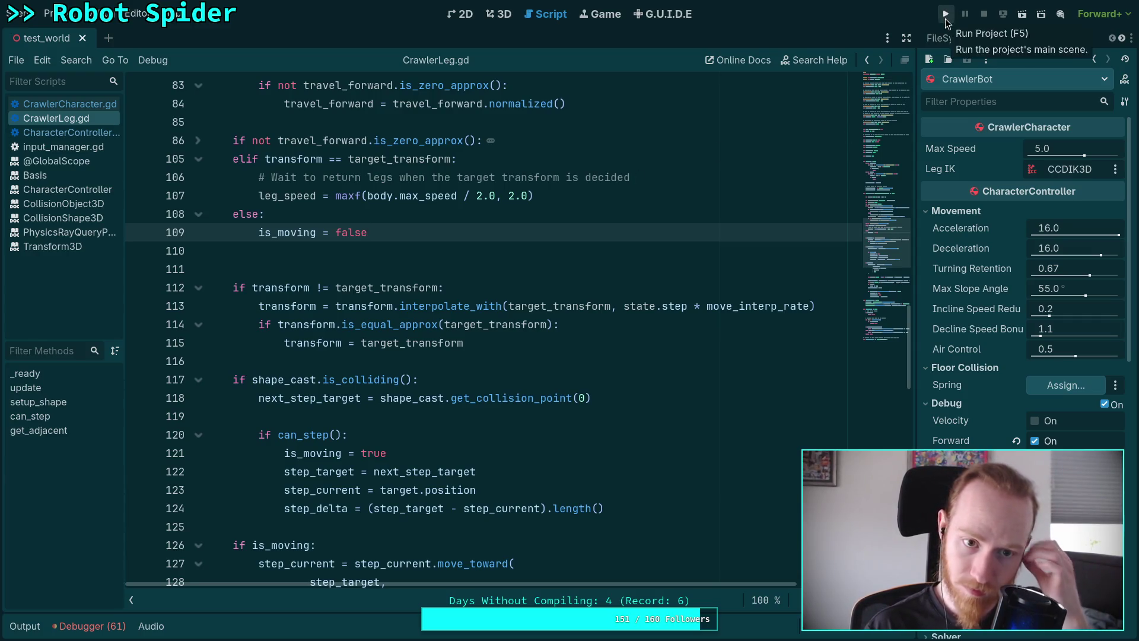
pyautogui.click(946, 14)
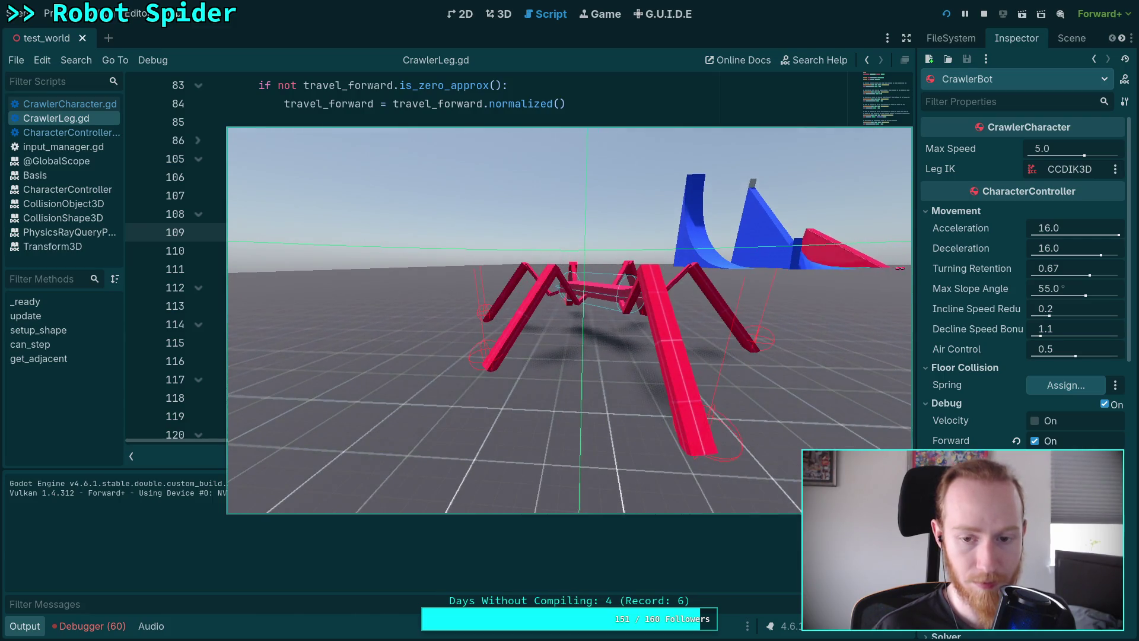
pyautogui.click(986, 16)
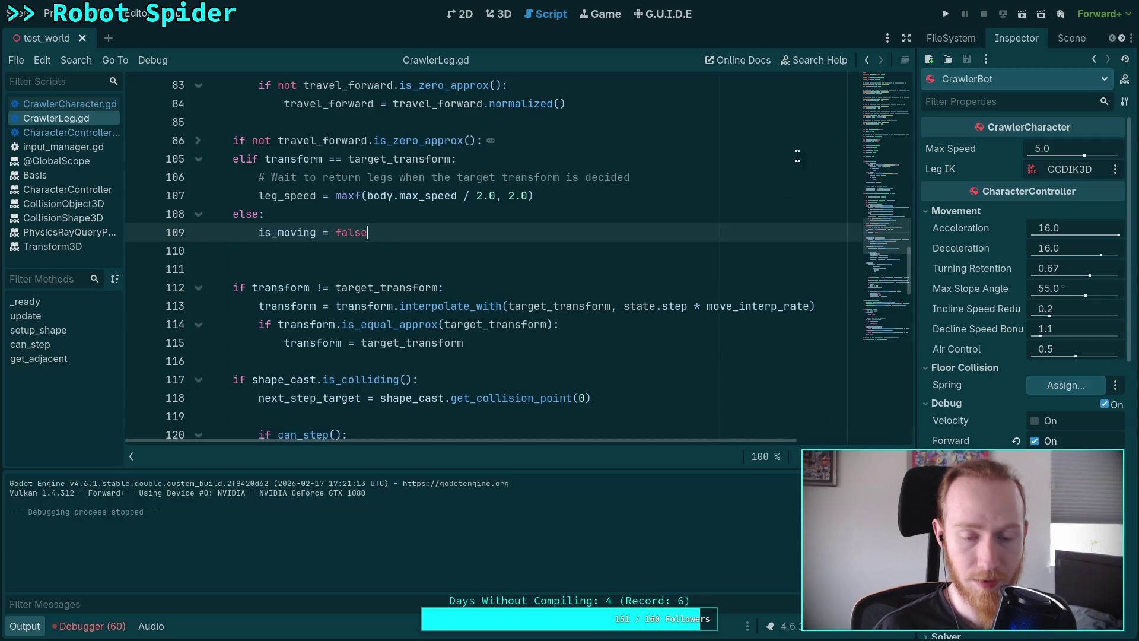
pyautogui.click(538, 270)
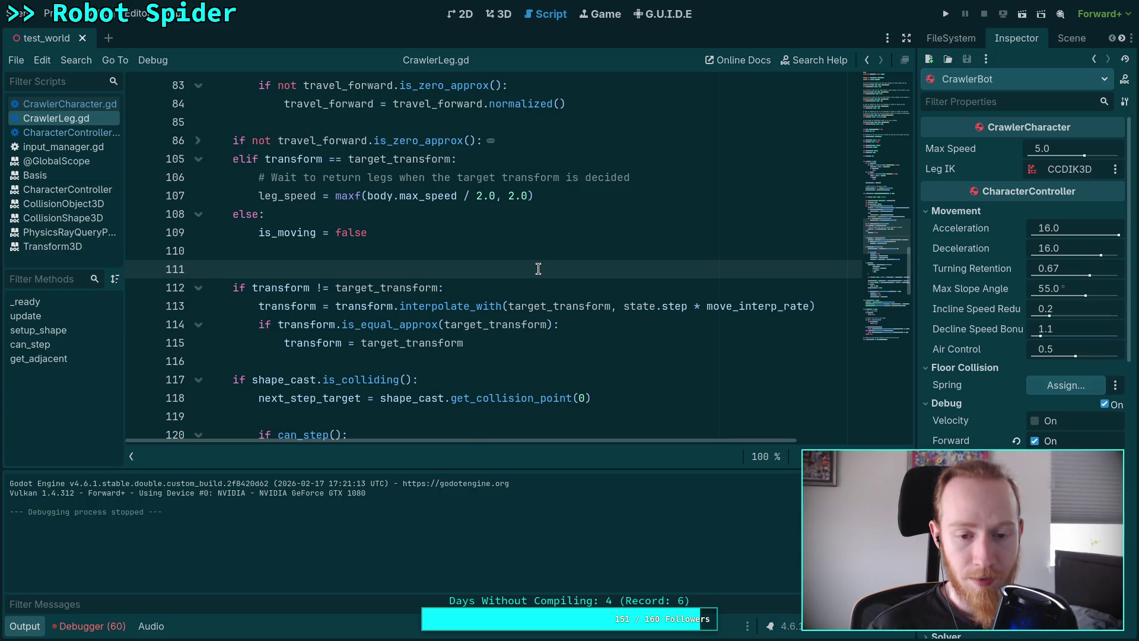
pyautogui.scroll(-4, 538, 269)
pyautogui.scroll(2, 538, 269)
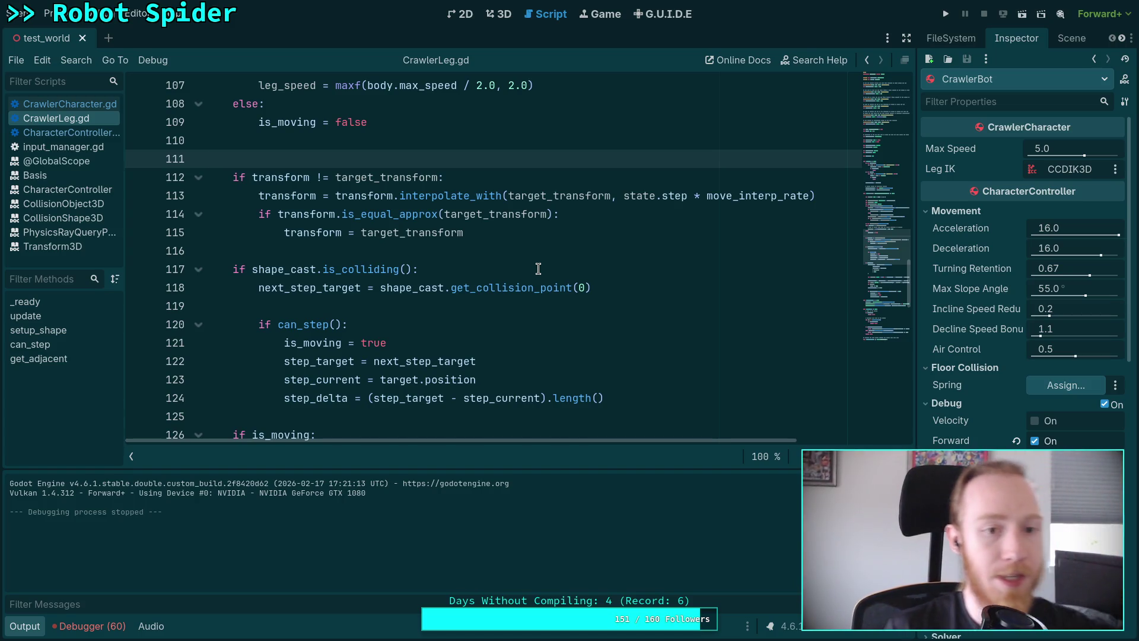
pyautogui.scroll(1, 538, 269)
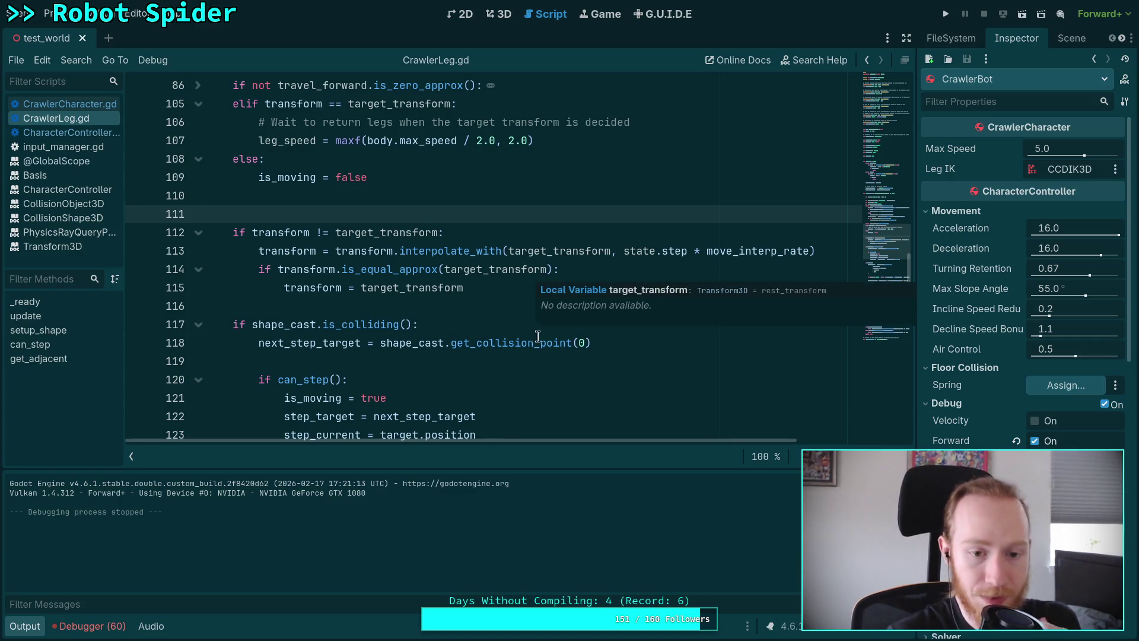
pyautogui.scroll(-2, 538, 336)
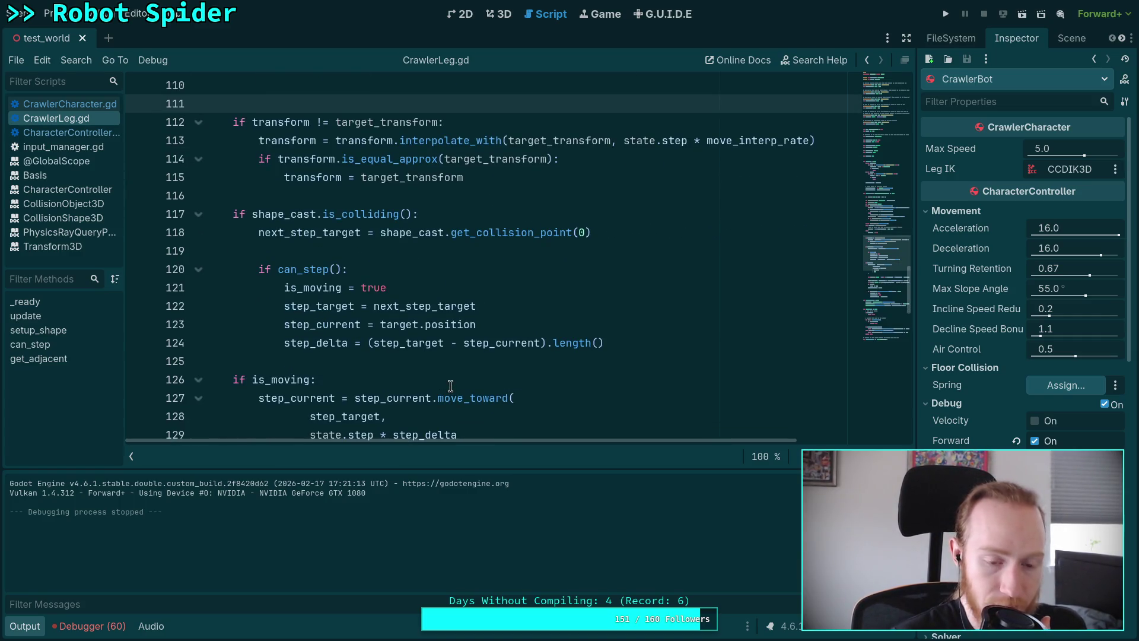
pyautogui.scroll(3, 450, 386)
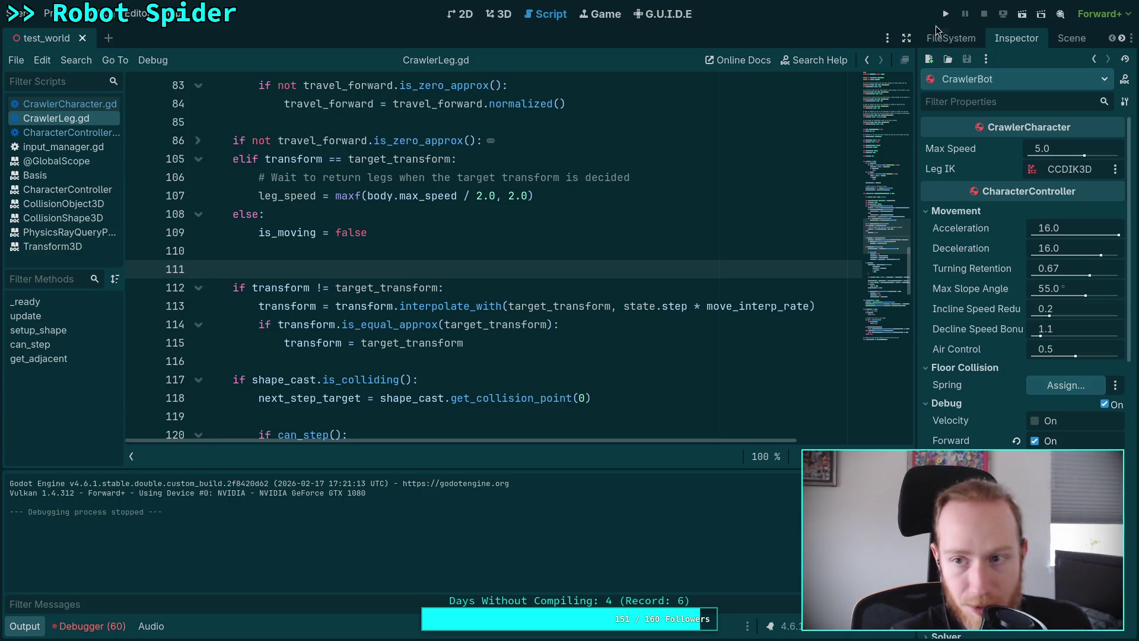
pyautogui.click(949, 18)
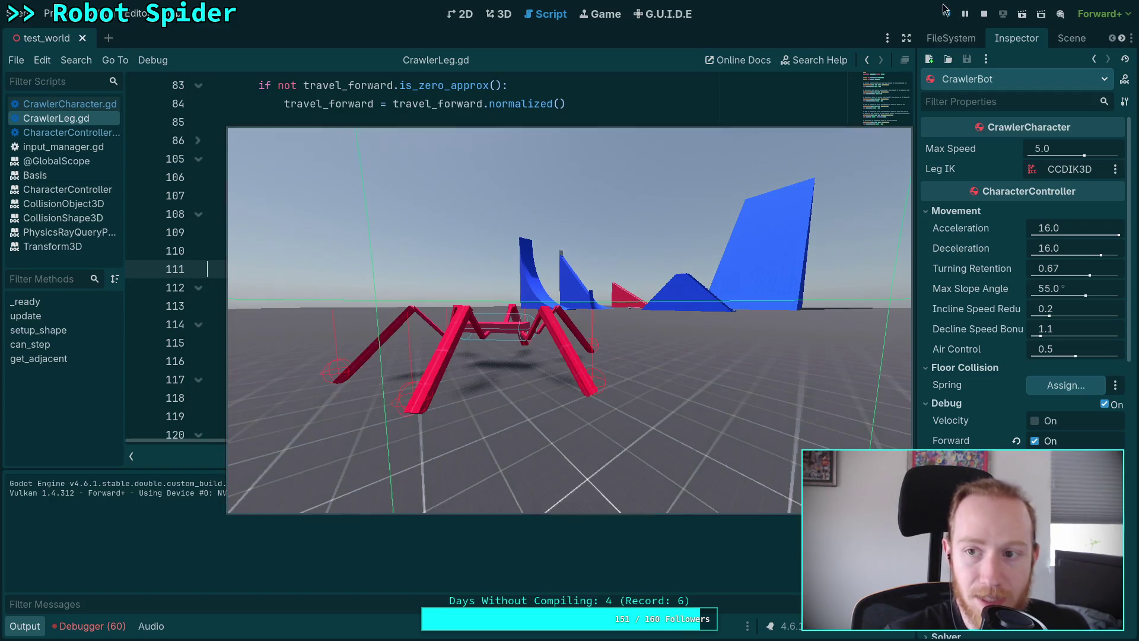
pyautogui.click(984, 13)
pyautogui.scroll(-8, 342, 355)
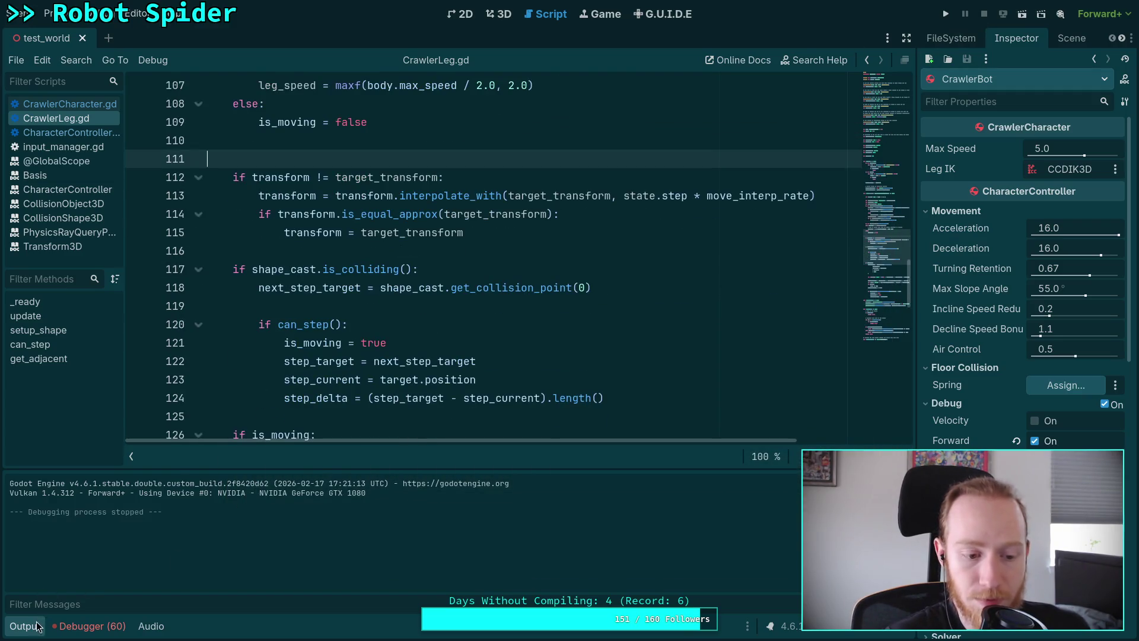
# Step: Scroll through CrawlerLeg.gd reviewing the code, highlighting step_current uses
pyautogui.scroll(-6, 363, 379)
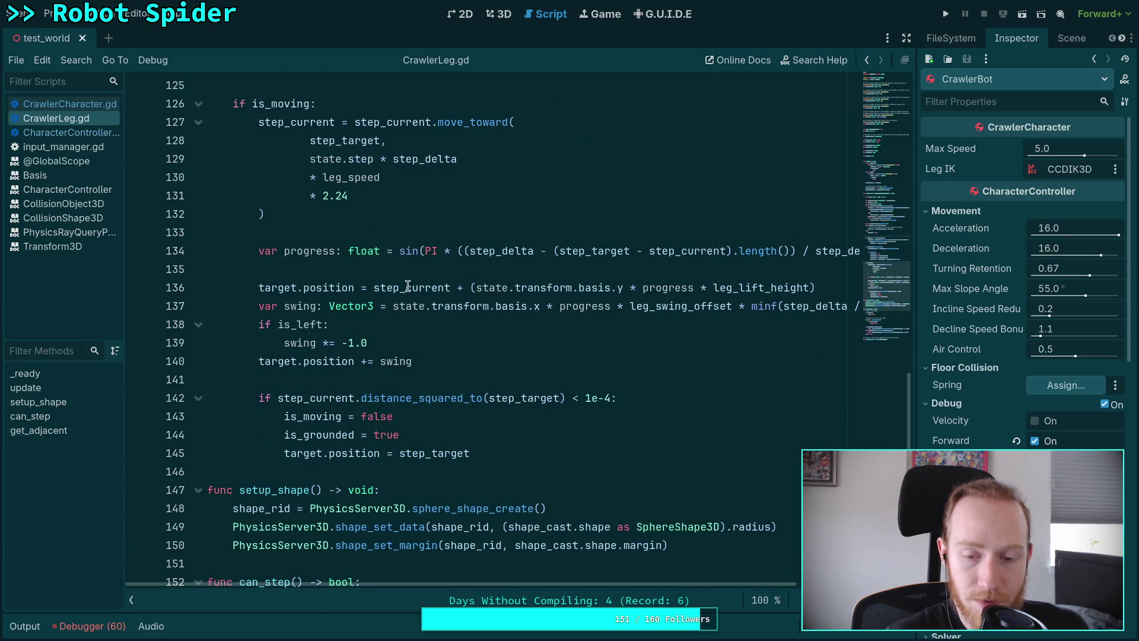
pyautogui.scroll(3, 370, 358)
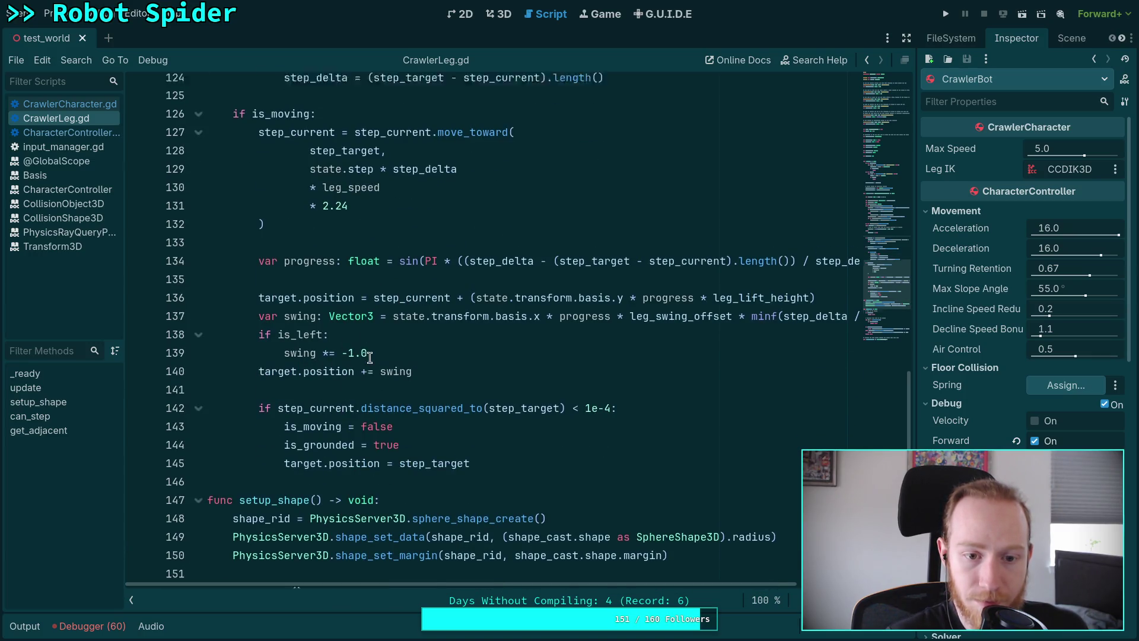
pyautogui.doubleClick(383, 287)
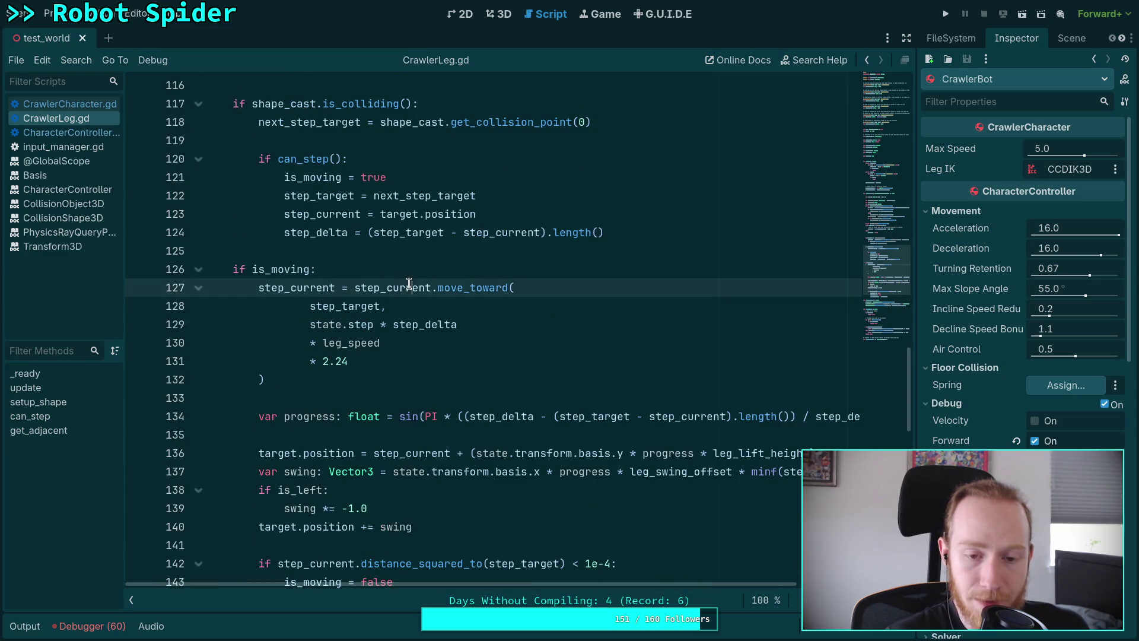
pyautogui.scroll(3, 373, 371)
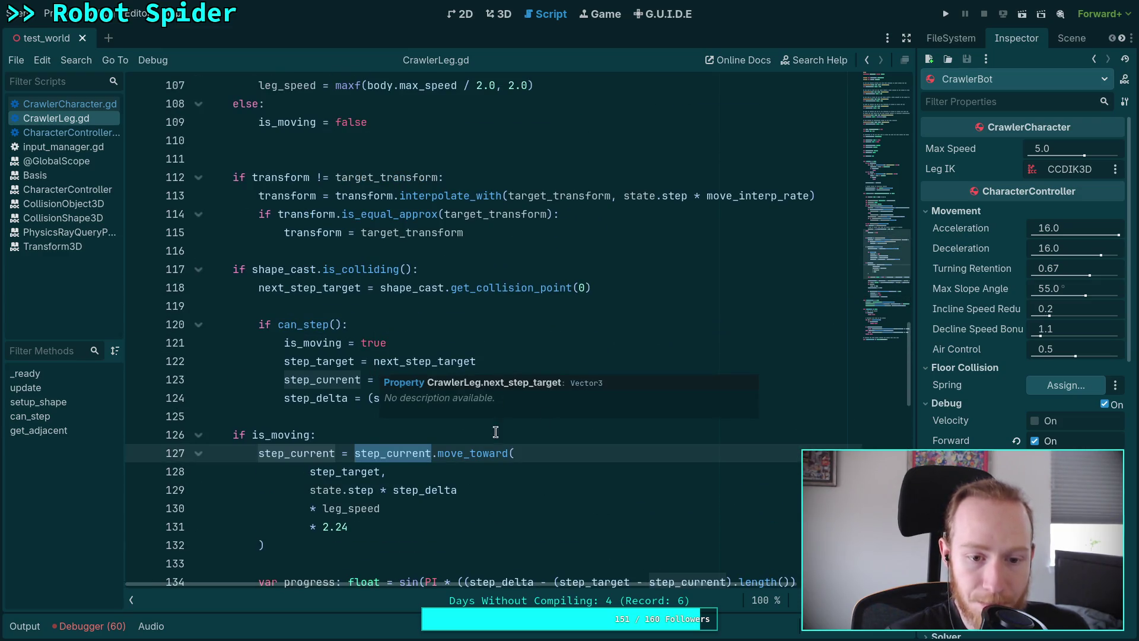
pyautogui.scroll(-2, 327, 424)
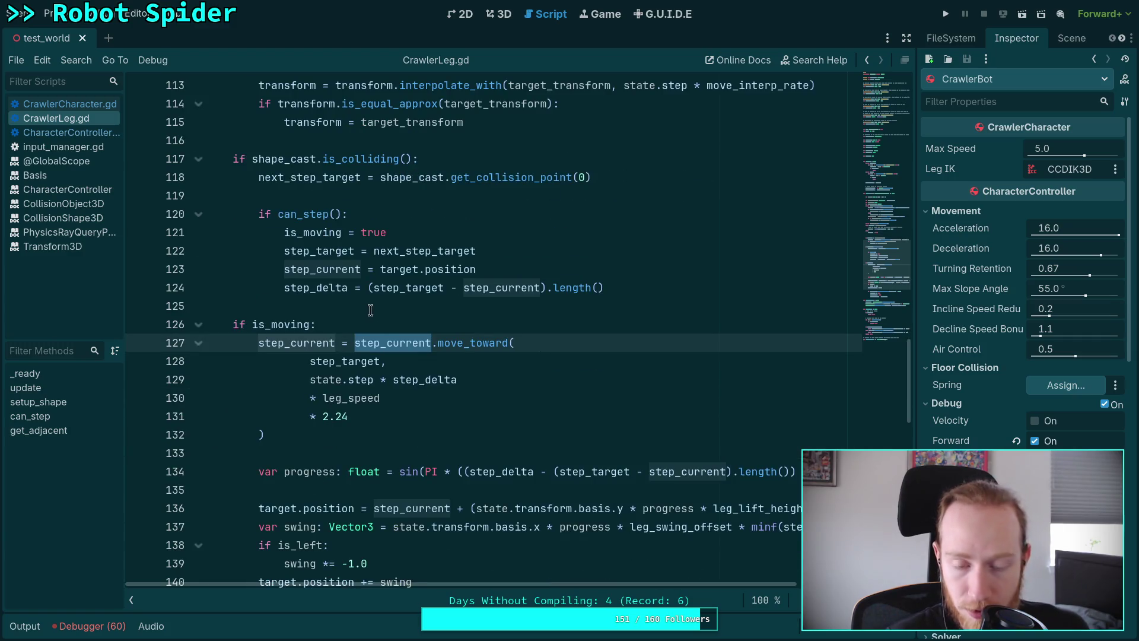
pyautogui.scroll(-1, 386, 311)
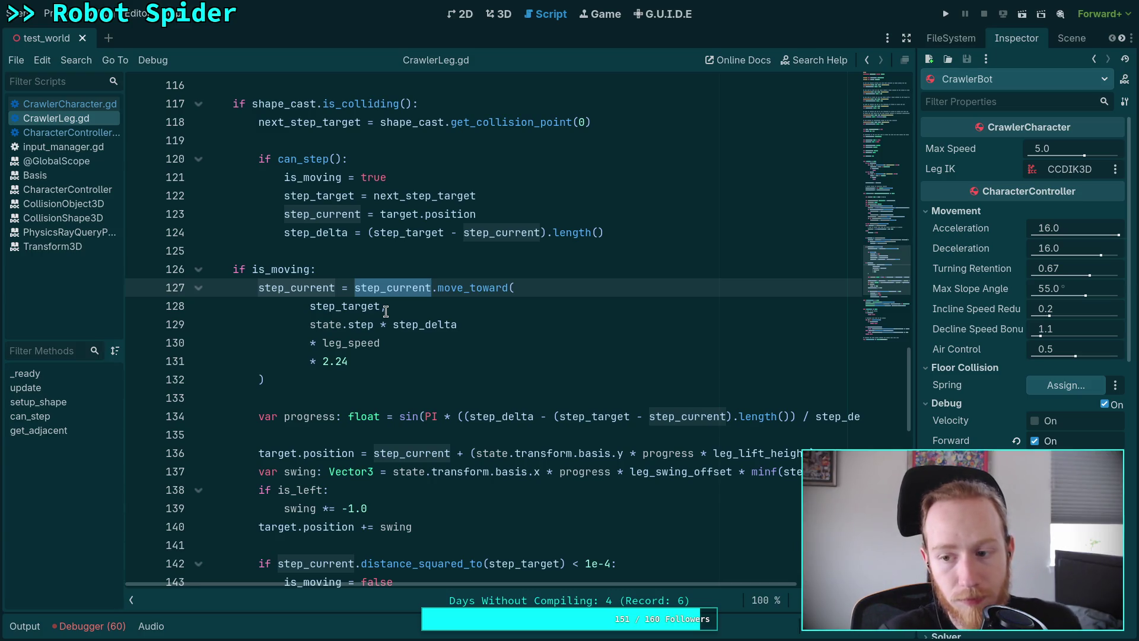
pyautogui.scroll(3, 385, 311)
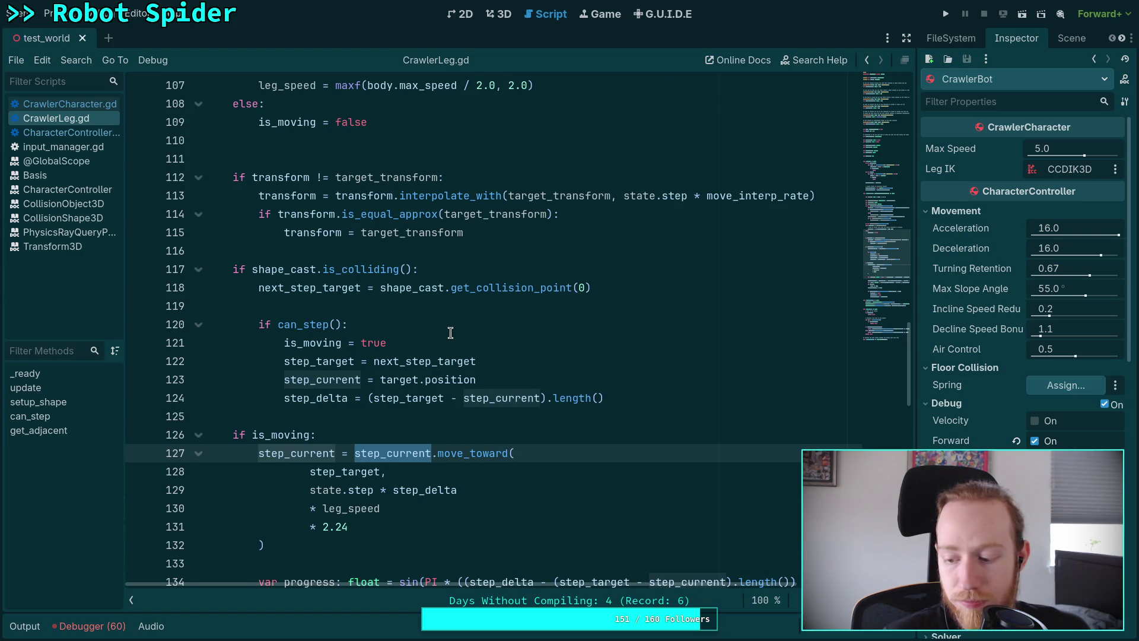
pyautogui.scroll(2, 451, 333)
pyautogui.scroll(3, 451, 333)
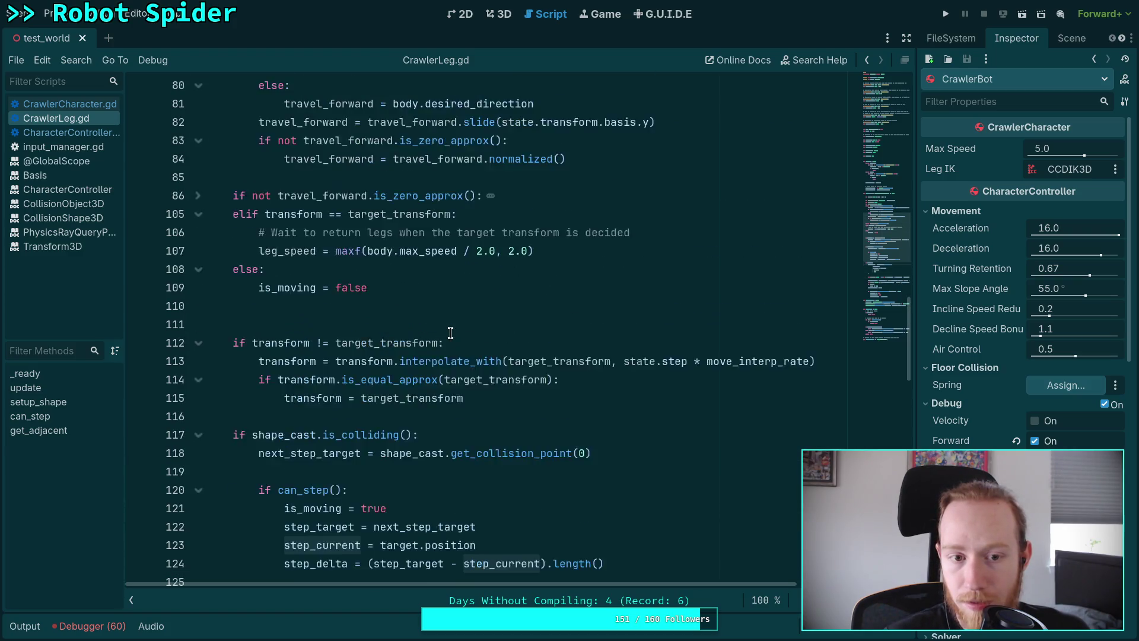
pyautogui.scroll(-6, 451, 333)
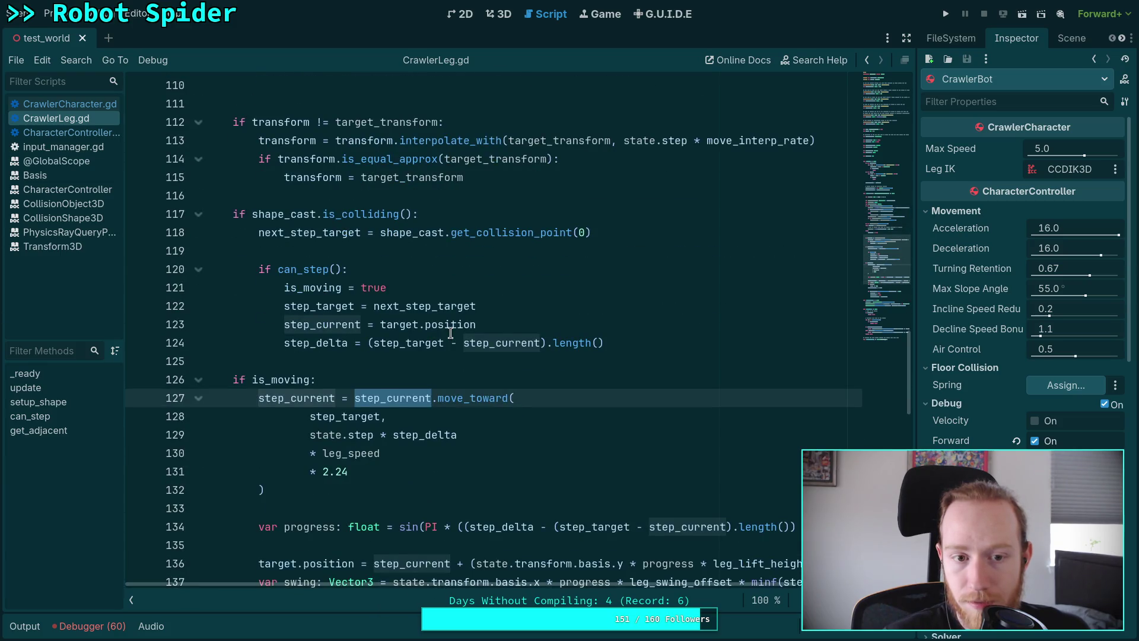
pyautogui.scroll(6, 451, 332)
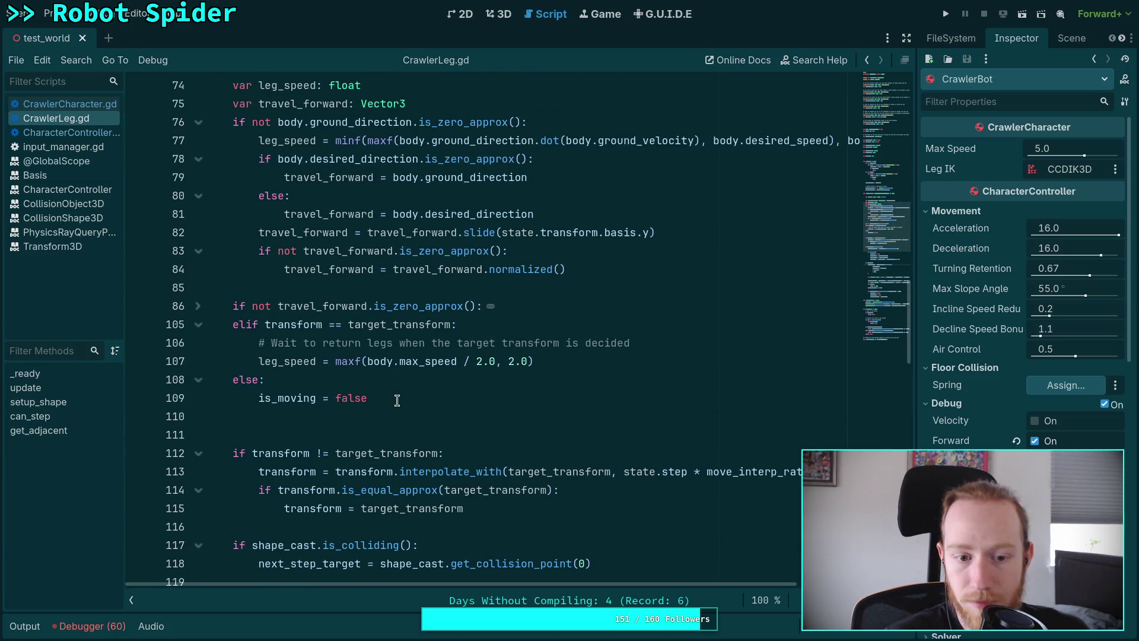
# Step: Delete the else: / is_moving = false lines 108–109 and run with F5
pyautogui.moveTo(396, 399)
pyautogui.mouseDown()
pyautogui.moveTo(80, 375)
pyautogui.moveTo(190, 385)
pyautogui.mouseUp()
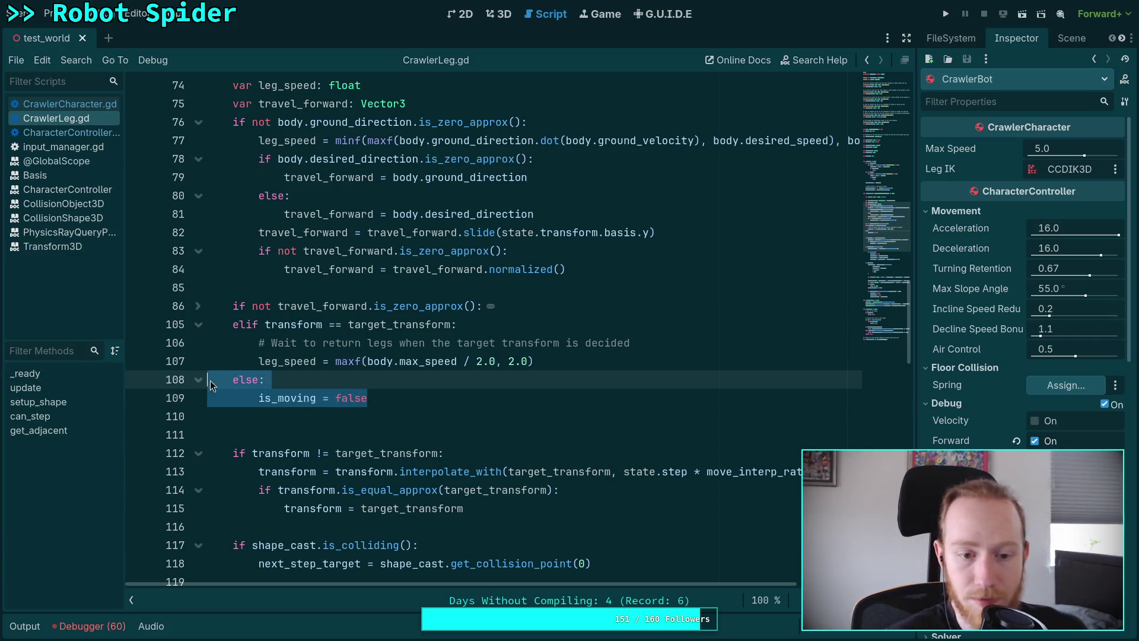
pyautogui.press('BackSpace')
pyautogui.press('F5')
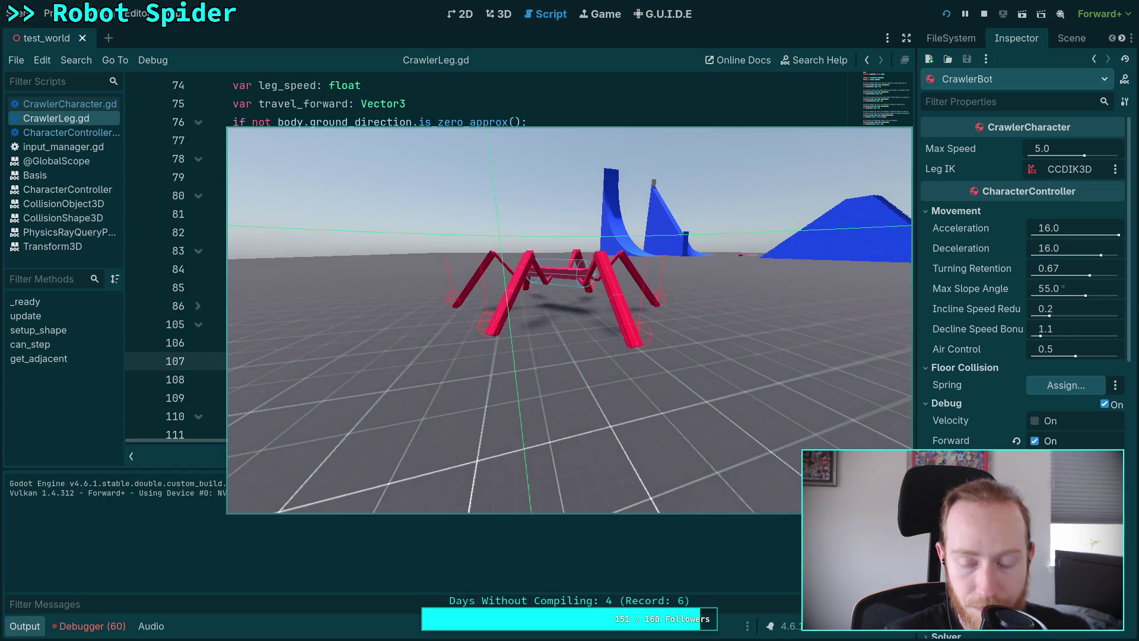
# Step: Stop the game, undo to restore the else branch, and hide the Output panel
pyautogui.click(985, 14)
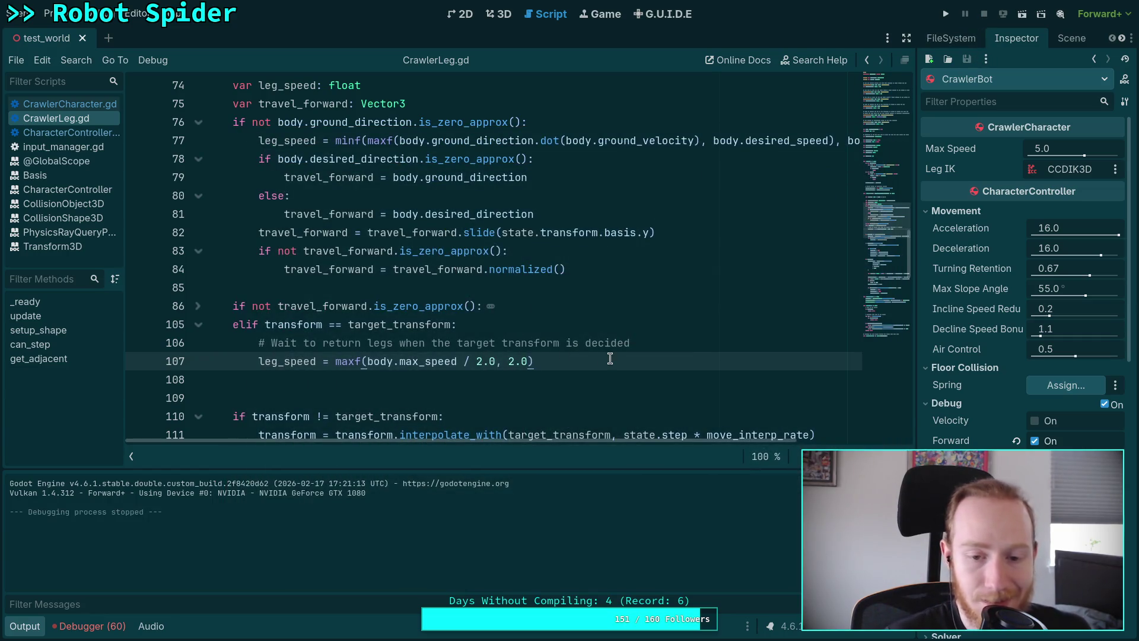
pyautogui.hotkey('ctrl', 'z')
pyautogui.scroll(-1, 554, 347)
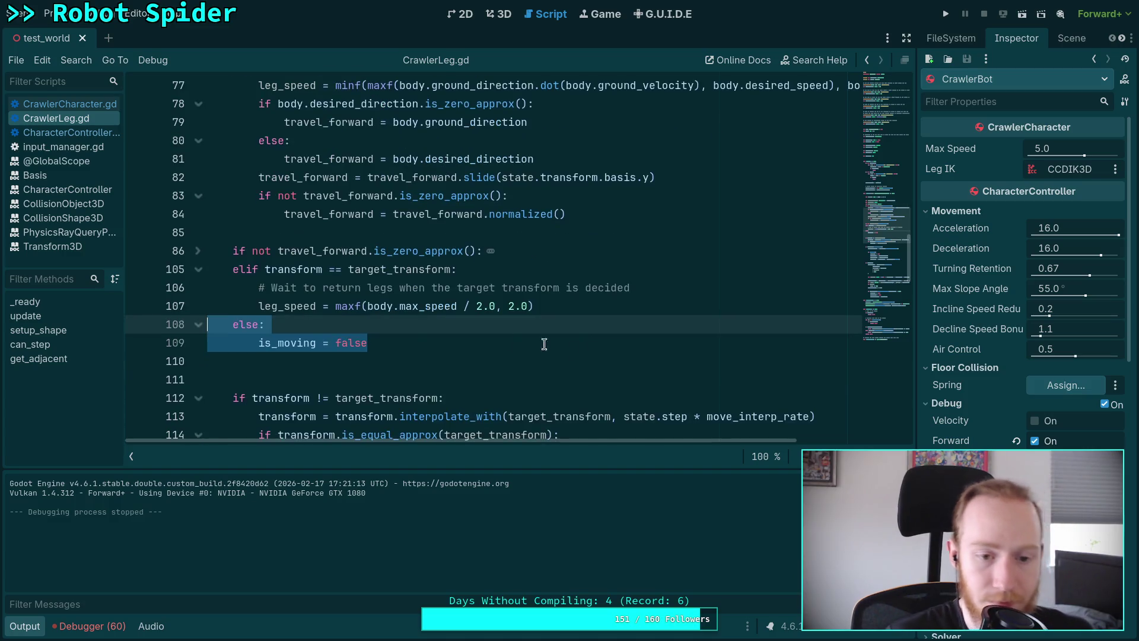
pyautogui.click(420, 354)
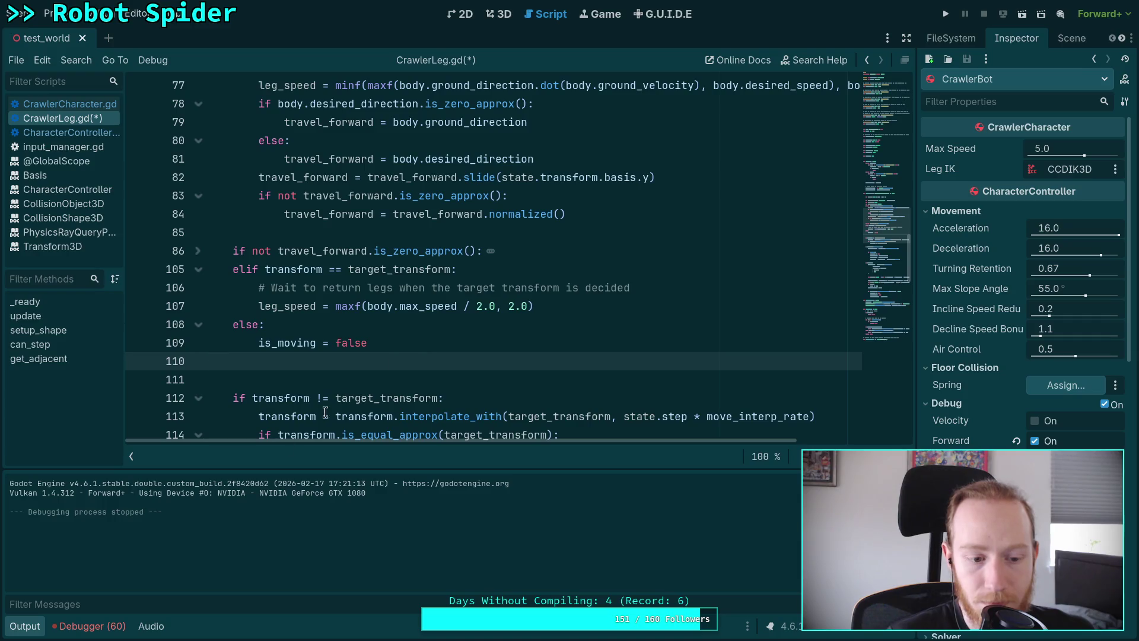
pyautogui.click(35, 628)
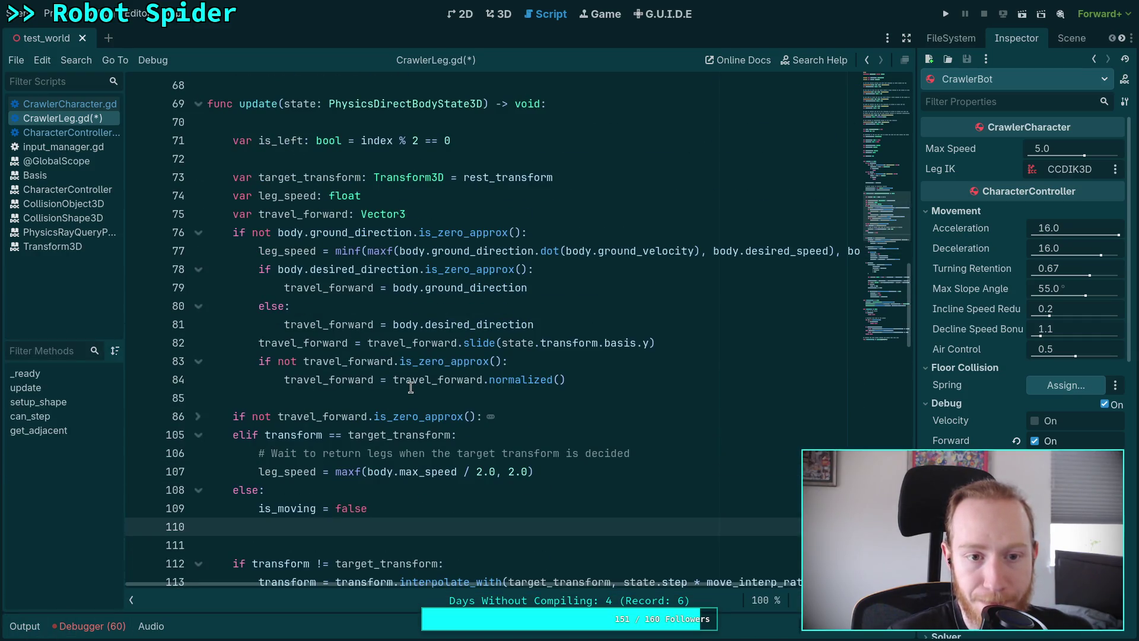
# Step: Delete the elif/else block on lines 105–109 and remove the leftover blank lines
pyautogui.scroll(-1, 418, 391)
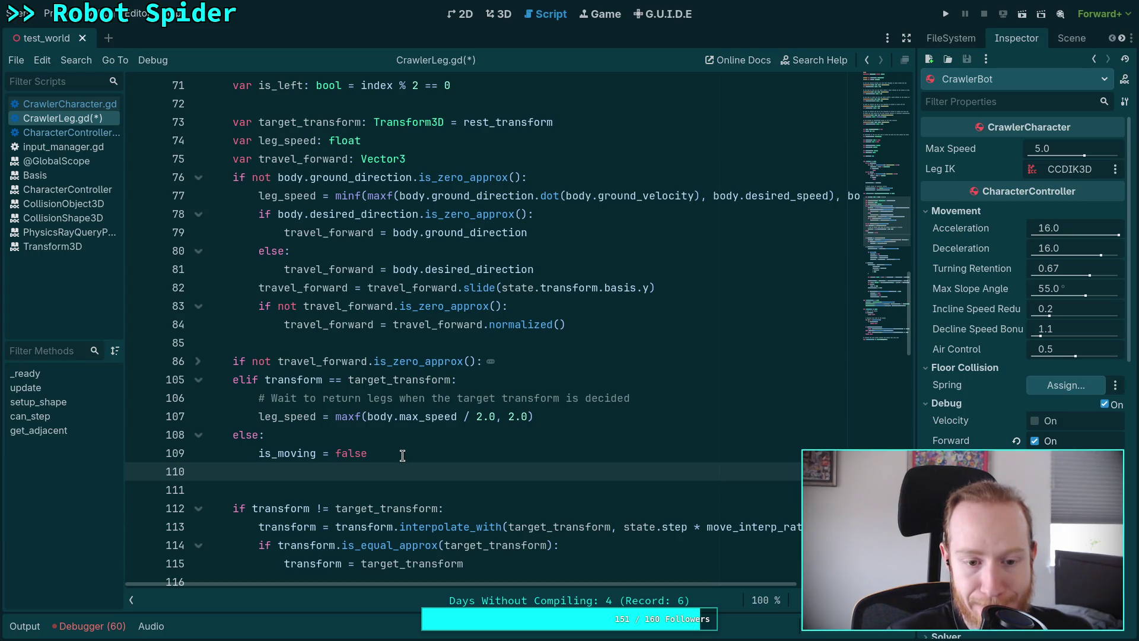
pyautogui.moveTo(402, 455)
pyautogui.mouseDown()
pyautogui.moveTo(238, 435)
pyautogui.moveTo(94, 380)
pyautogui.mouseUp()
pyautogui.press('BackSpace')
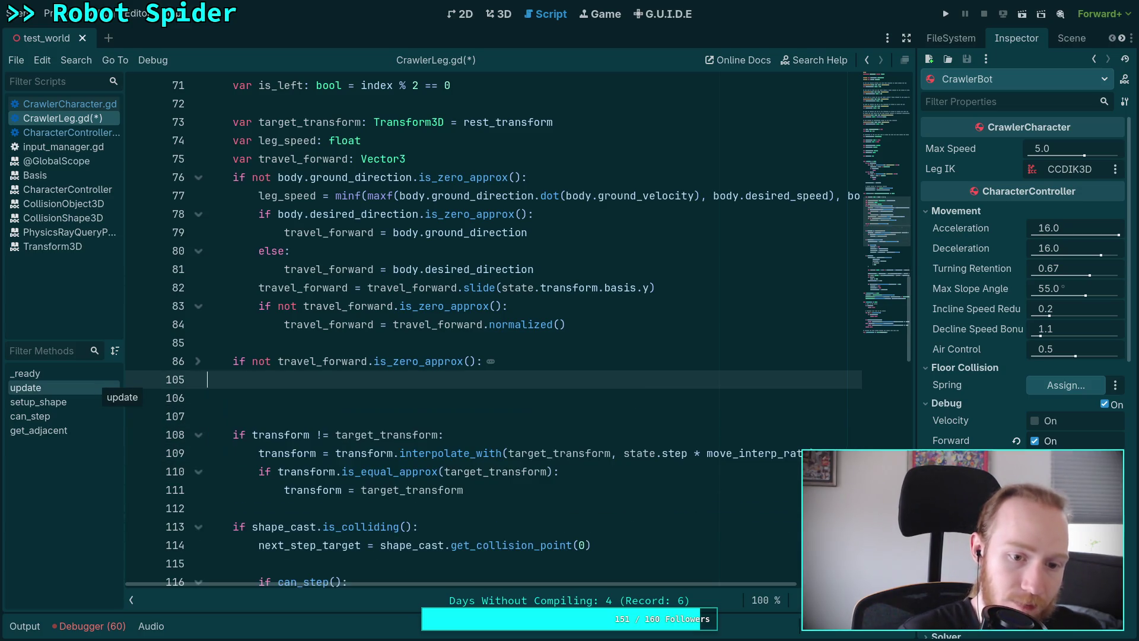
pyautogui.press('Down')
pyautogui.press('BackSpace')
pyautogui.press('Down')
pyautogui.press('BackSpace')
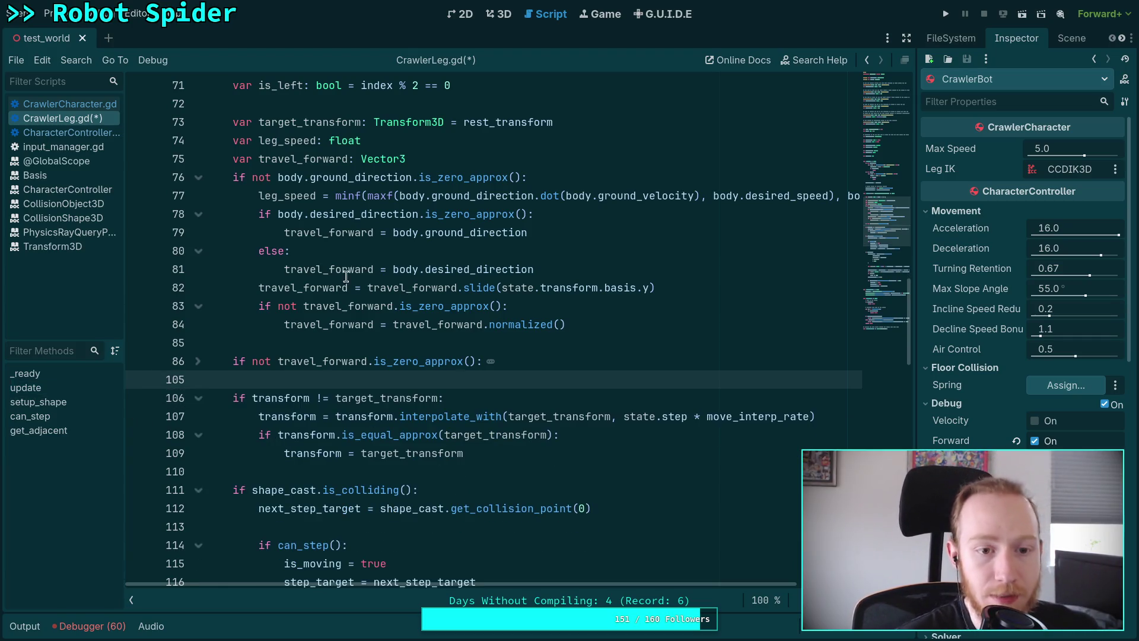
pyautogui.scroll(1, 387, 289)
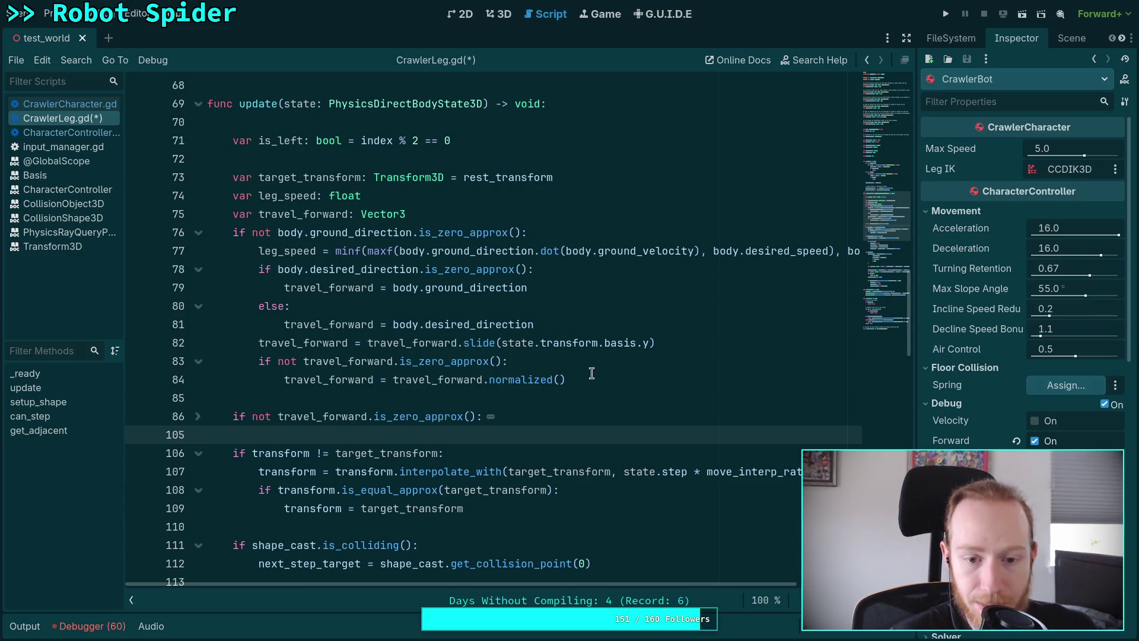
# Step: Add an else branch after line 84 assigning leg_speed with minf(body.max_speed, ...)
pyautogui.click(627, 379)
pyautogui.press('Return')
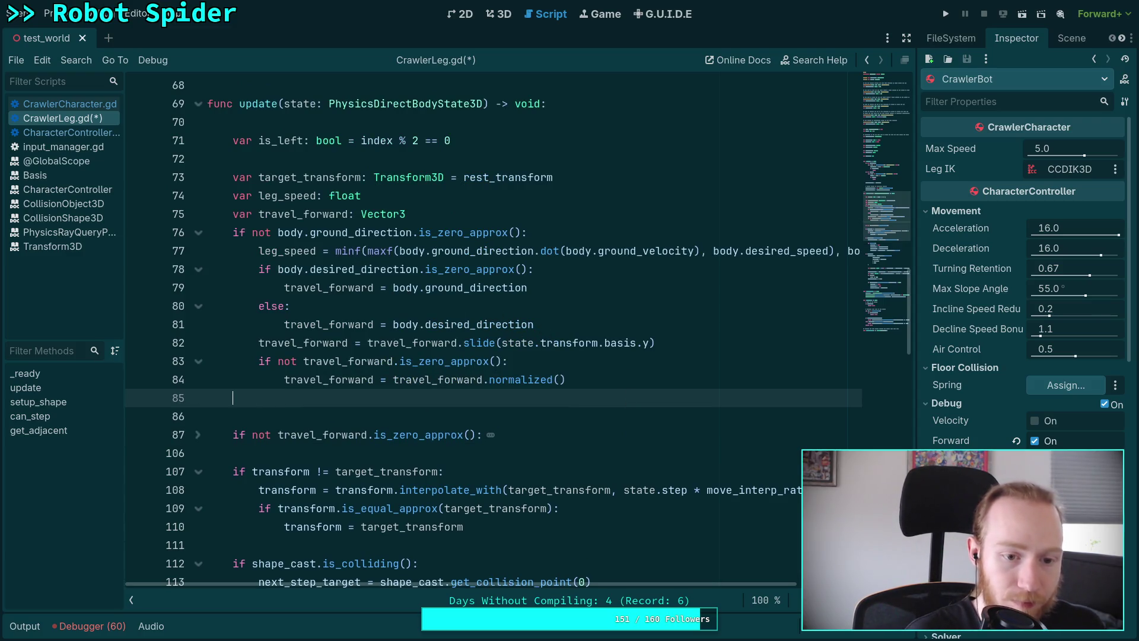
pyautogui.write('else:')
pyautogui.press('Return')
pyautogui.write('t')
pyautogui.press('BackSpace')
pyautogui.press('Down')
pyautogui.press('Down')
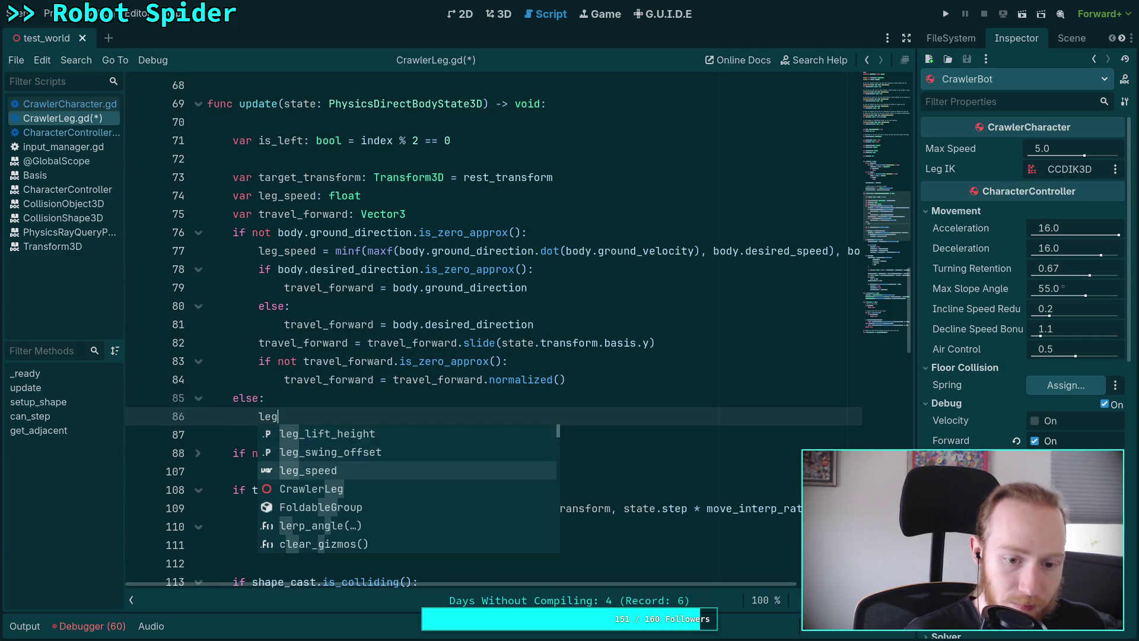
pyautogui.press('Return')
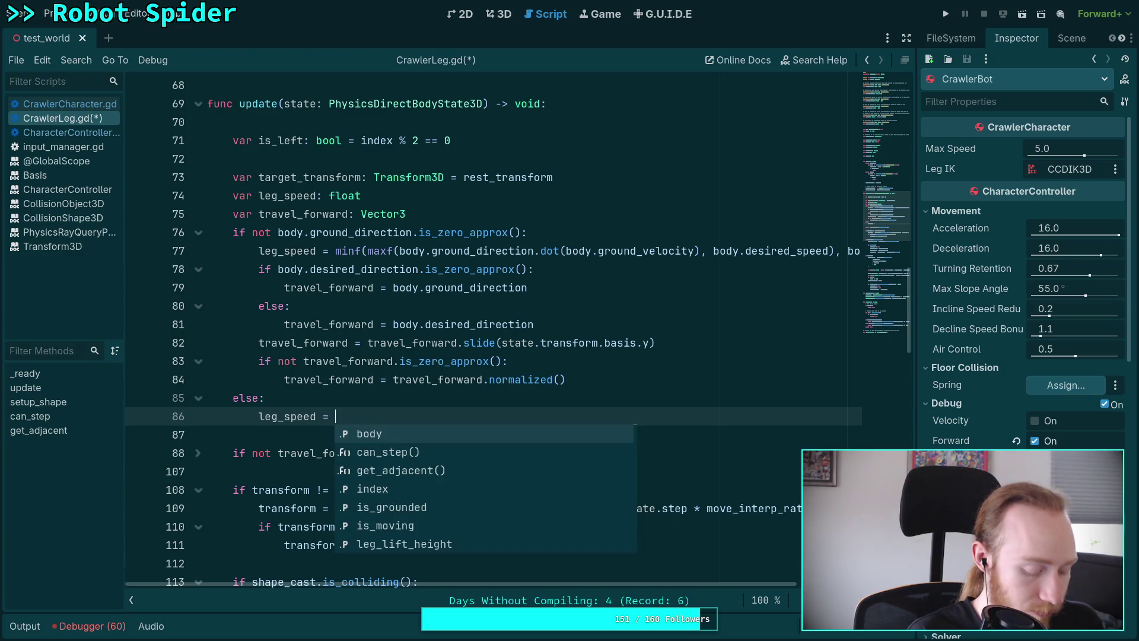
pyautogui.write('minf(body.')
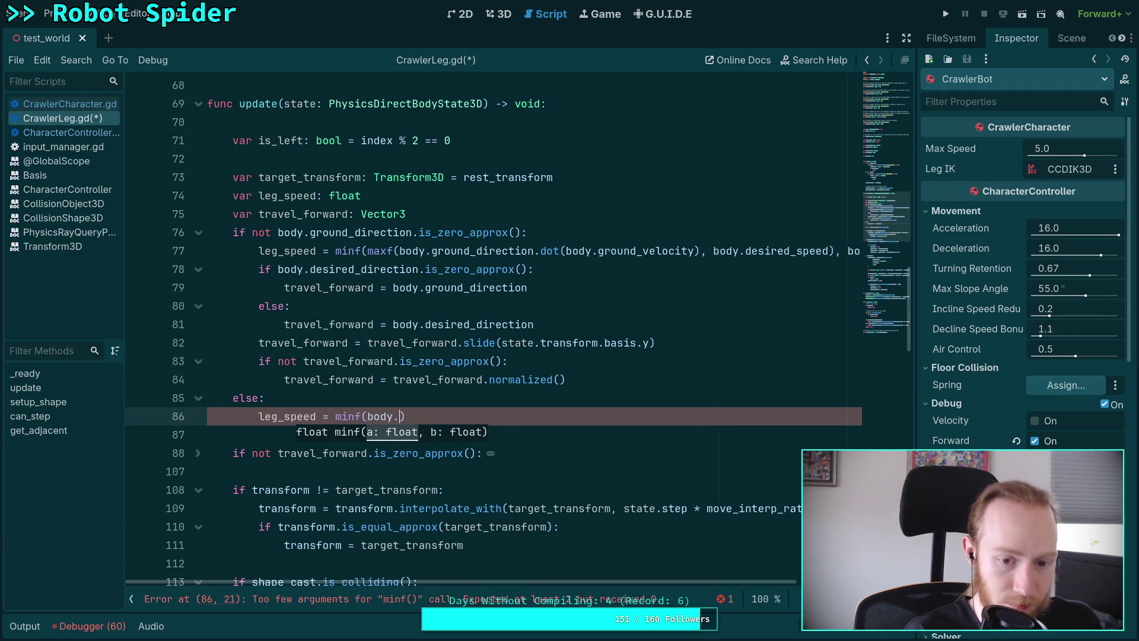
pyautogui.write('ma')
pyautogui.press('Return')
pyautogui.write(',')
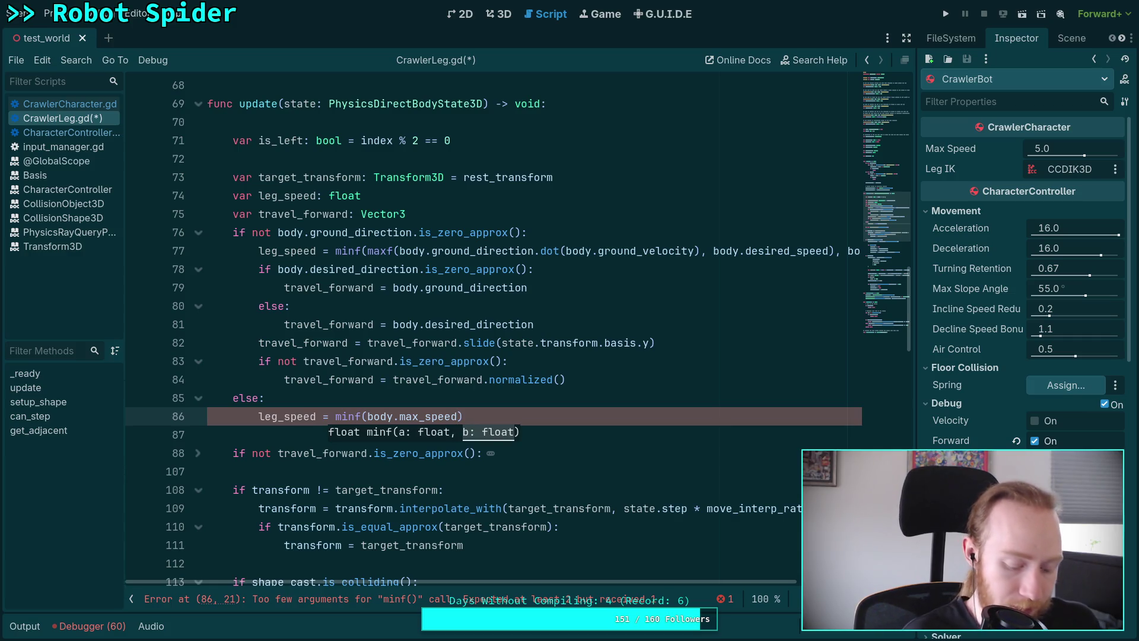
# Step: Replace minf with maxf in the leg_speed line and save the script
pyautogui.doubleClick(350, 416)
pyautogui.write('maxf')
pyautogui.press('Return')
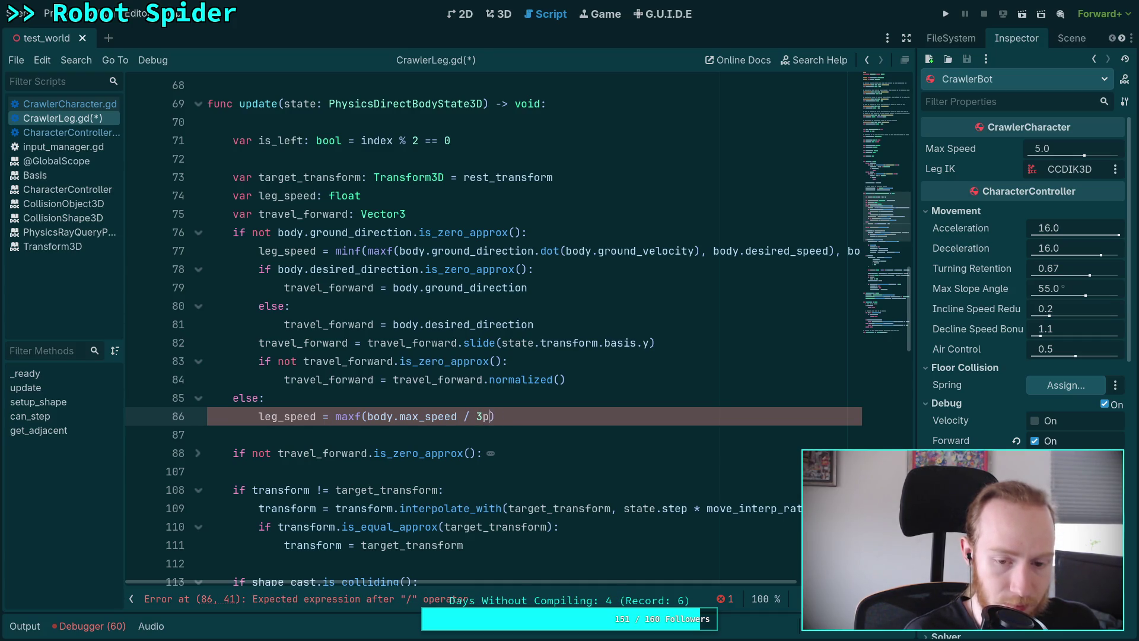
pyautogui.write(', 1.0')
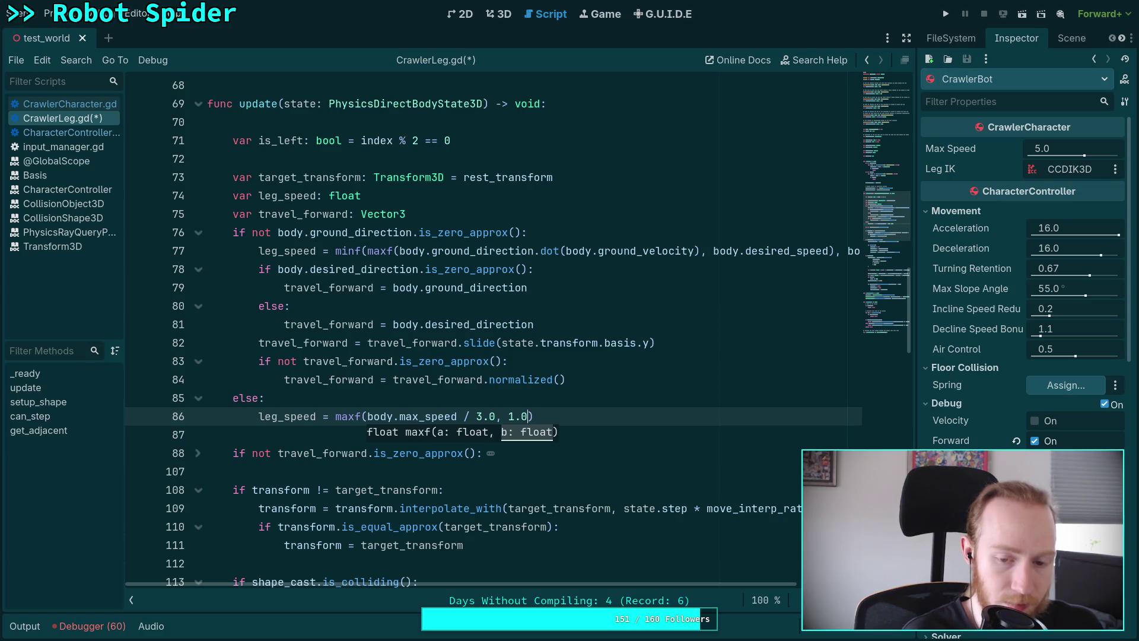
pyautogui.hotkey('ctrl', 's')
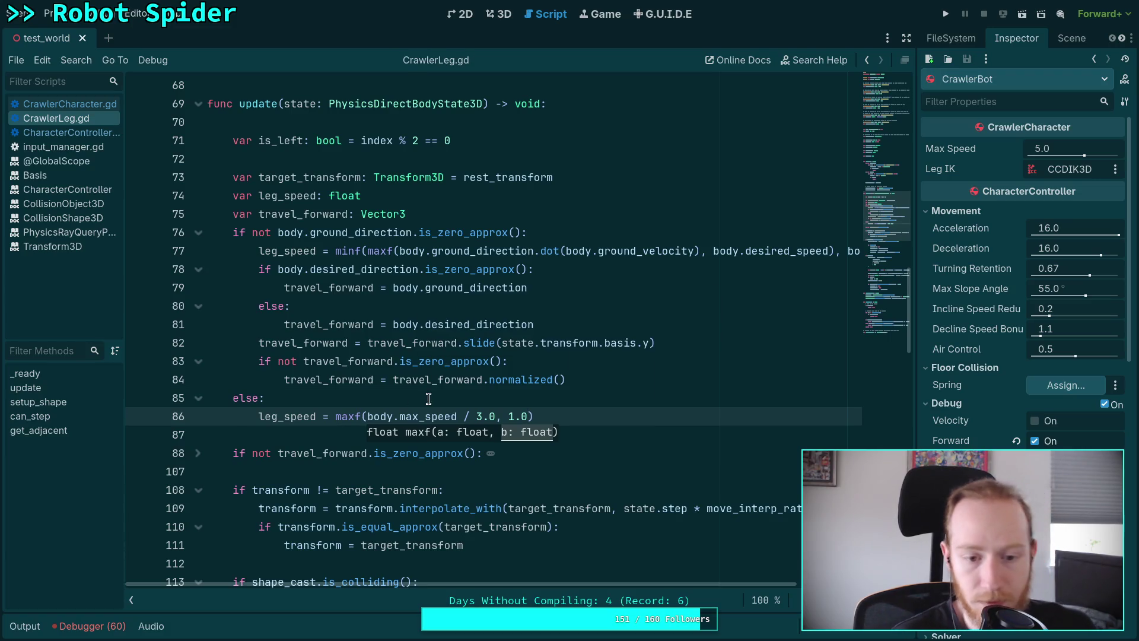
pyautogui.press('Up')
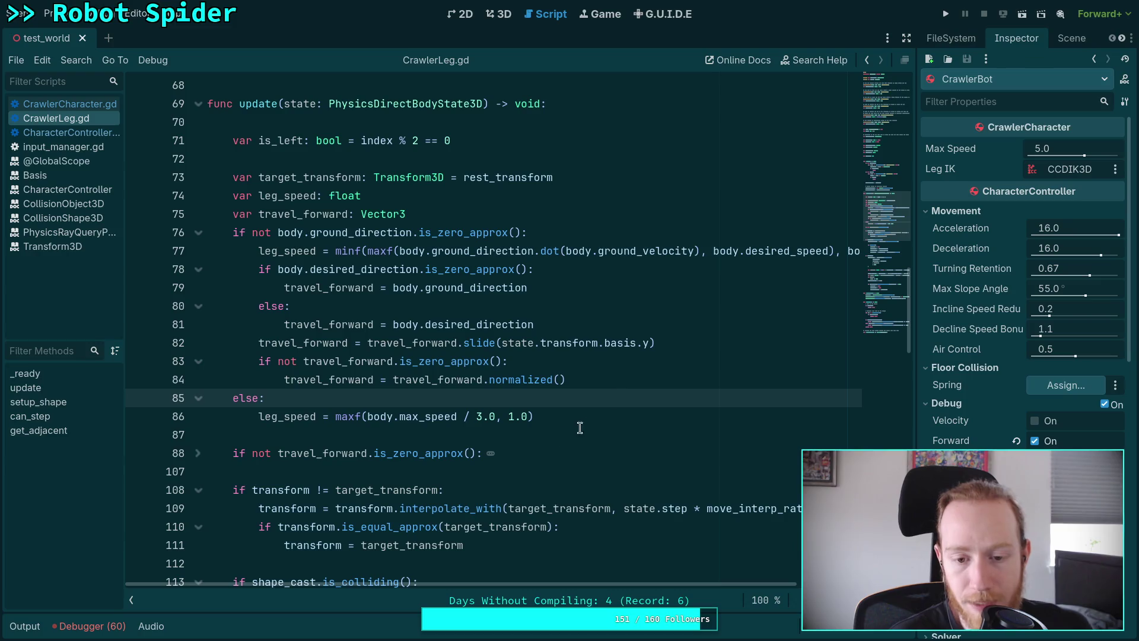
# Step: Remove the maxf wrapper so leg_speed = body.max_speed / 3.0, then run the game
pyautogui.doubleClick(339, 420)
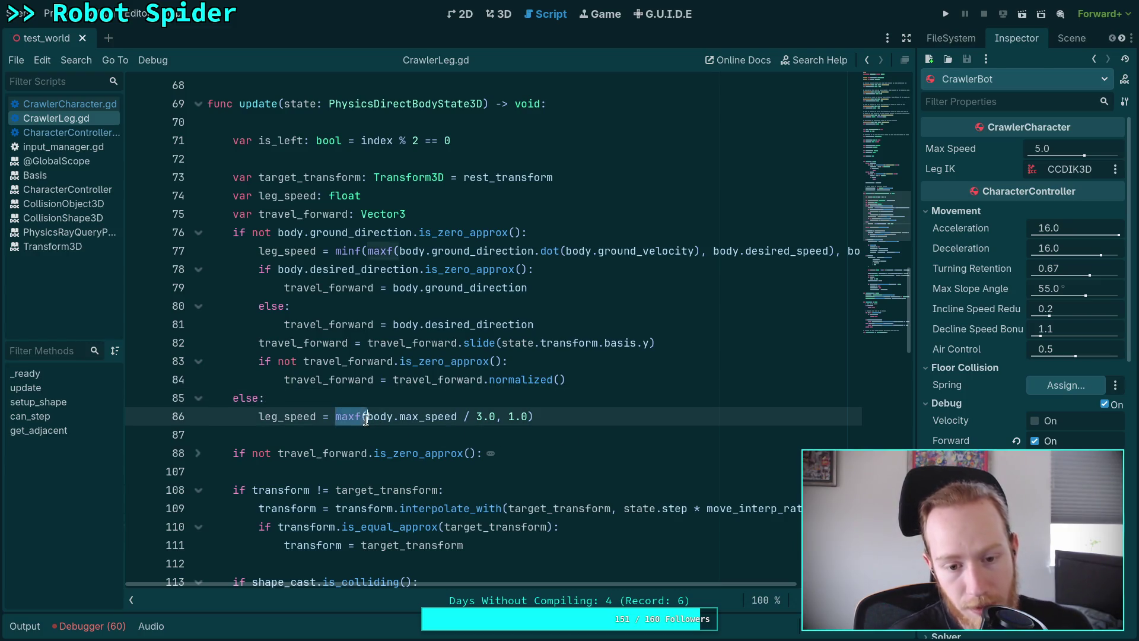
pyautogui.press('Delete')
pyautogui.press('Delete')
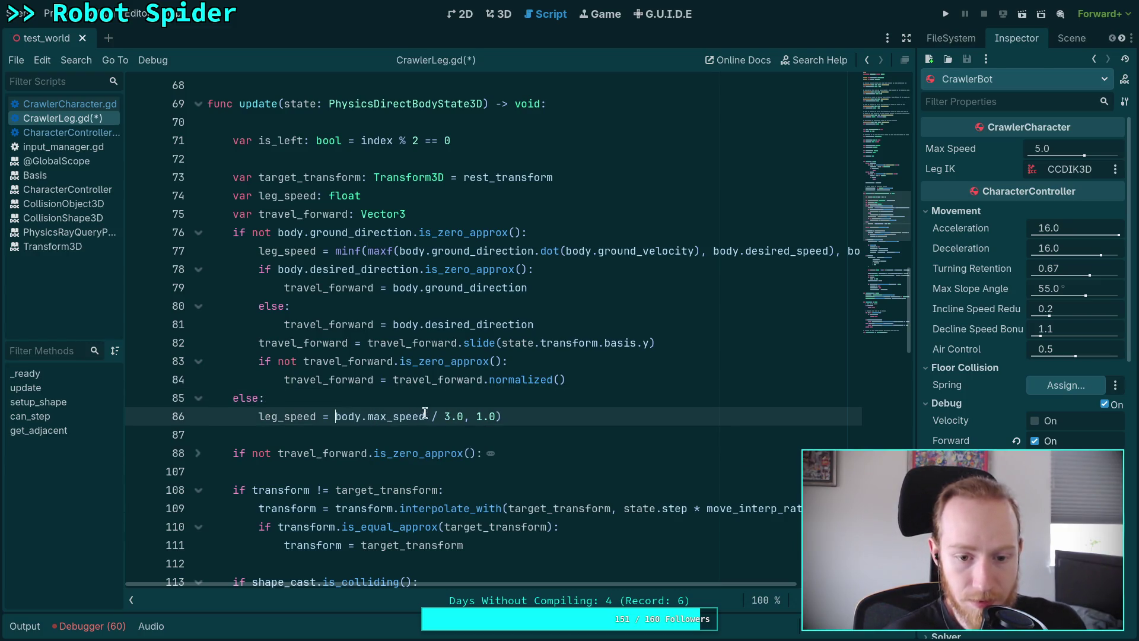
pyautogui.moveTo(464, 417); pyautogui.dragTo(509, 419)
pyautogui.press('BackSpace')
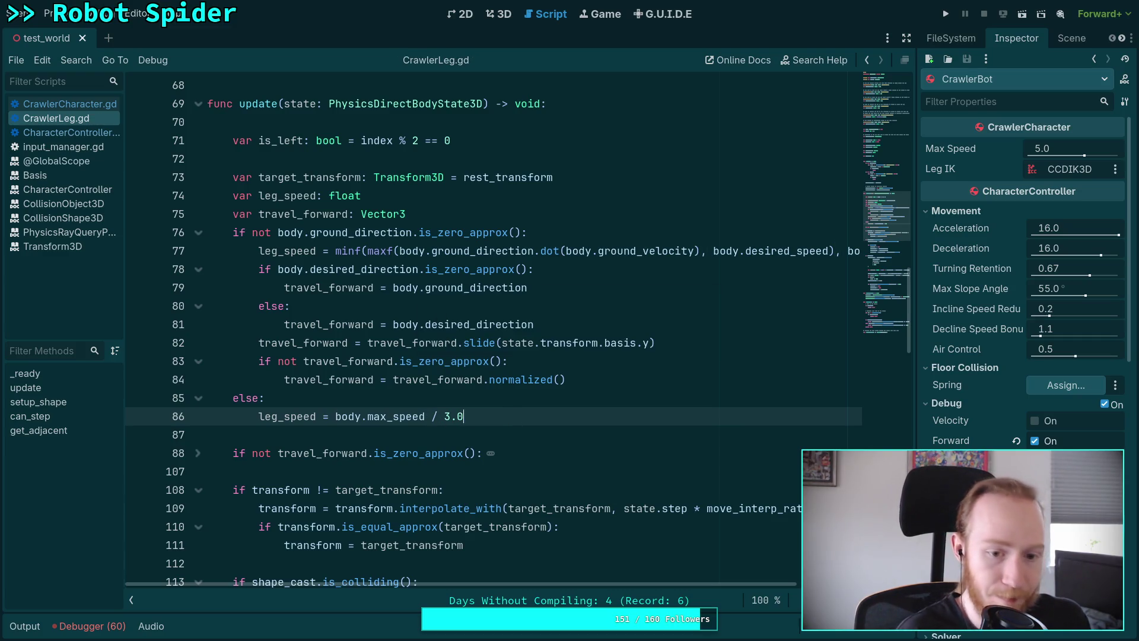
pyautogui.click(946, 14)
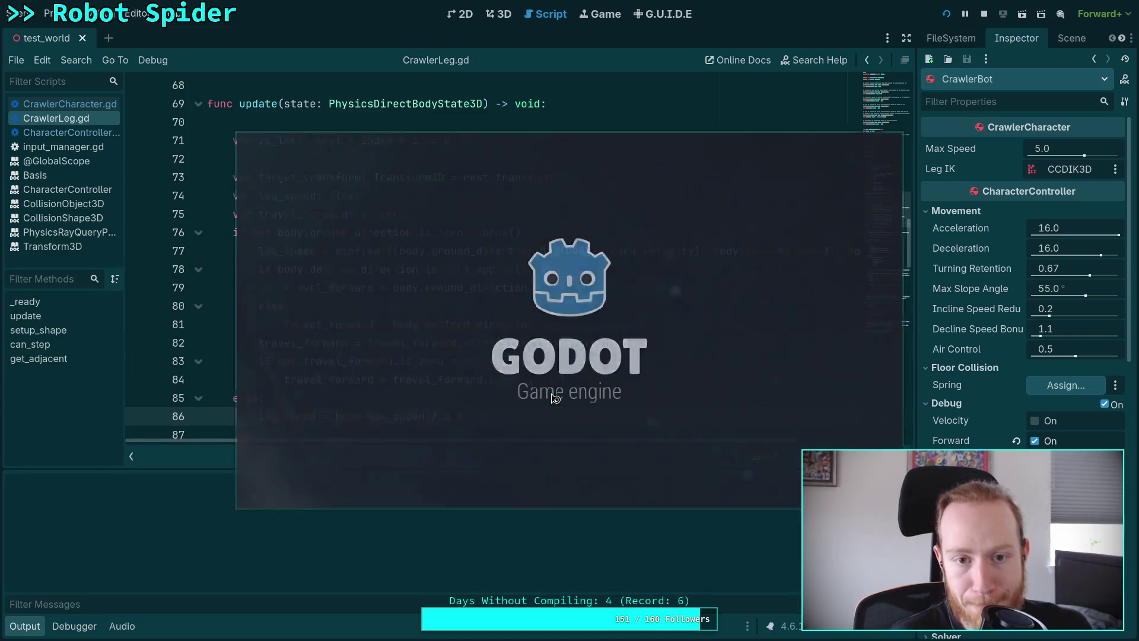
# Step: Walk the spider toward and away from the camera, then slow the game to 0.25 time scale
pyautogui.press('s')
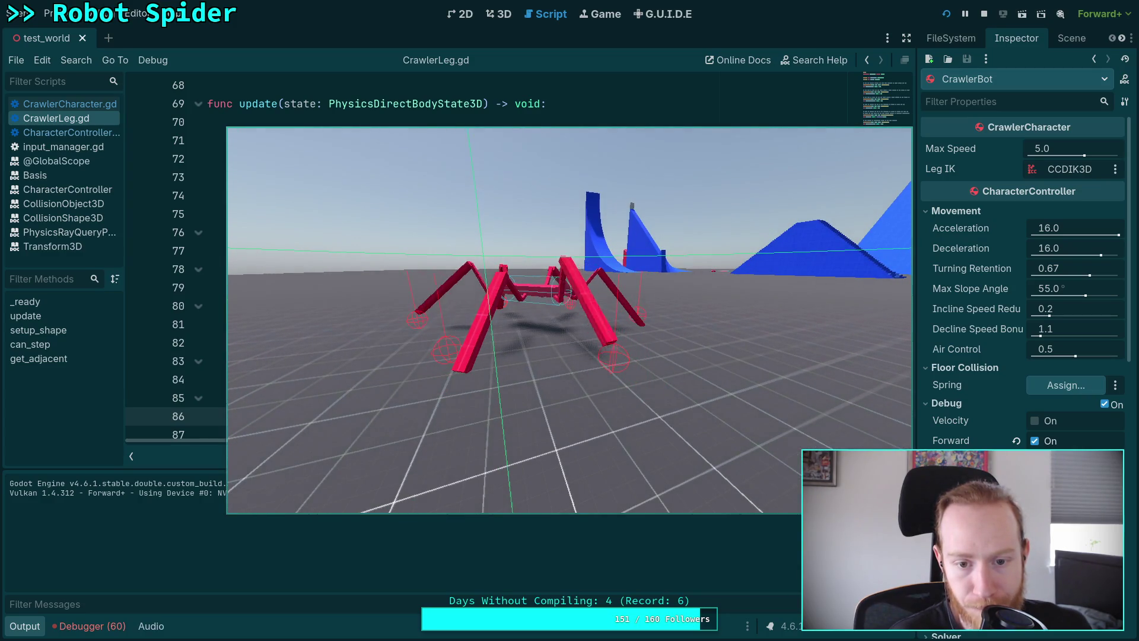
pyautogui.press('w')
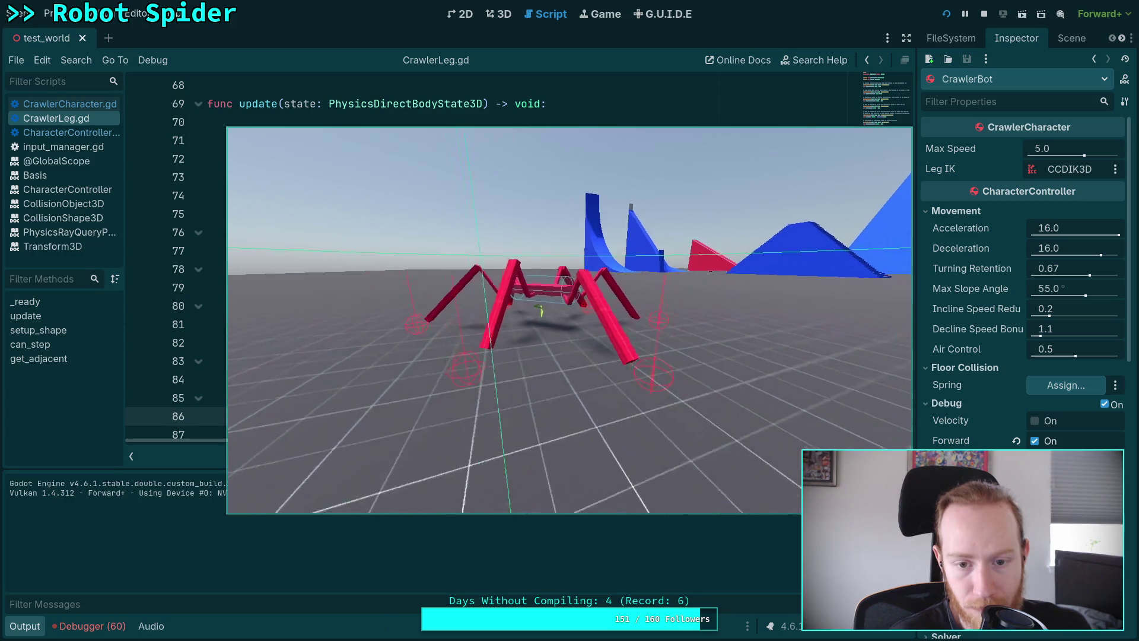
pyautogui.press('s')
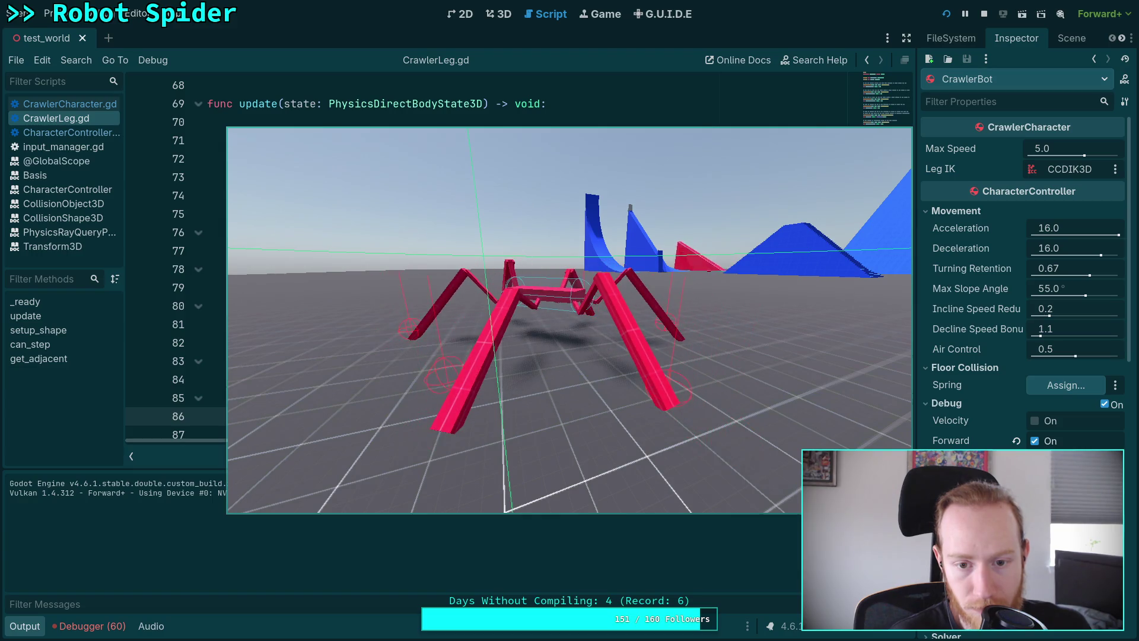
pyautogui.press('w')
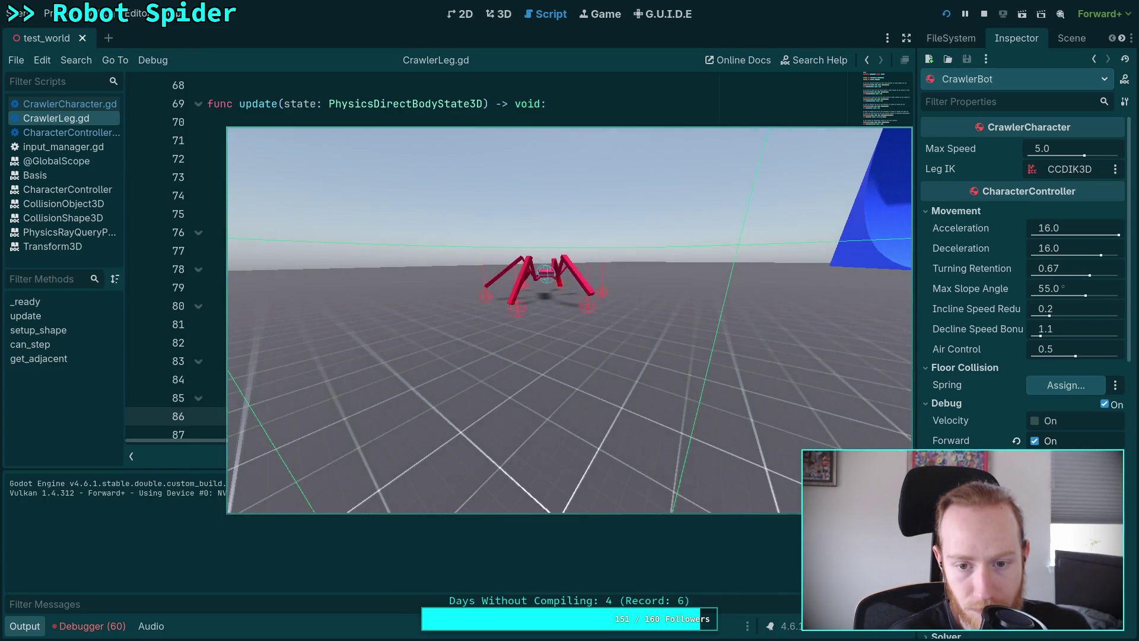
pyautogui.press('s')
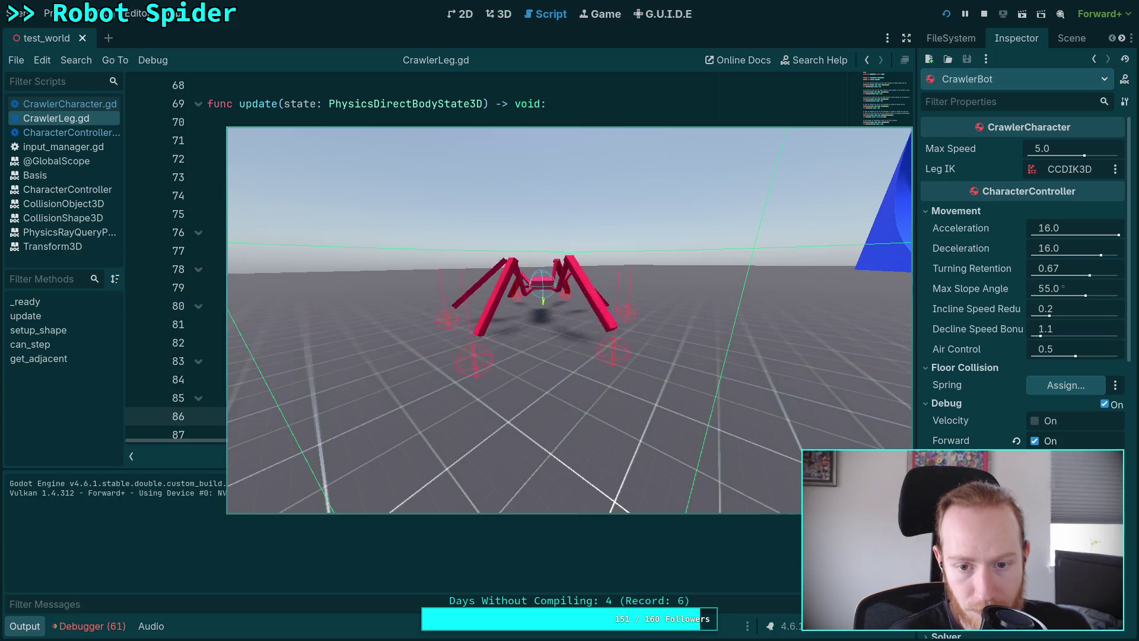
pyautogui.press('d')
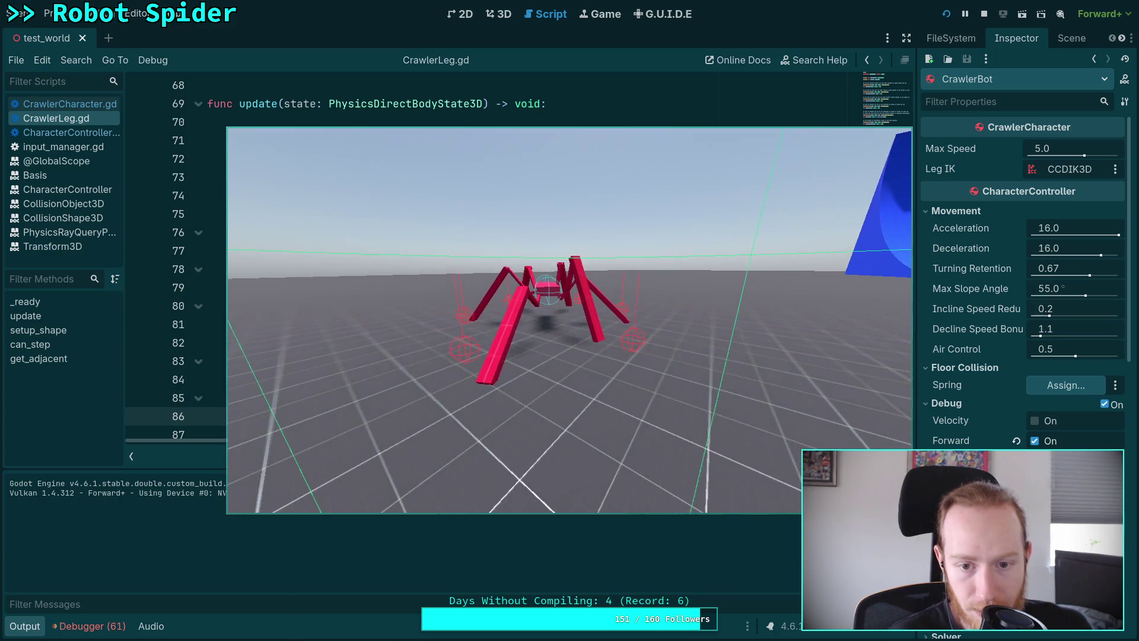
pyautogui.press('w')
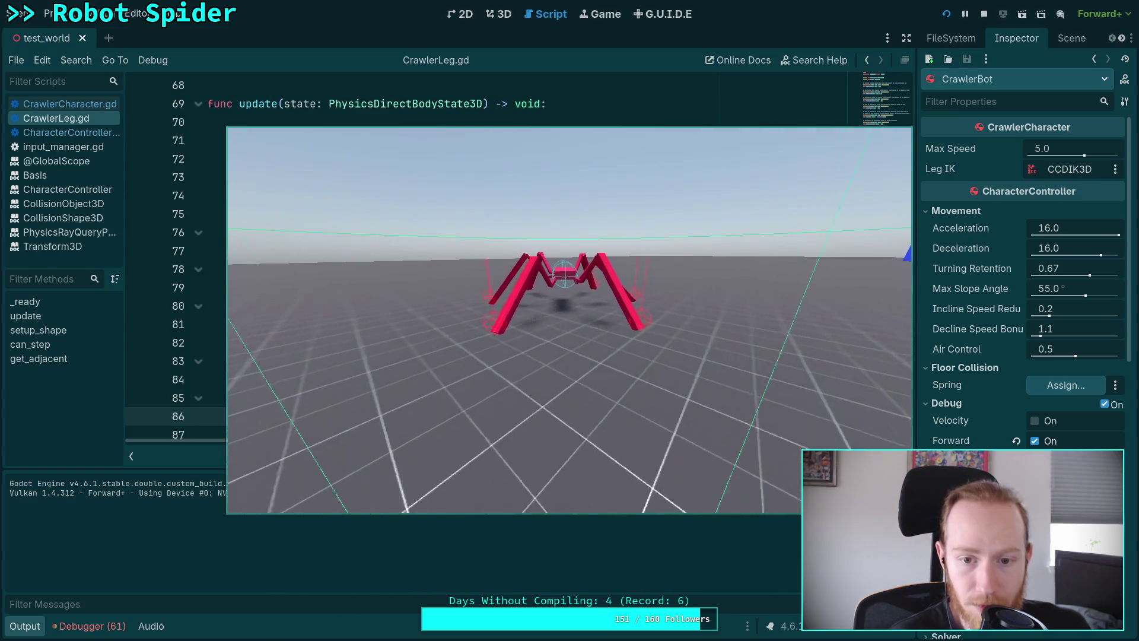
pyautogui.press('t')
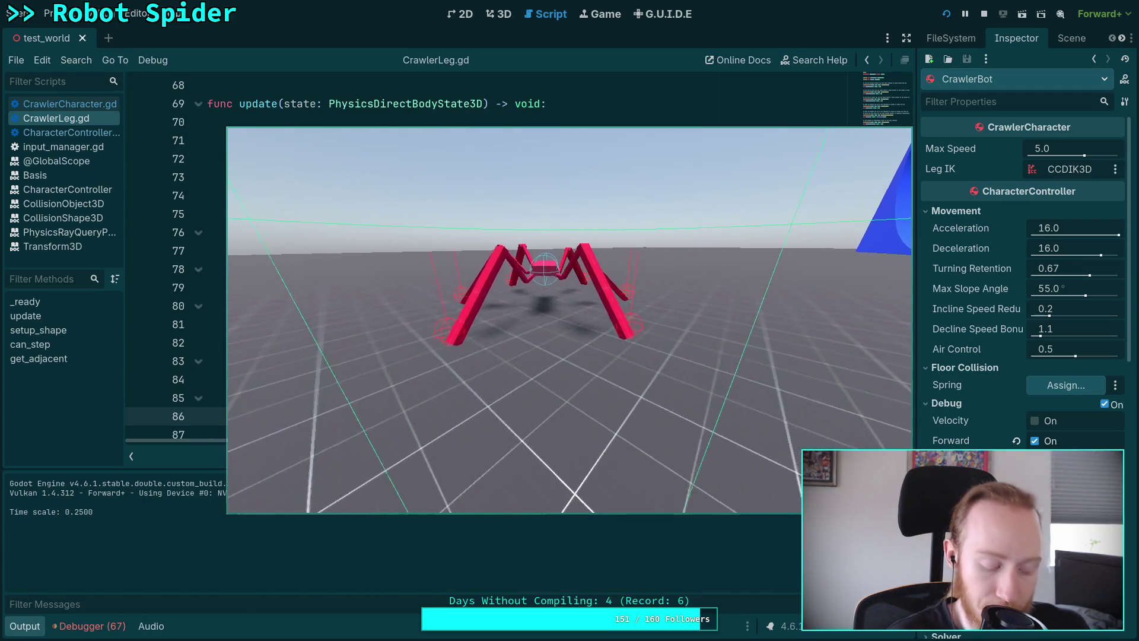
# Step: Restore 1.0 time scale, restart the game to watch the gait again, then stop it
pyautogui.press('t')
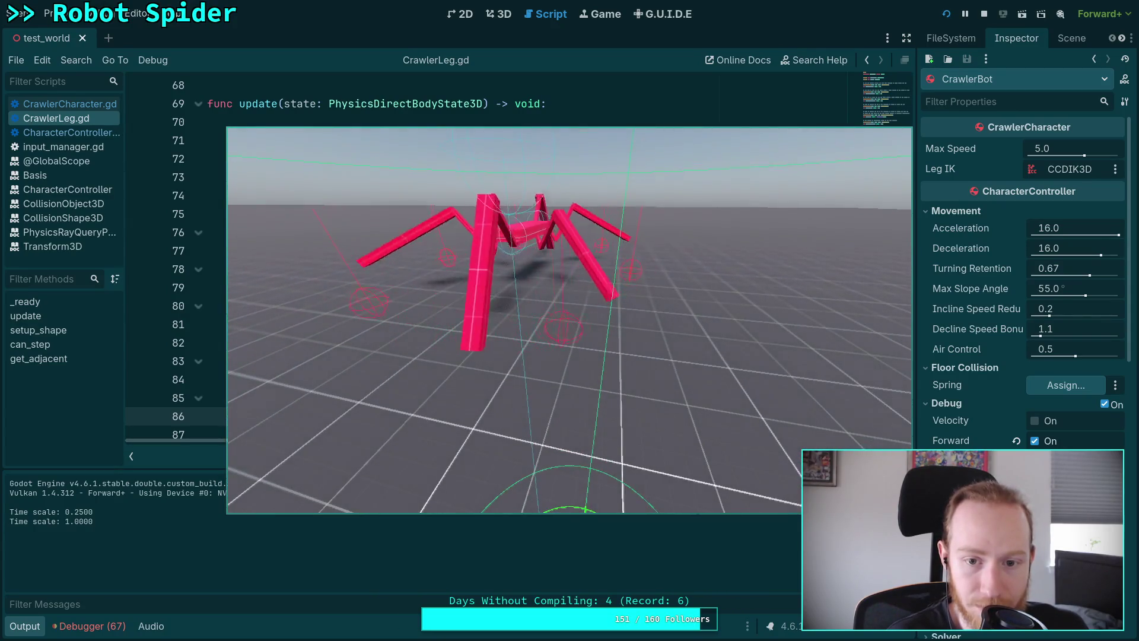
pyautogui.click(983, 14)
pyautogui.click(949, 16)
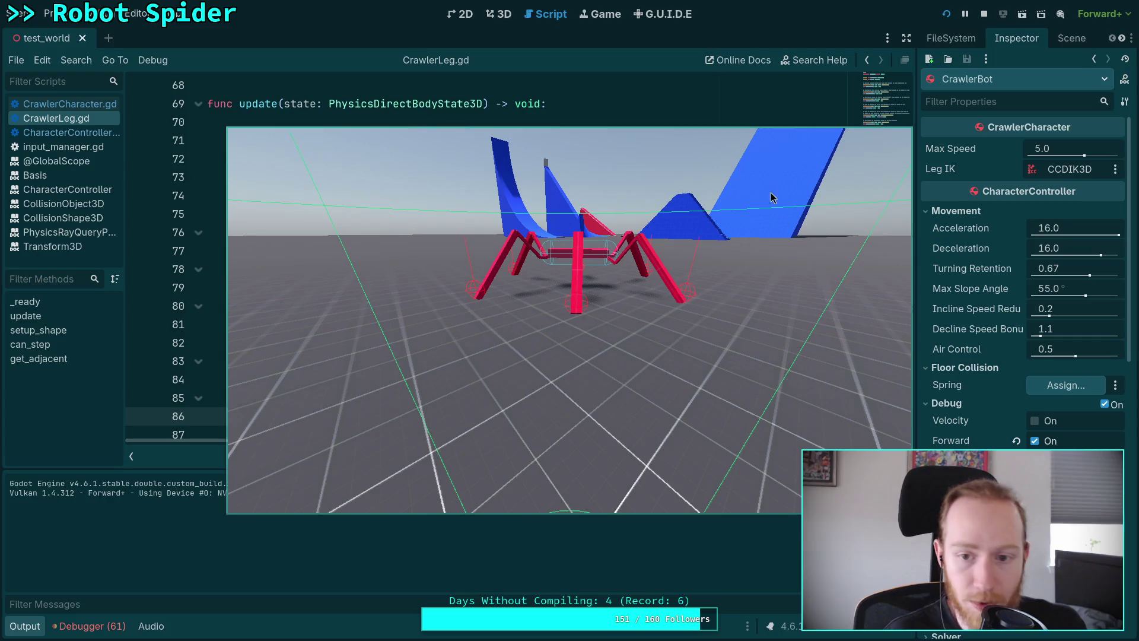
pyautogui.click(983, 14)
pyautogui.press('super+3')
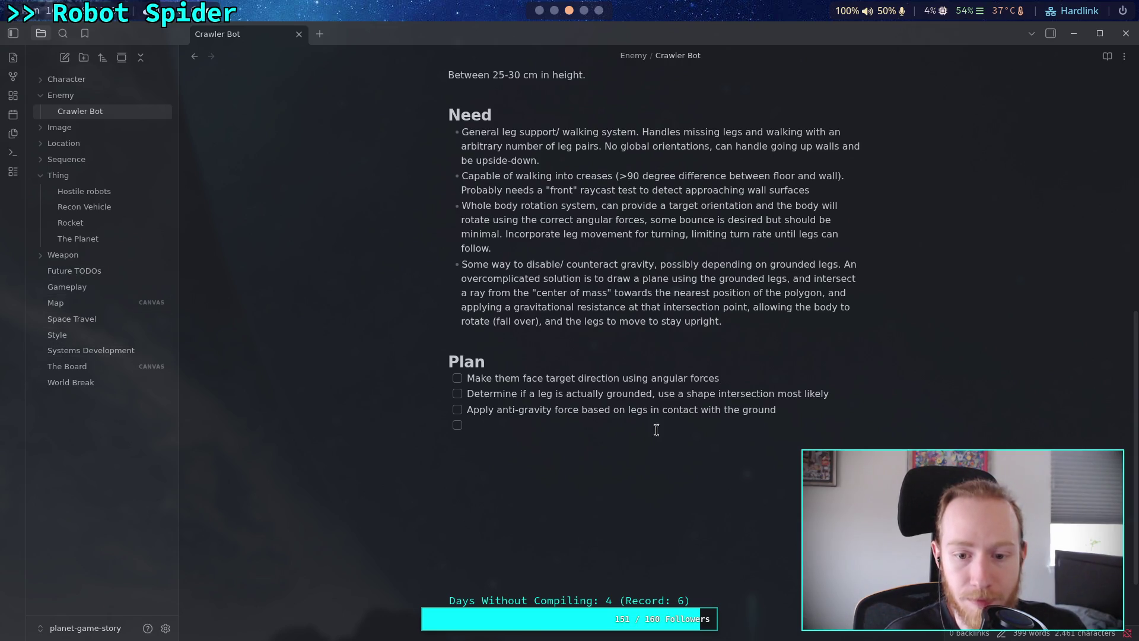
# Step: Add a second Plan checkbox reading 'Fix leg rotations over time, just apply some'
pyautogui.click(799, 382)
pyautogui.press('Return')
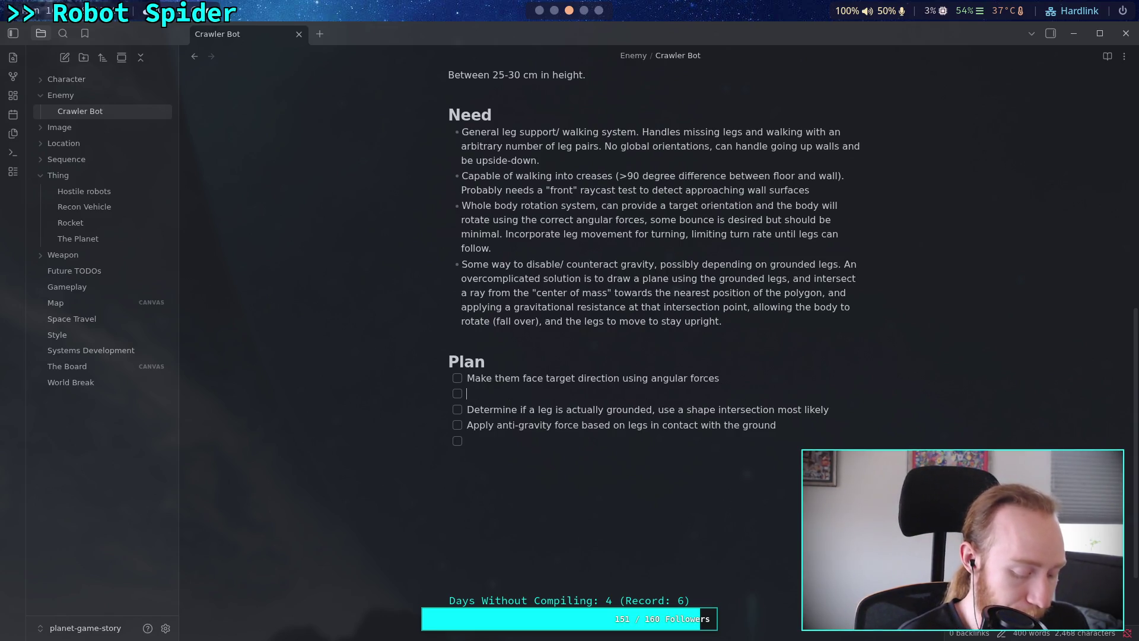
pyautogui.write('Fix le')
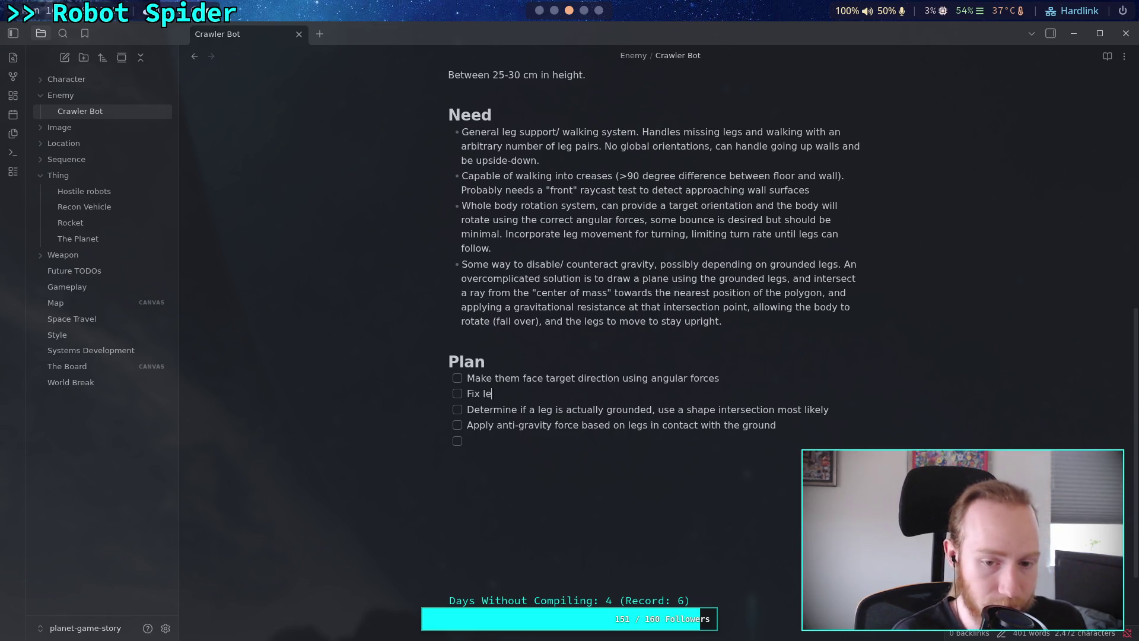
pyautogui.write('g rotati')
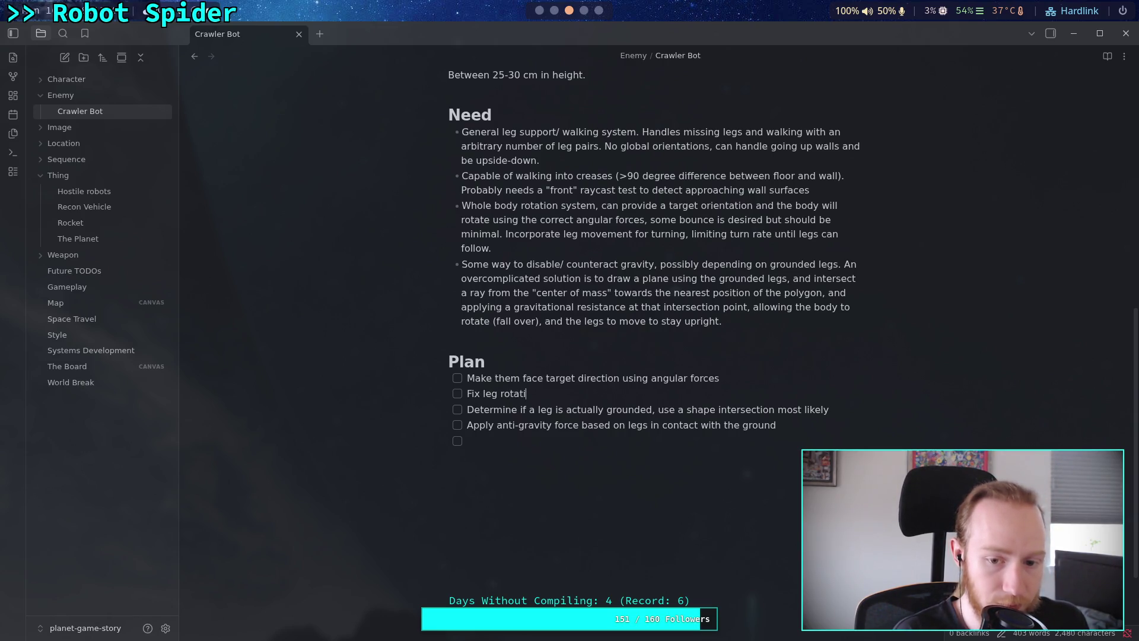
pyautogui.write('ons over t')
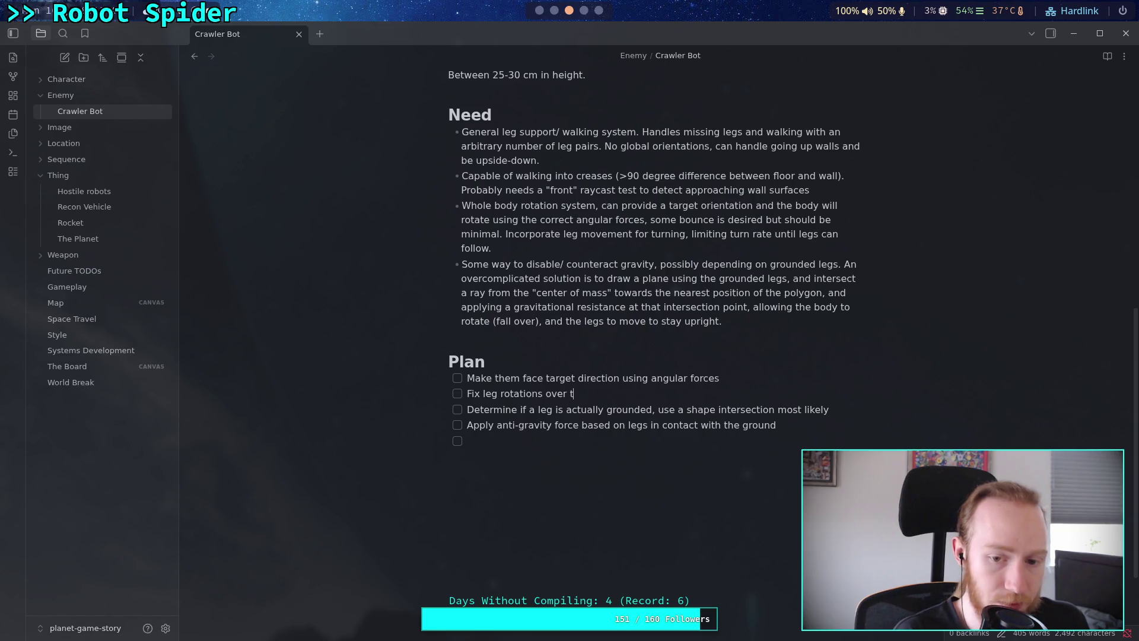
pyautogui.write('ime, just apply some')
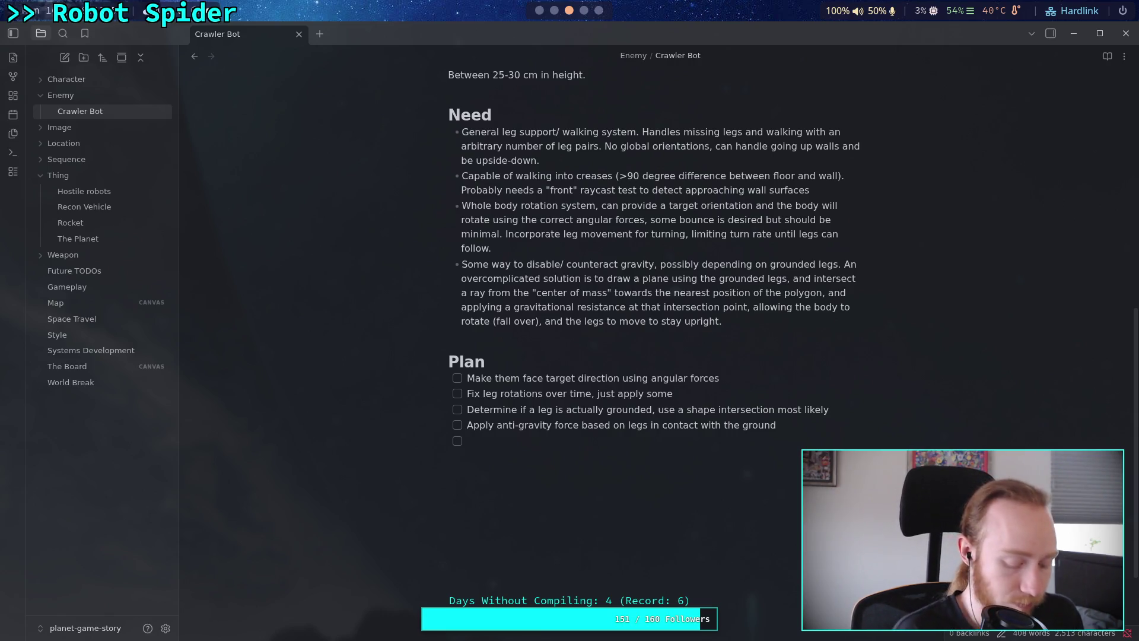
# Step: Finish the task with 'small correction to each bone's rest position every few frames'
pyautogui.write('small correction')
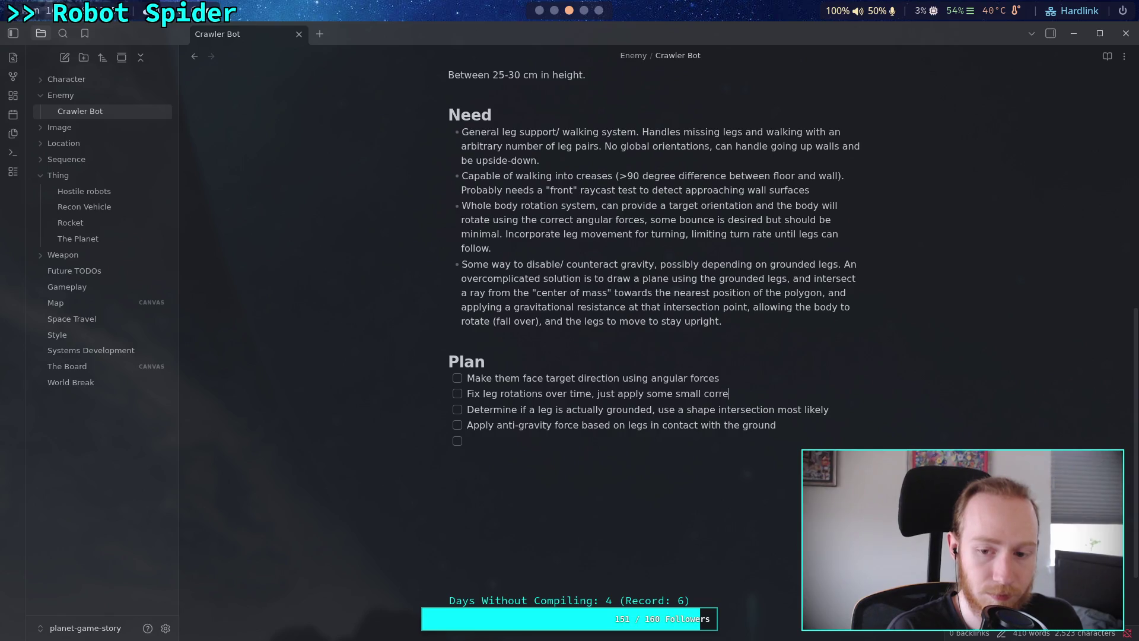
pyautogui.press('BackSpace')
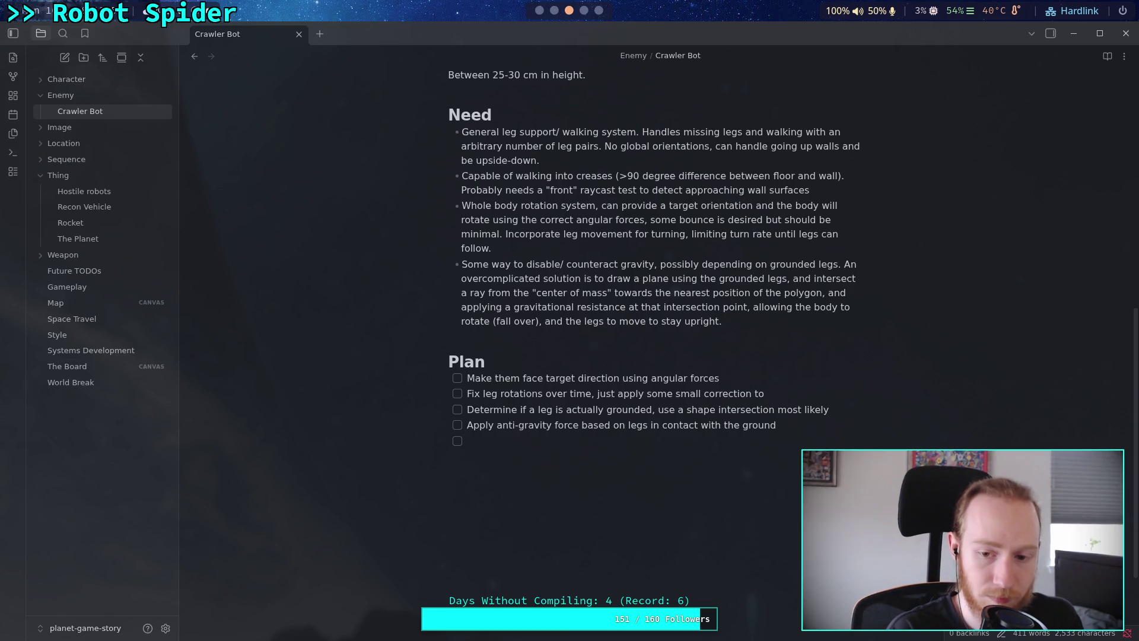
pyautogui.write('to ')
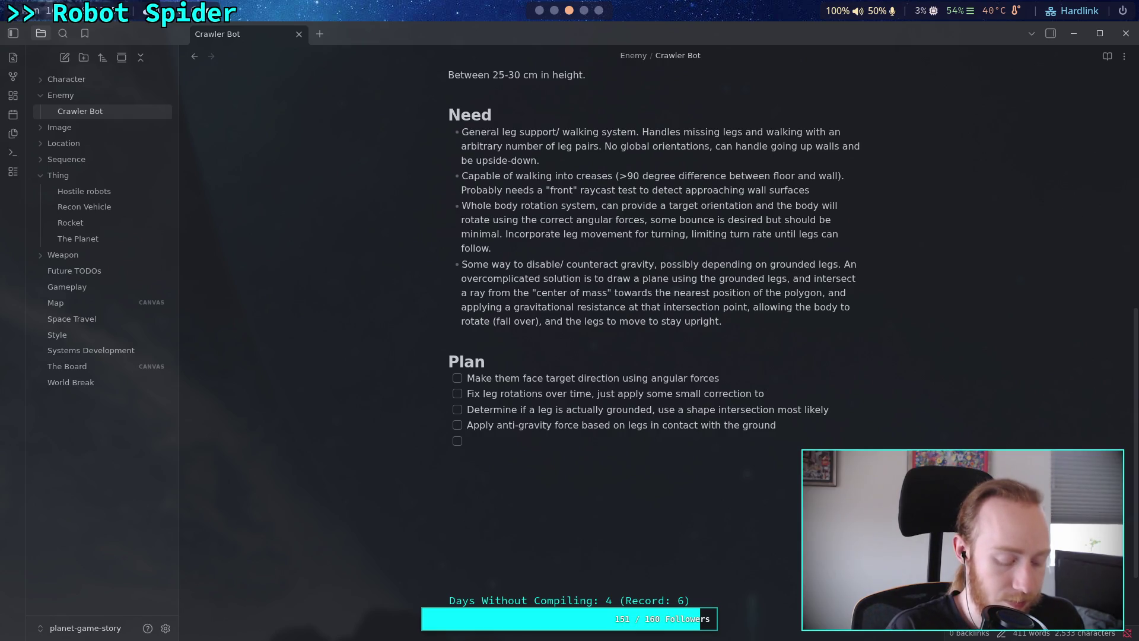
pyautogui.write("each bone's rest")
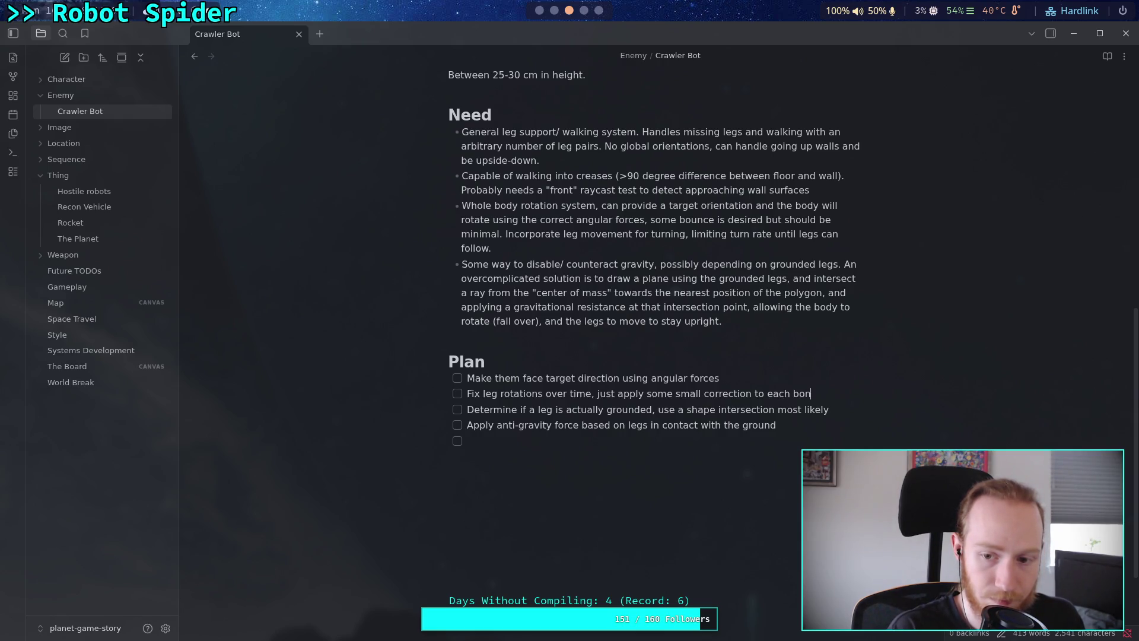
pyautogui.write(' position')
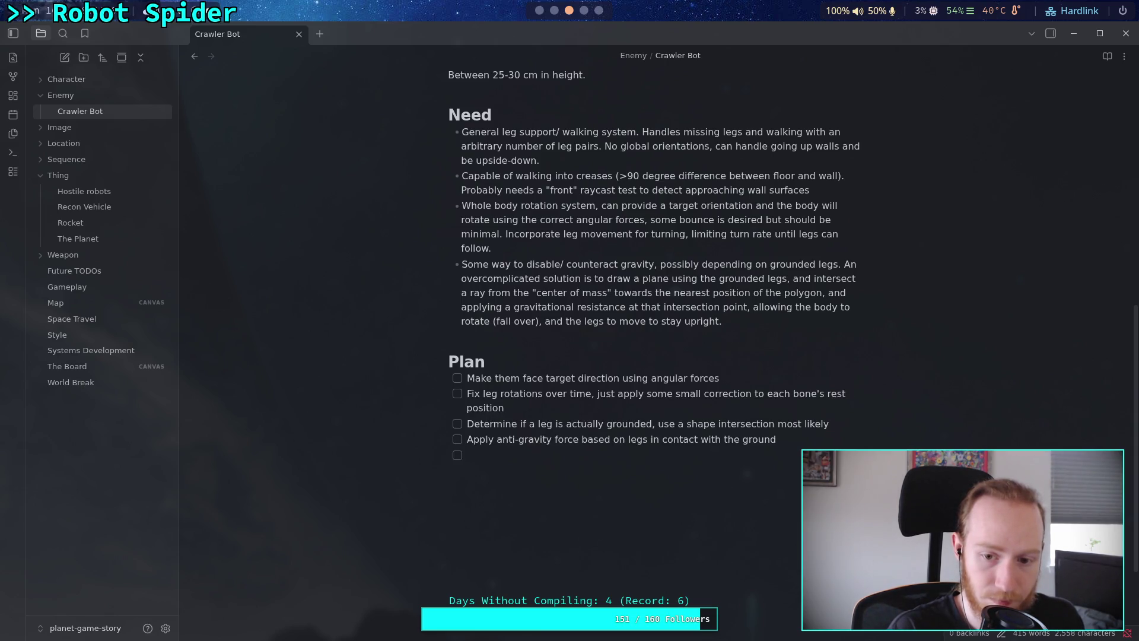
pyautogui.write(' every ')
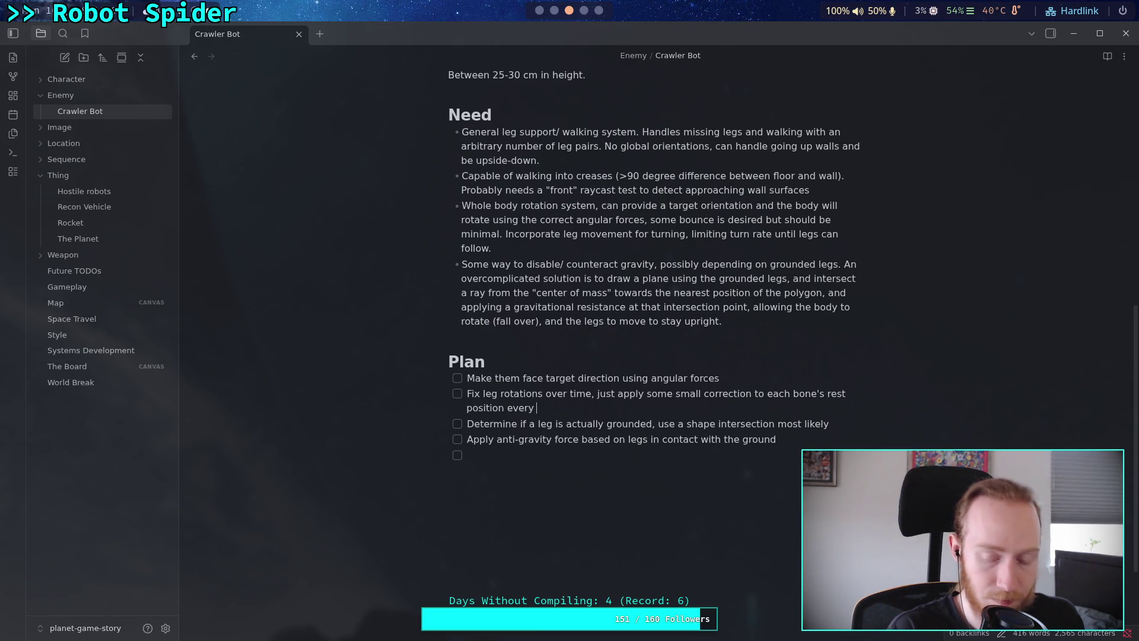
pyautogui.write('few fra')
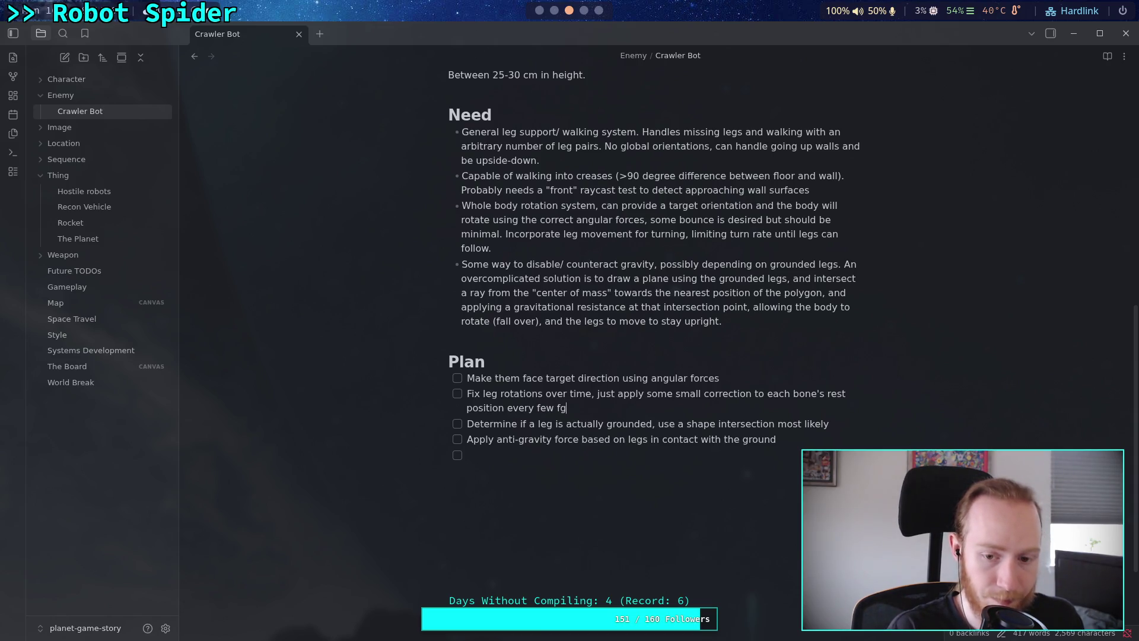
pyautogui.write('mes')
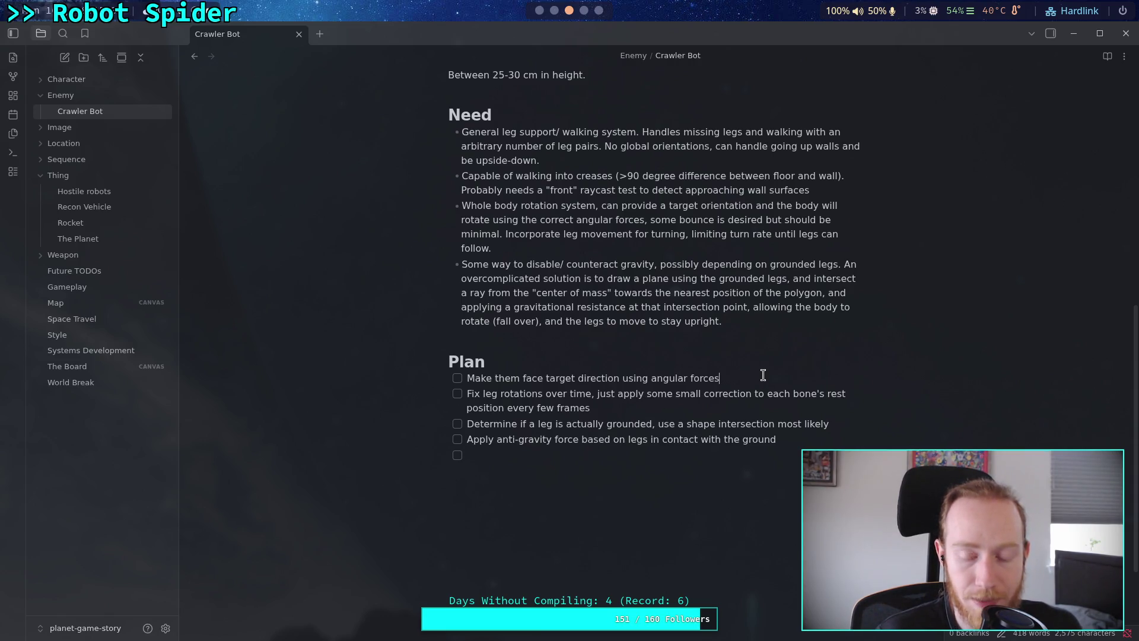
# Step: Switch to the terminal and run git status
pyautogui.click(539, 10)
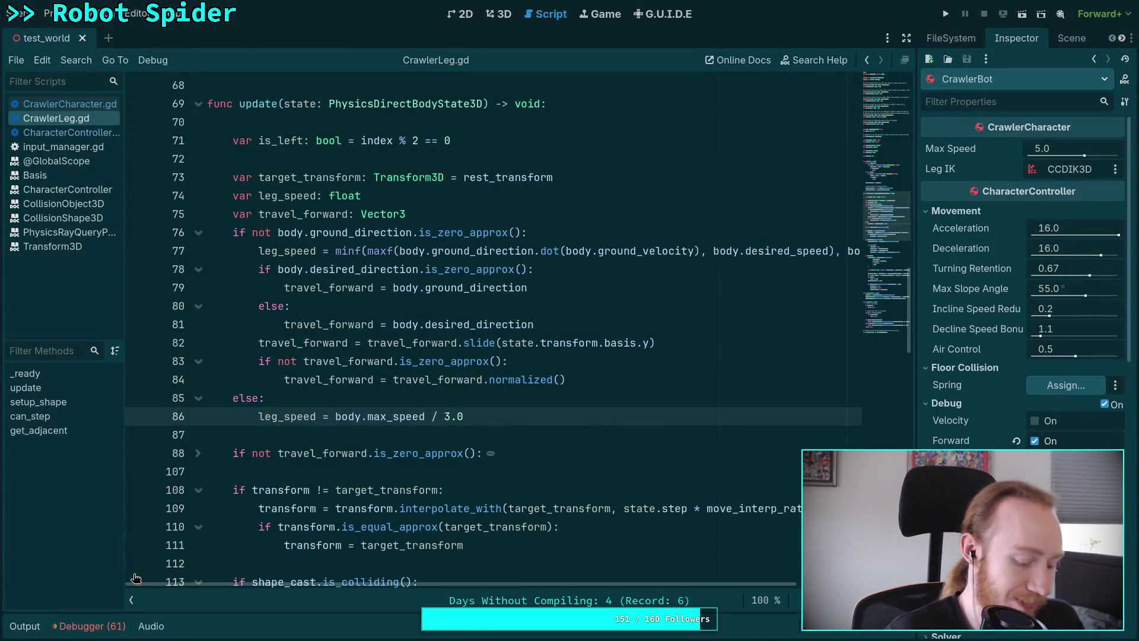
pyautogui.press('super+1')
pyautogui.write('git status')
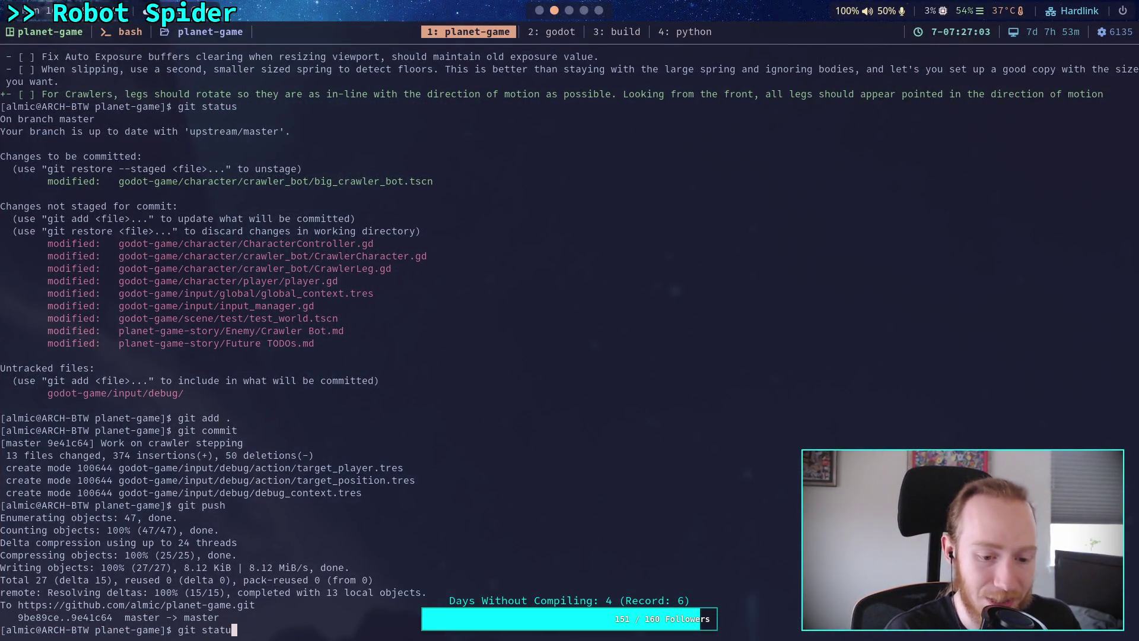
pyautogui.press('Return')
# Step: Run git diff, read through every pending change, then quit back to Godot
pyautogui.write('git diff')
pyautogui.press('Return')
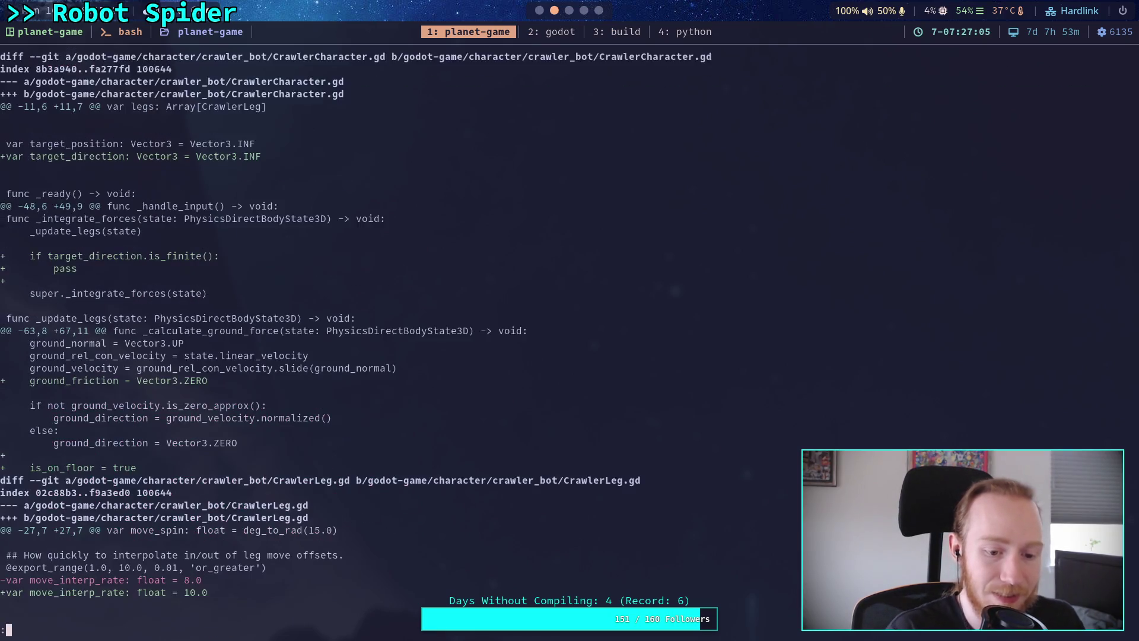
pyautogui.scroll(-3, 496, 327)
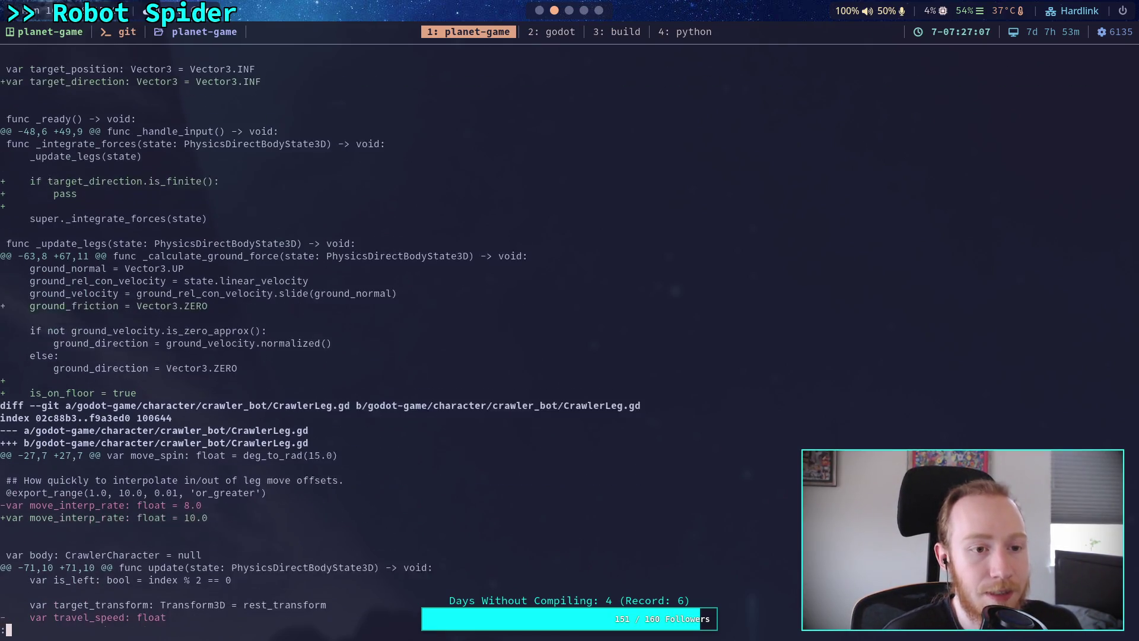
pyautogui.scroll(-4, 496, 327)
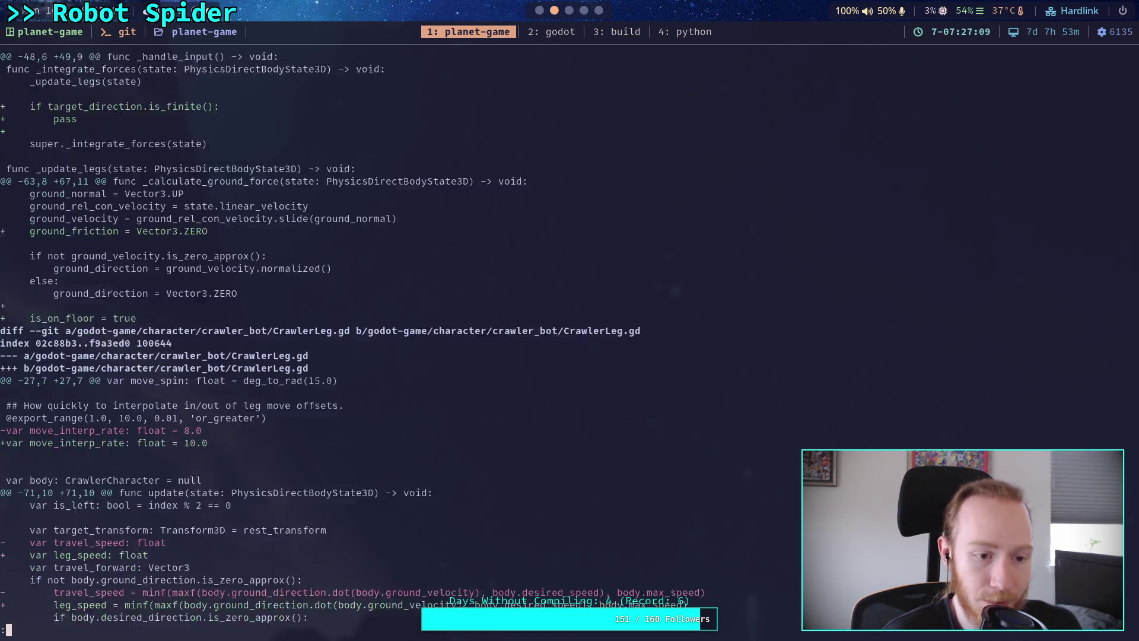
pyautogui.scroll(-7, 496, 326)
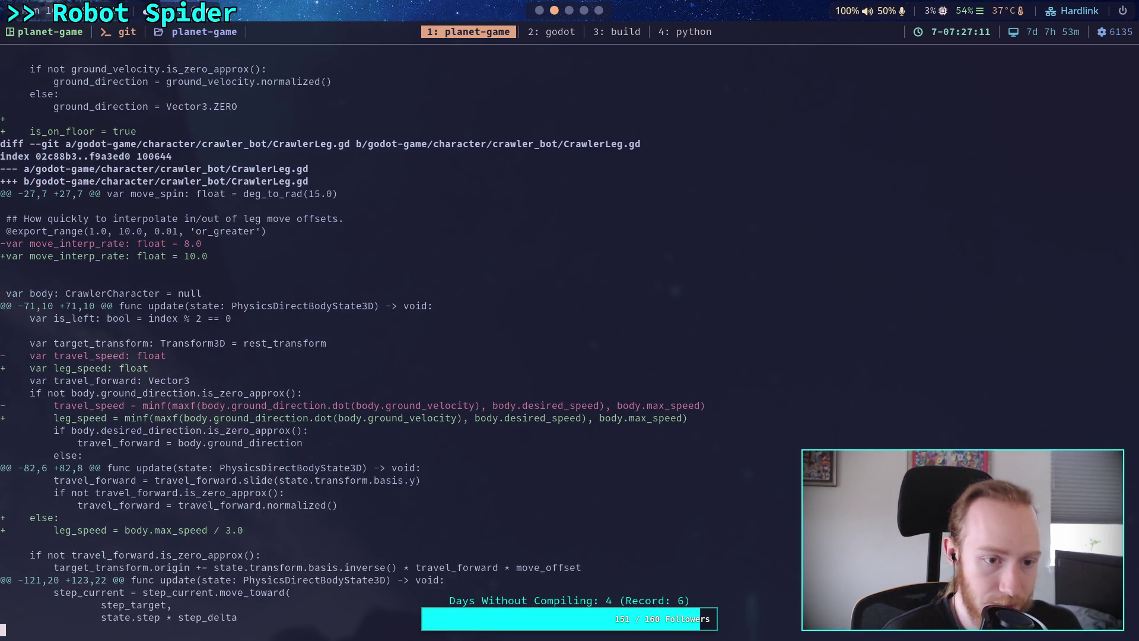
pyautogui.scroll(-9, 496, 326)
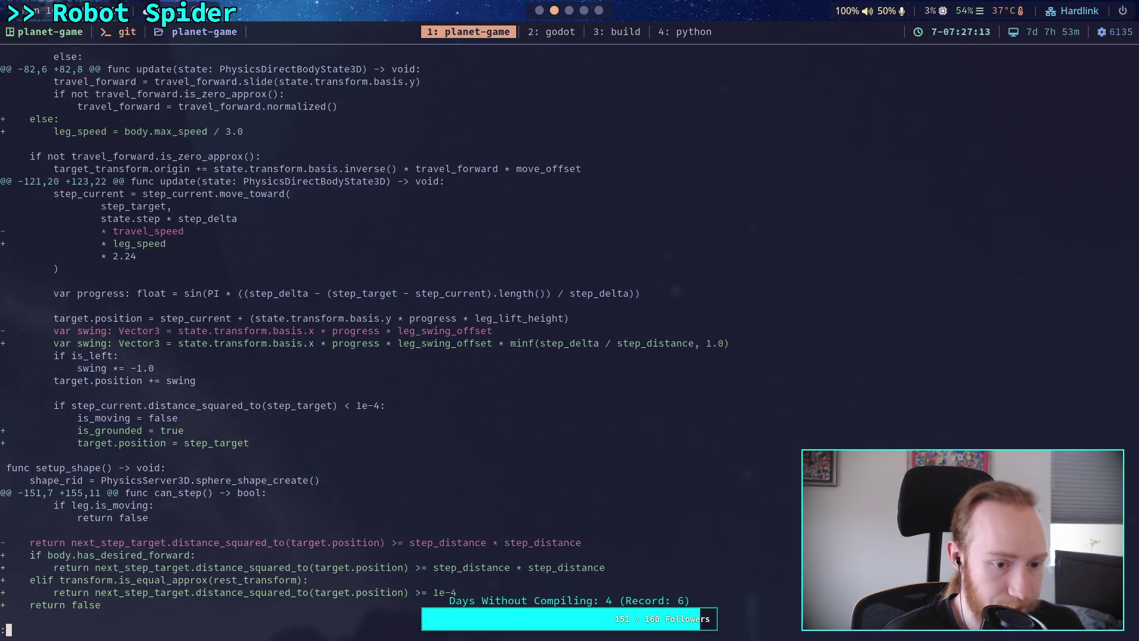
pyautogui.scroll(-8, 496, 327)
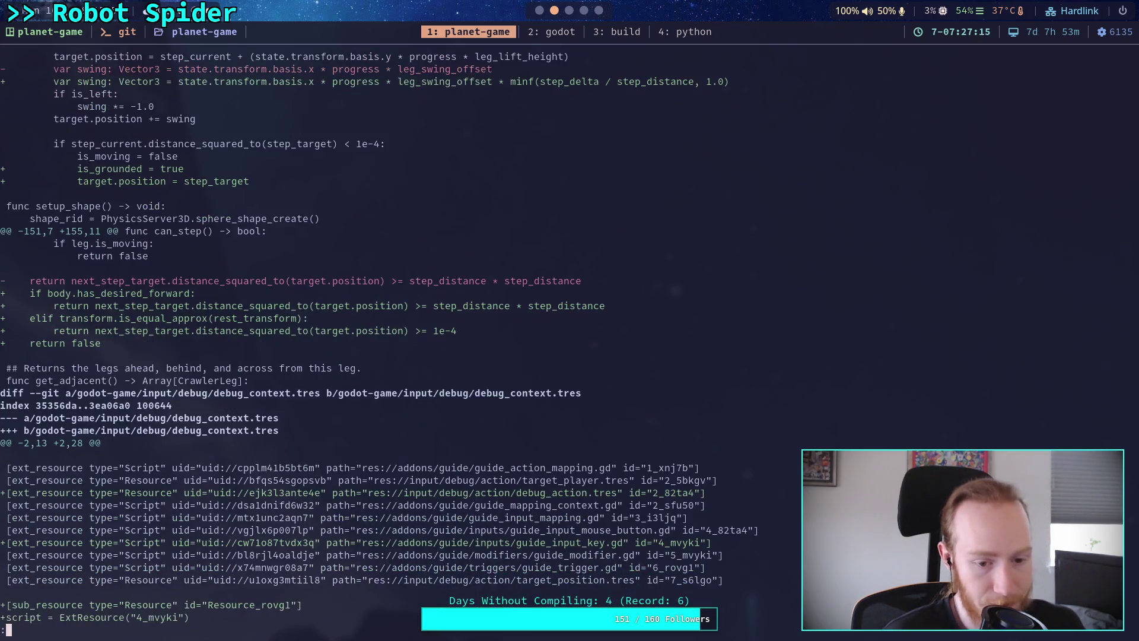
pyautogui.scroll(-8, 495, 327)
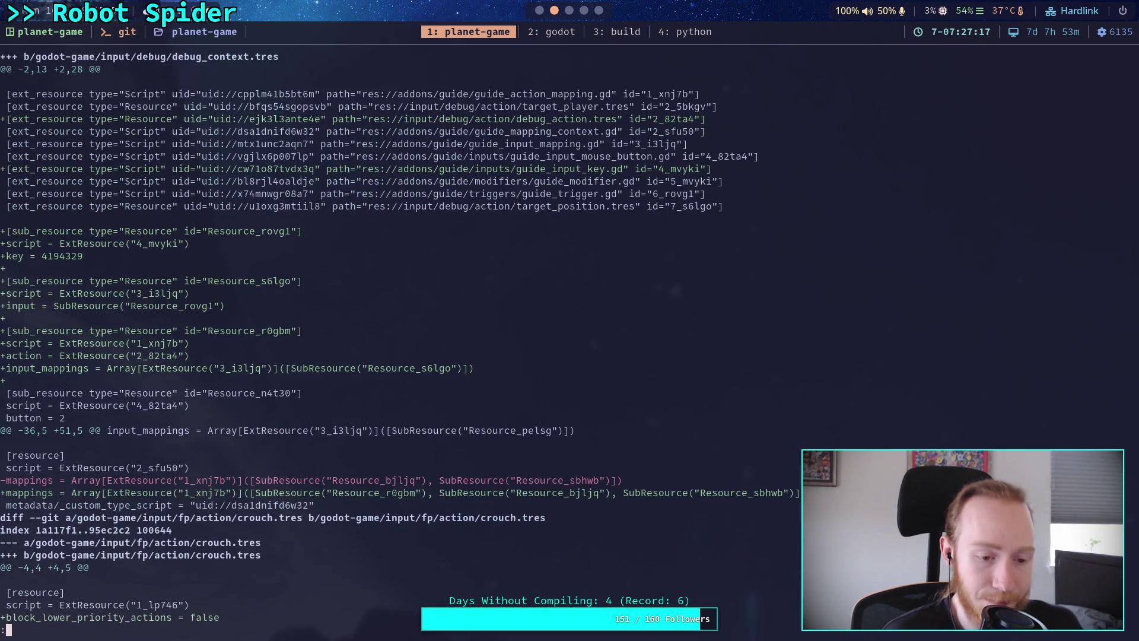
pyautogui.scroll(-4, 496, 326)
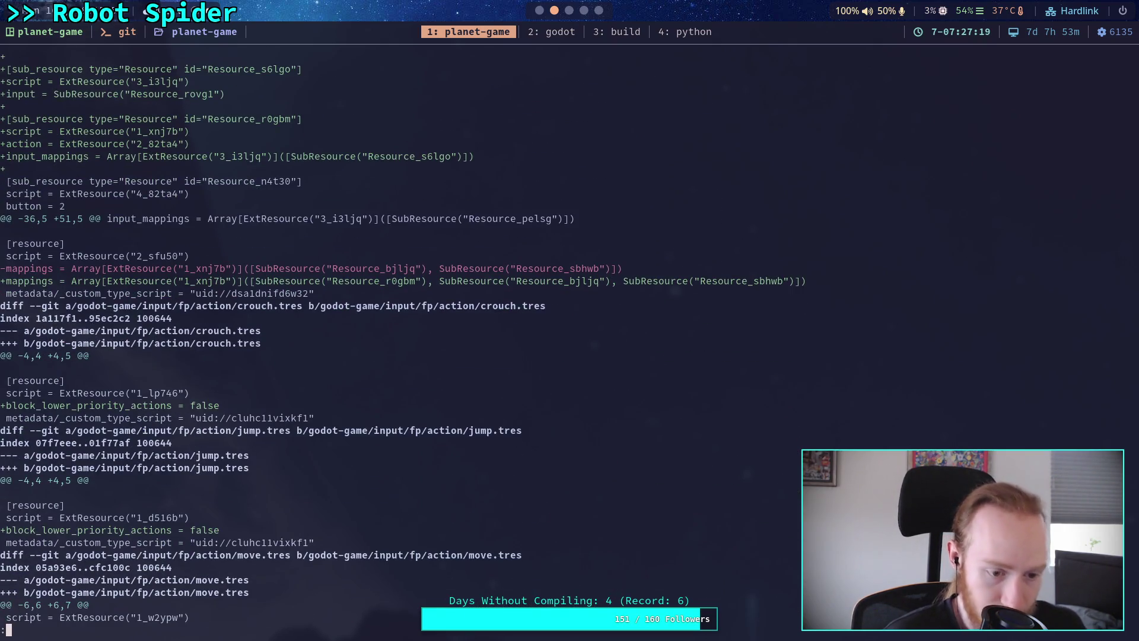
pyautogui.scroll(-20, 496, 326)
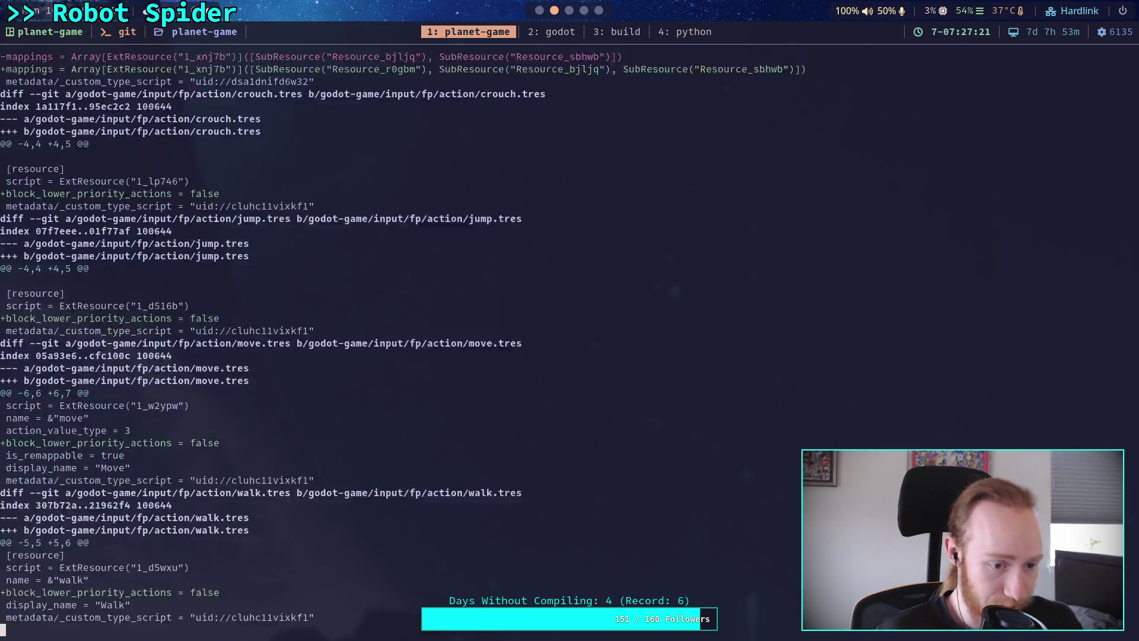
pyautogui.scroll(-15, 495, 326)
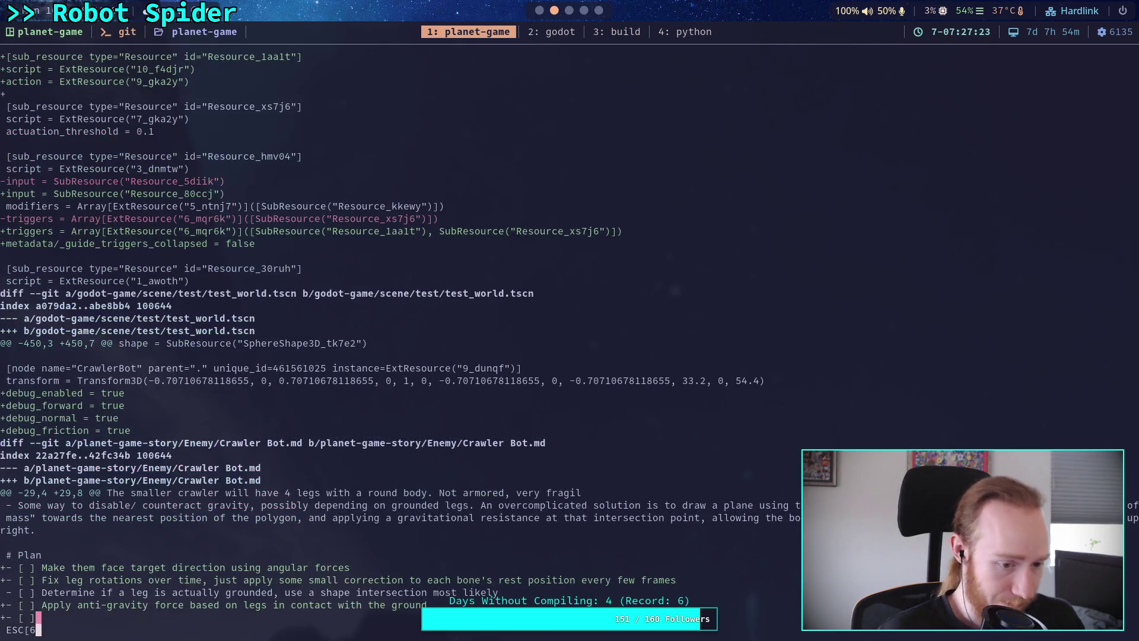
pyautogui.press('q')
pyautogui.press('super+2')
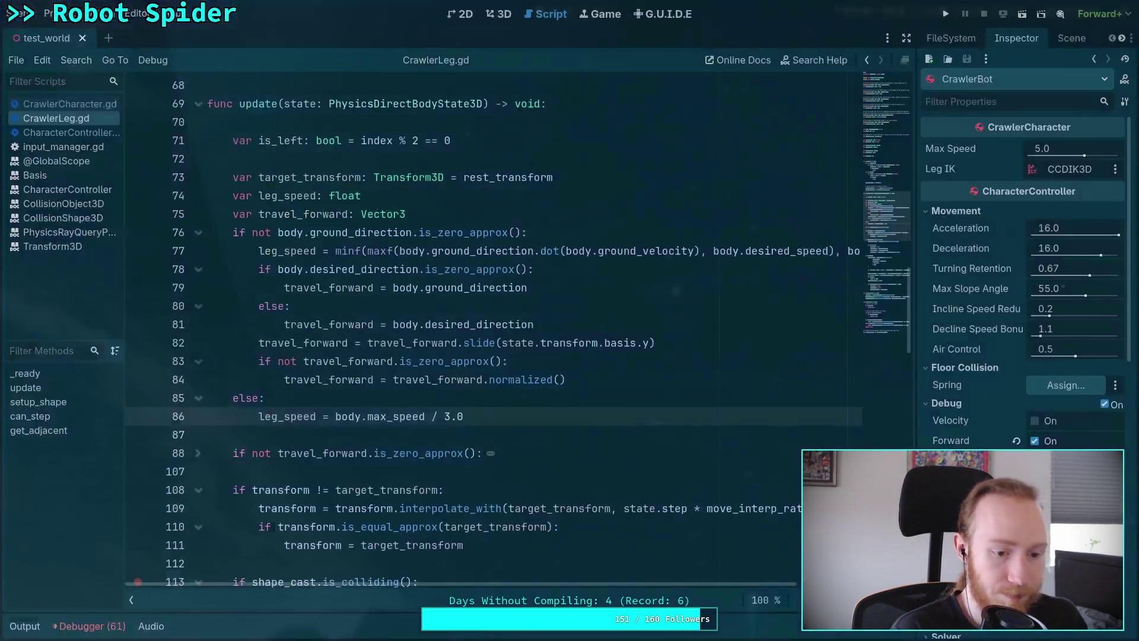
# Step: Replace the empty last checkbox in the Crawler Bot Plan with a '???' task
pyautogui.press('super+3')
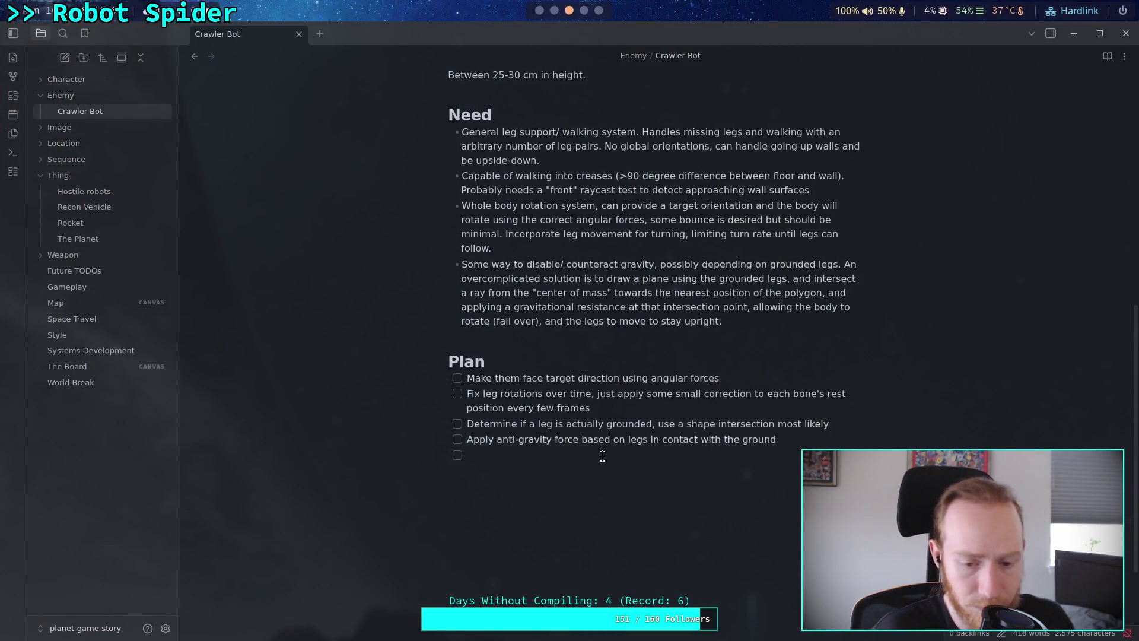
pyautogui.press('BackSpace')
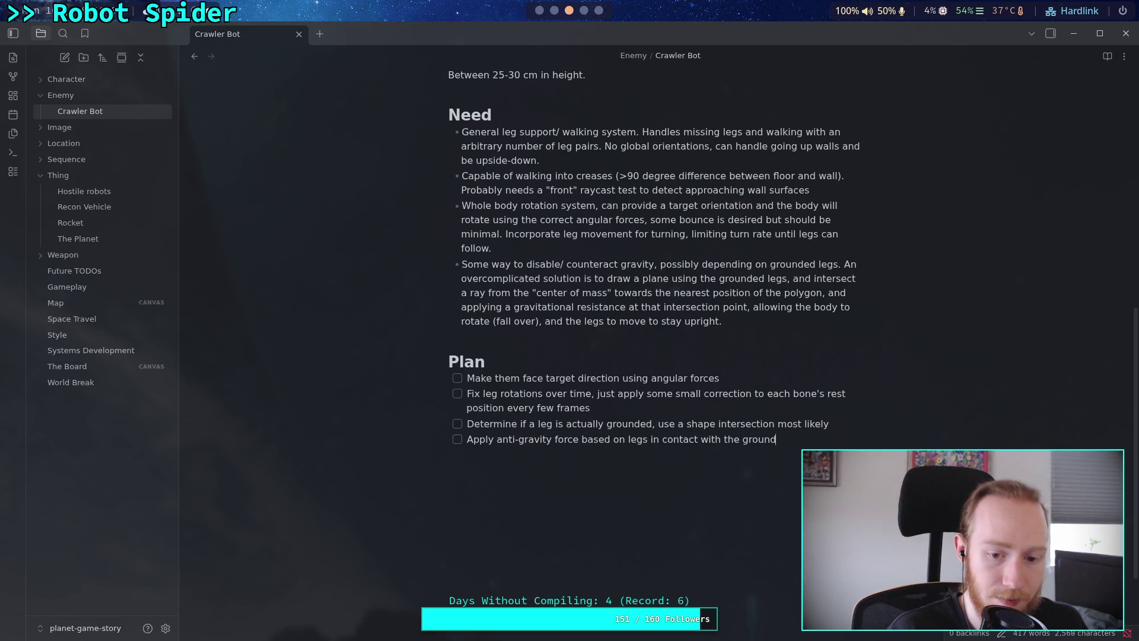
pyautogui.press('Return')
pyautogui.write('???')
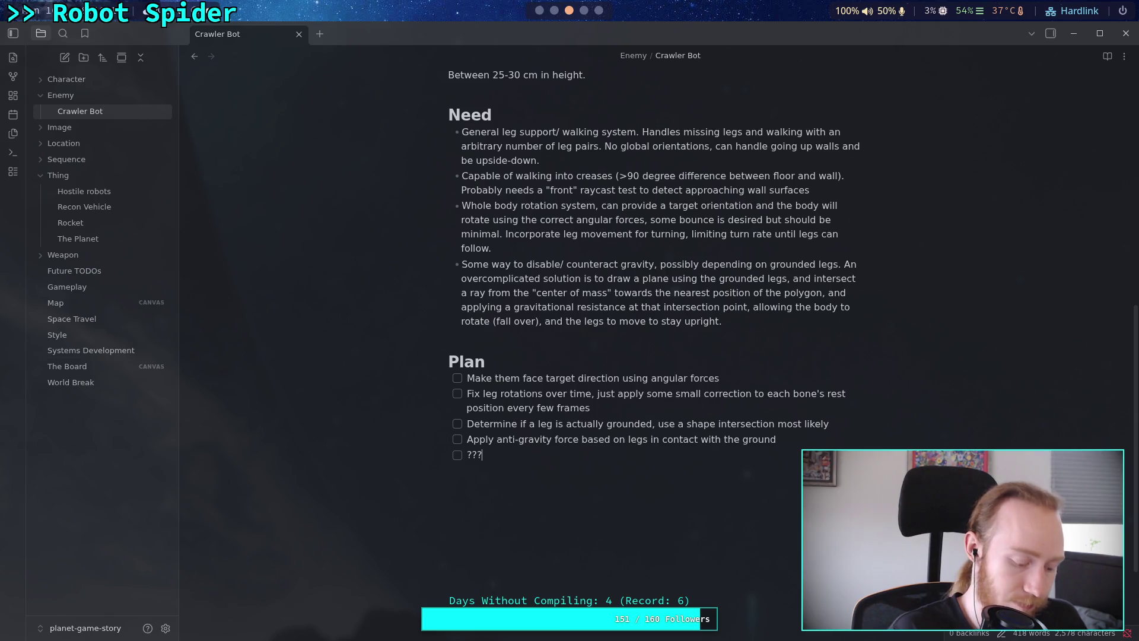
# Step: Run git diff in the terminal to confirm the note change appears
pyautogui.press('super+2')
pyautogui.write('git diff')
pyautogui.press('Return')
pyautogui.scroll(-20, 570, 333)
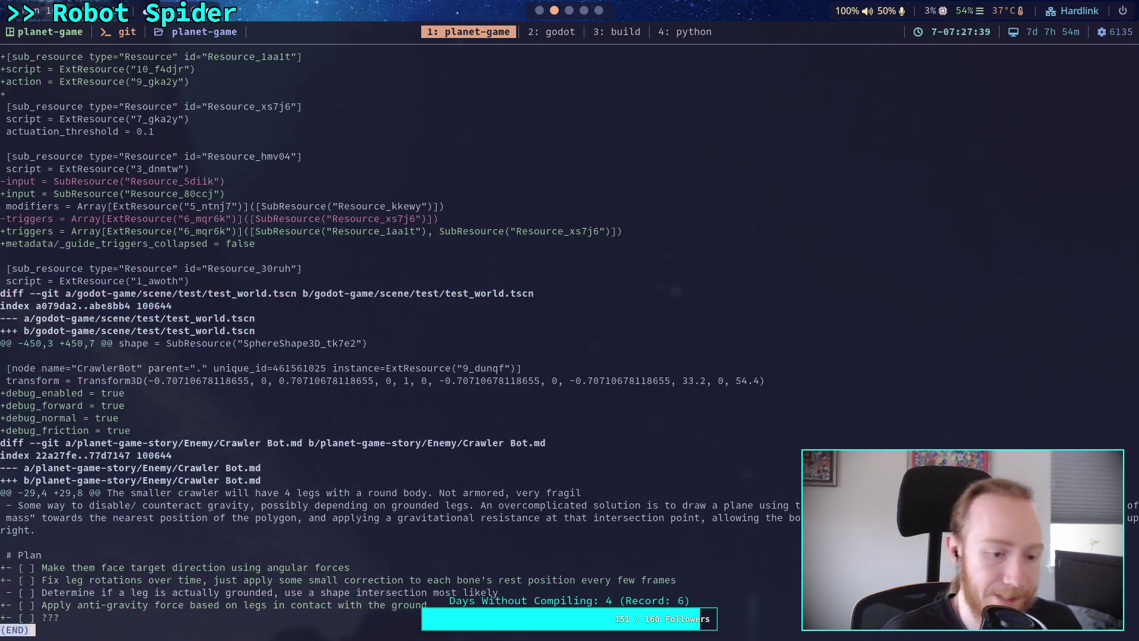
# Step: Stage planet-game-story/ and godot-game/character/ with git add, then check git status
pyautogui.write('qgit add ')
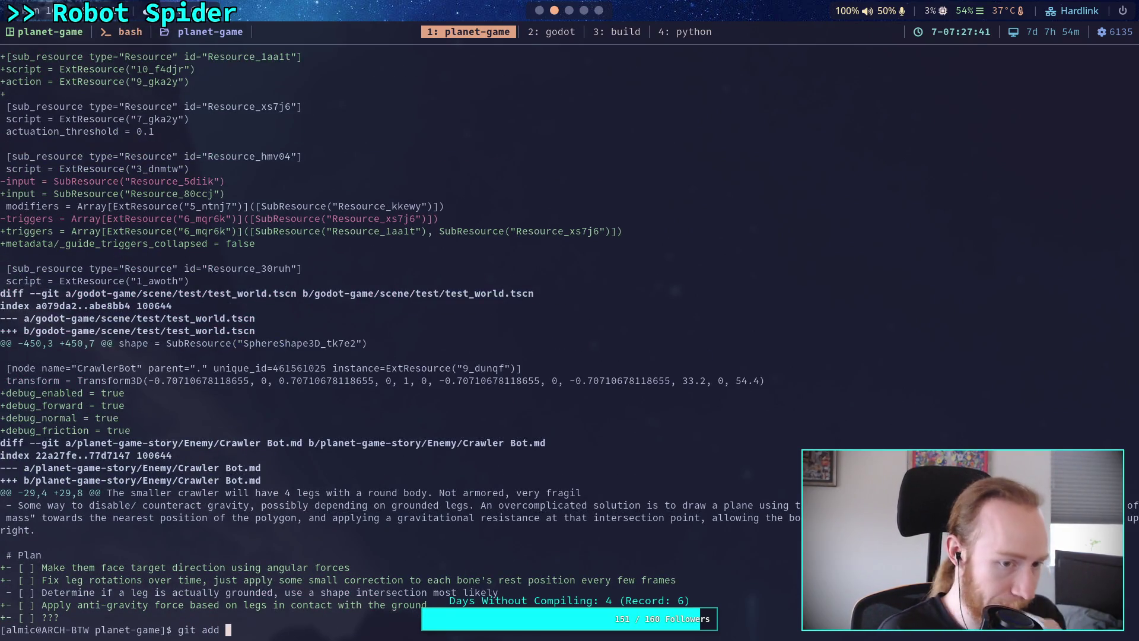
pyautogui.write('planet-game-story/')
pyautogui.press('Return')
pyautogui.write('git a')
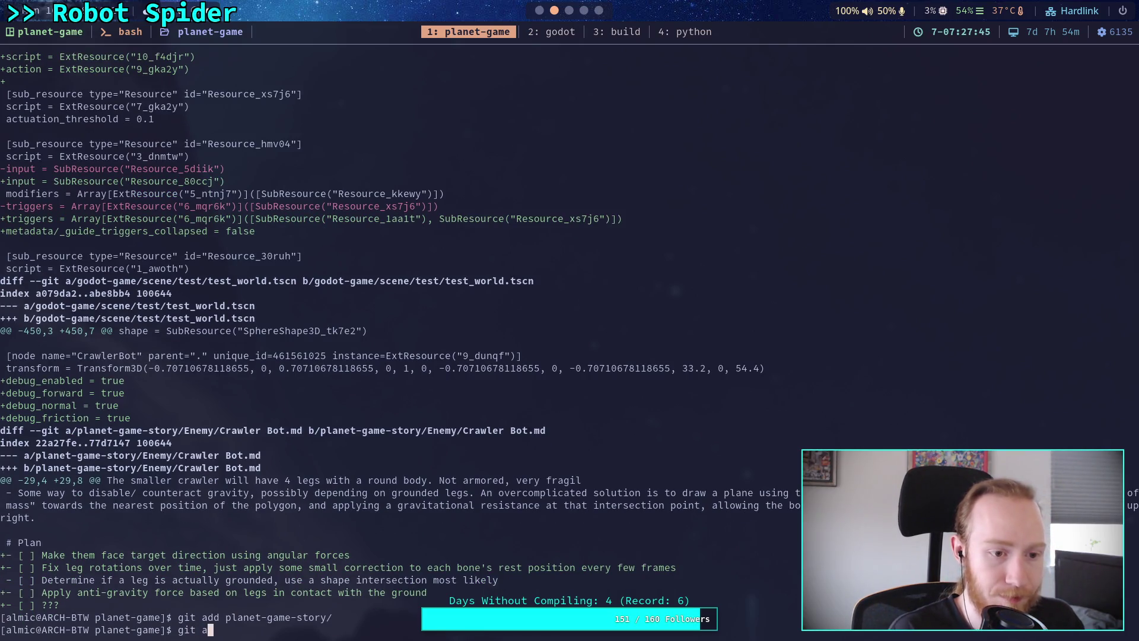
pyautogui.write('dd godot-game/character/')
pyautogui.press('Return')
pyautogui.write('git status')
pyautogui.press('Return')
# Step: Stage godot-game/input/, recheck git status, and run git commit
pyautogui.write('git add godot-game/input/')
pyautogui.press('Return')
pyautogui.write('git status')
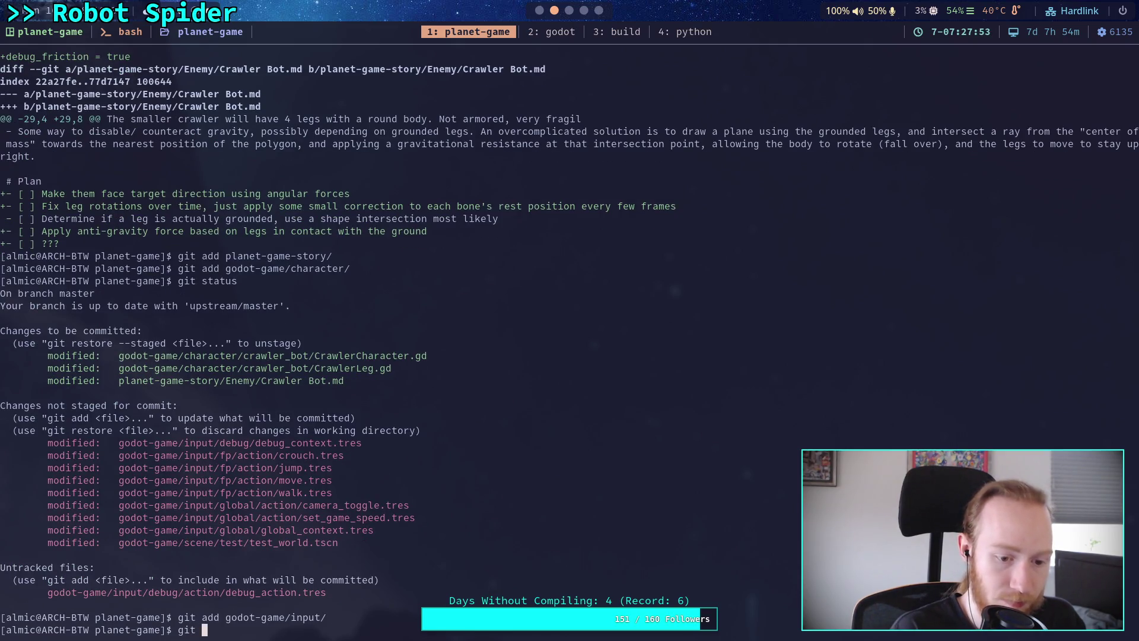
pyautogui.press('Return')
pyautogui.write('git commit')
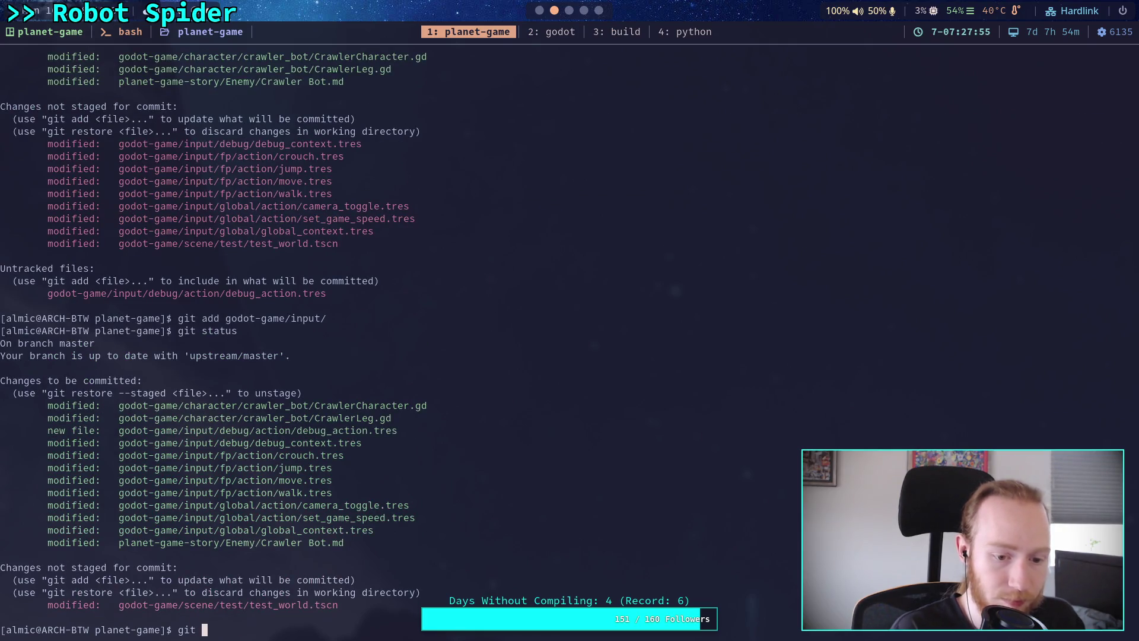
pyautogui.press('Return')
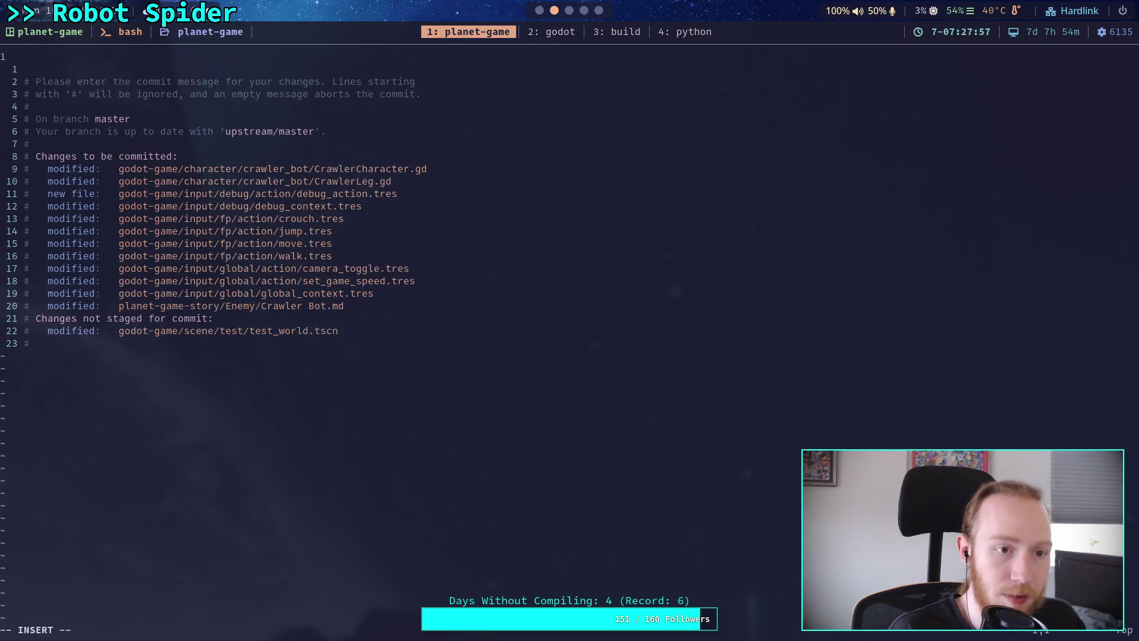
# Step: Type the commit summary 'Work on crawler, stopping in place'
pyautogui.write('M')
pyautogui.press('BackSpace')
pyautogui.write('Wor')
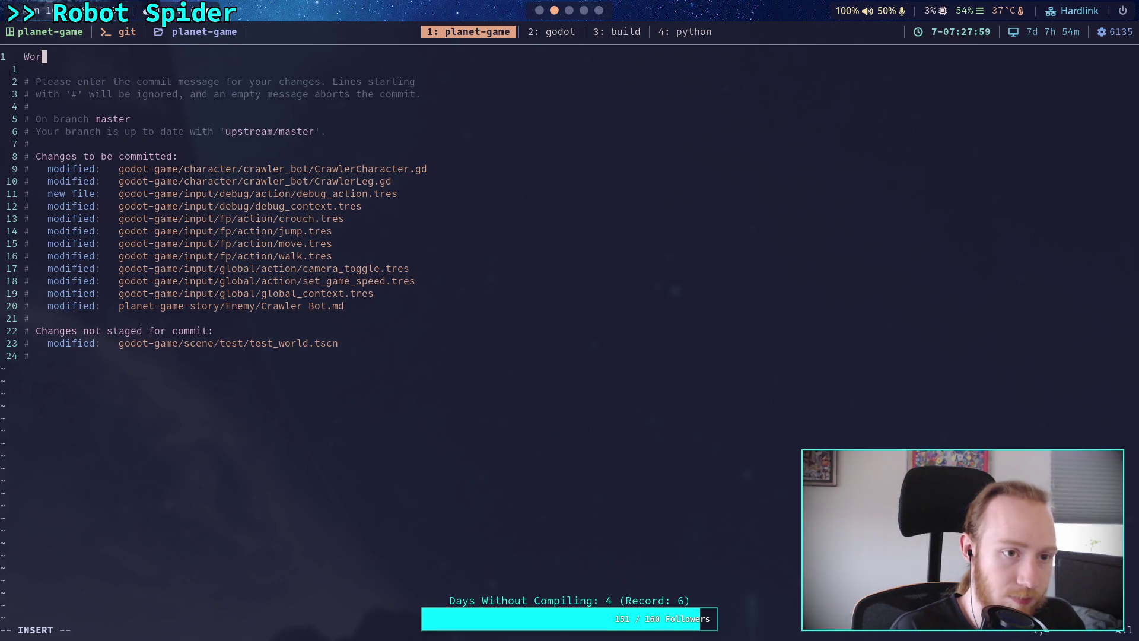
pyautogui.write('k on crawe')
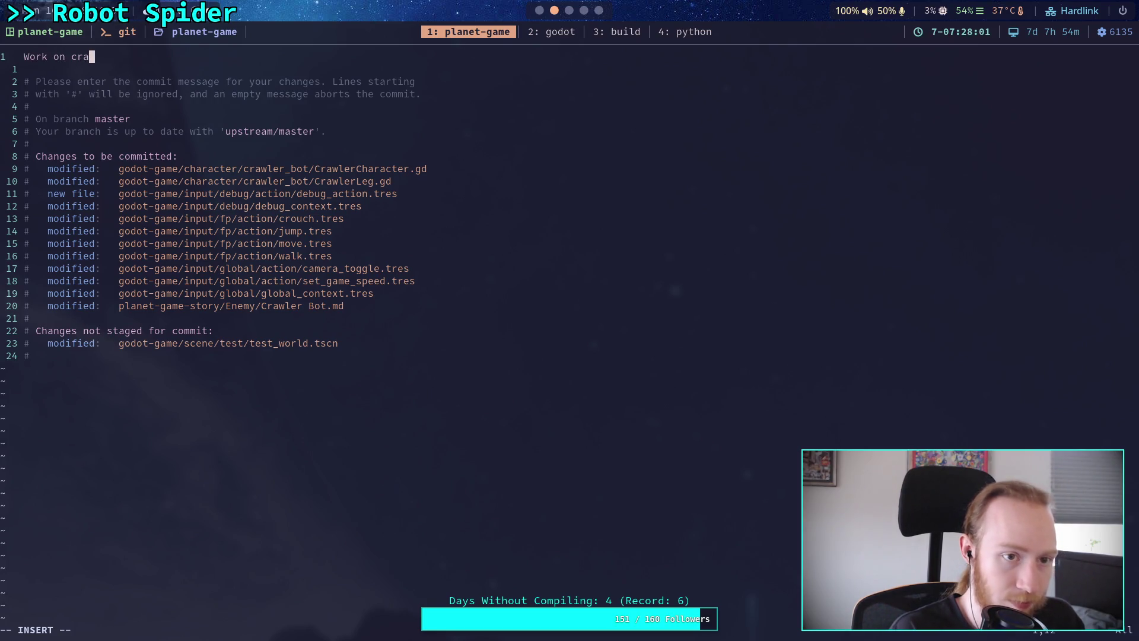
pyautogui.press('BackSpace')
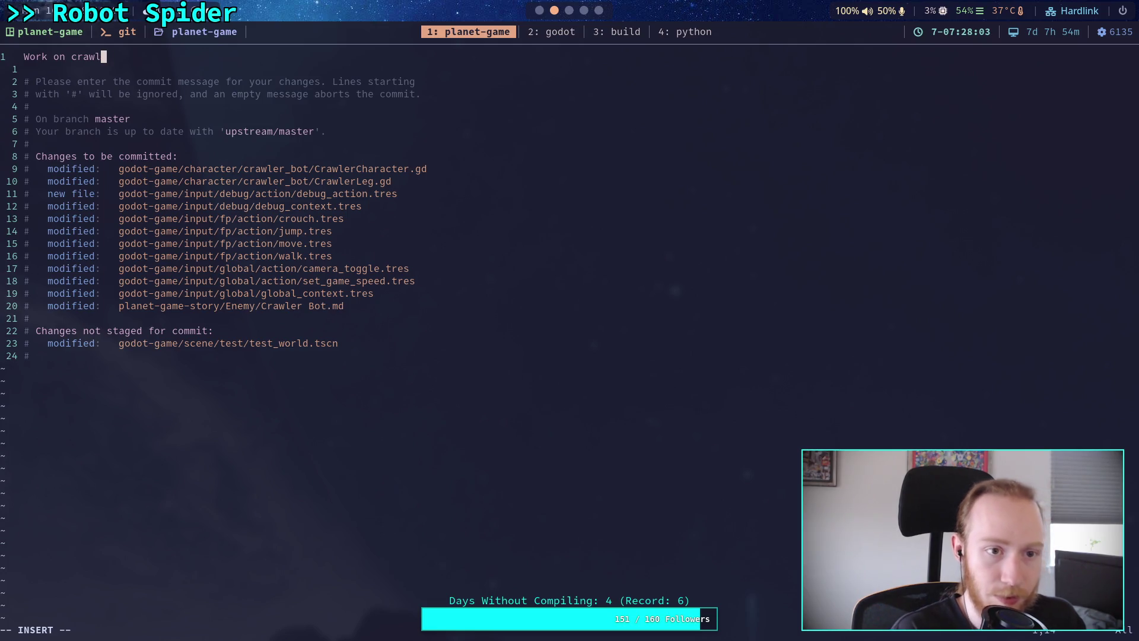
pyautogui.write('ler, ste')
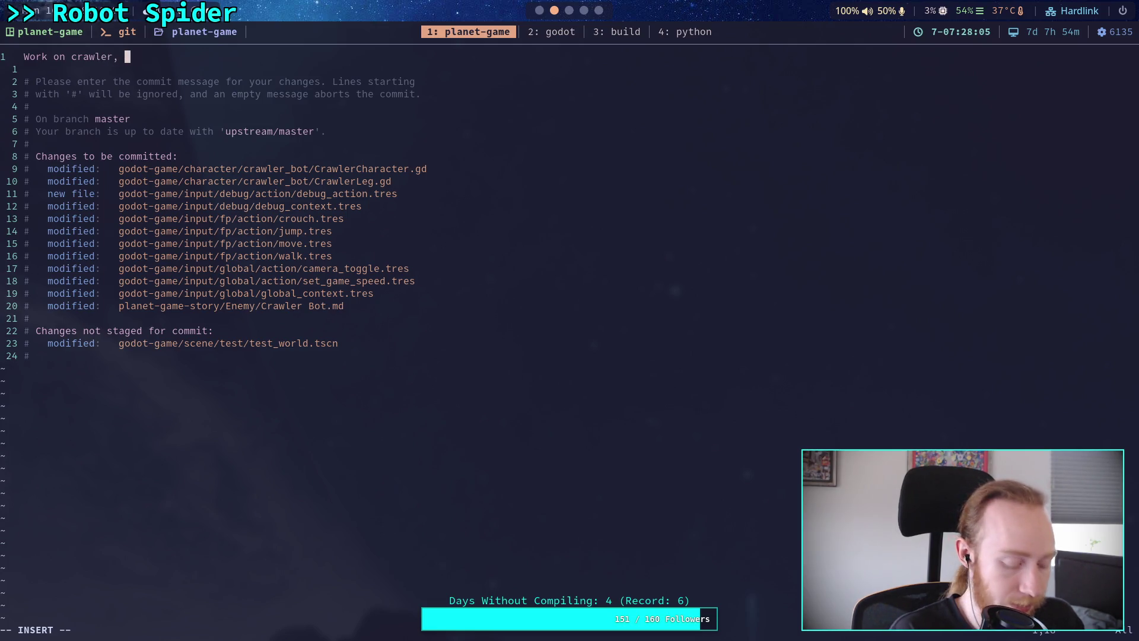
pyautogui.write('pping')
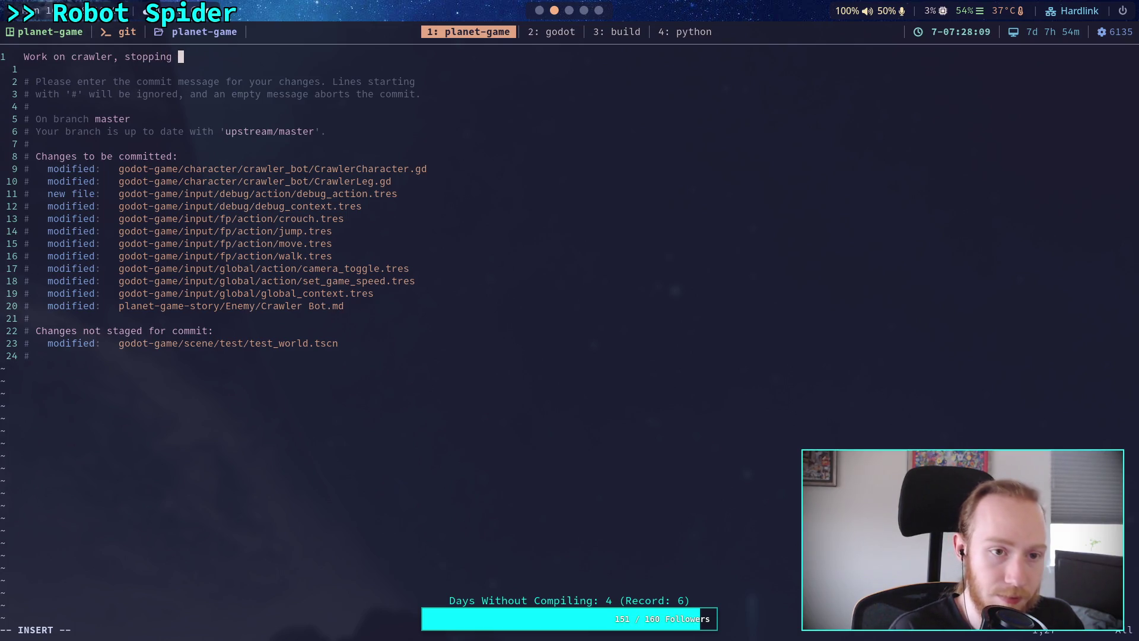
pyautogui.press('BackSpace')
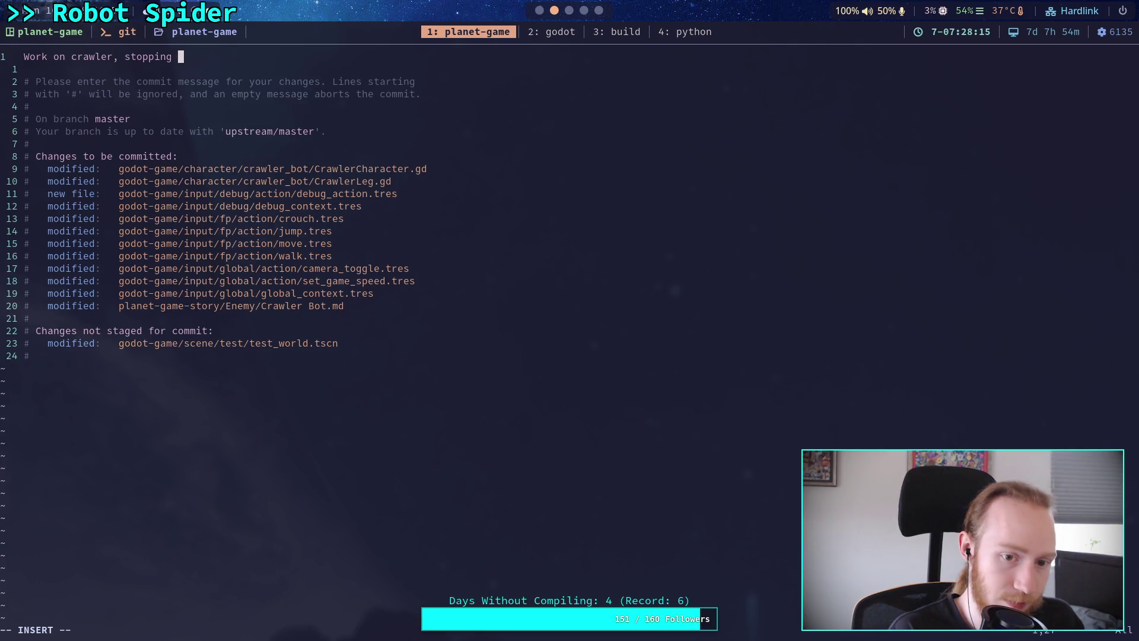
pyautogui.write('in place')
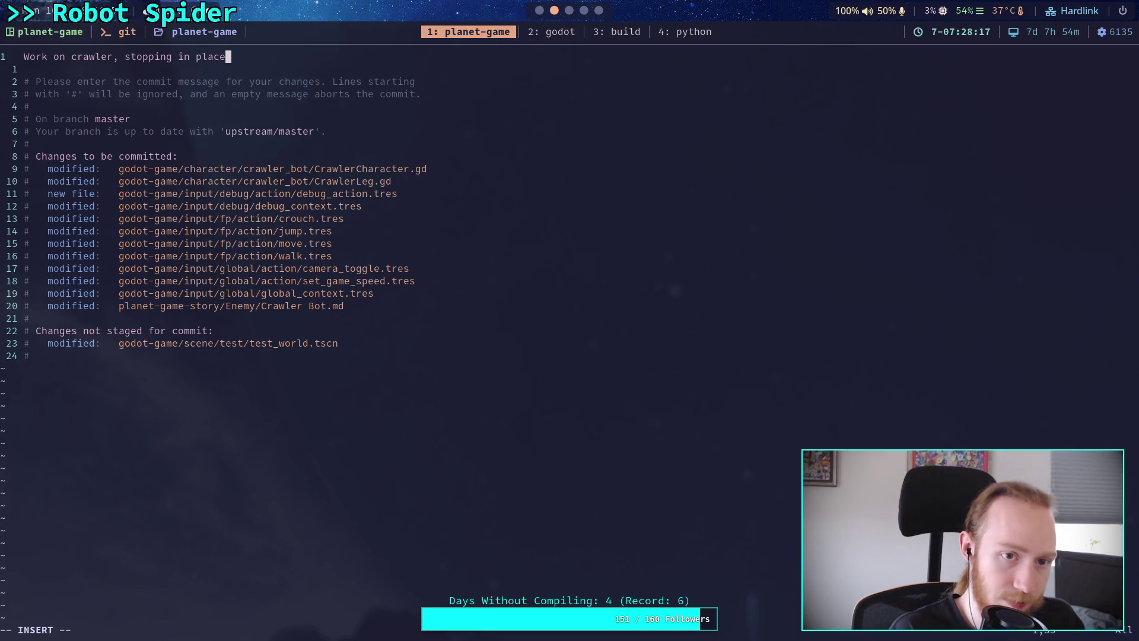
pyautogui.press('Return')
pyautogui.press('Return')
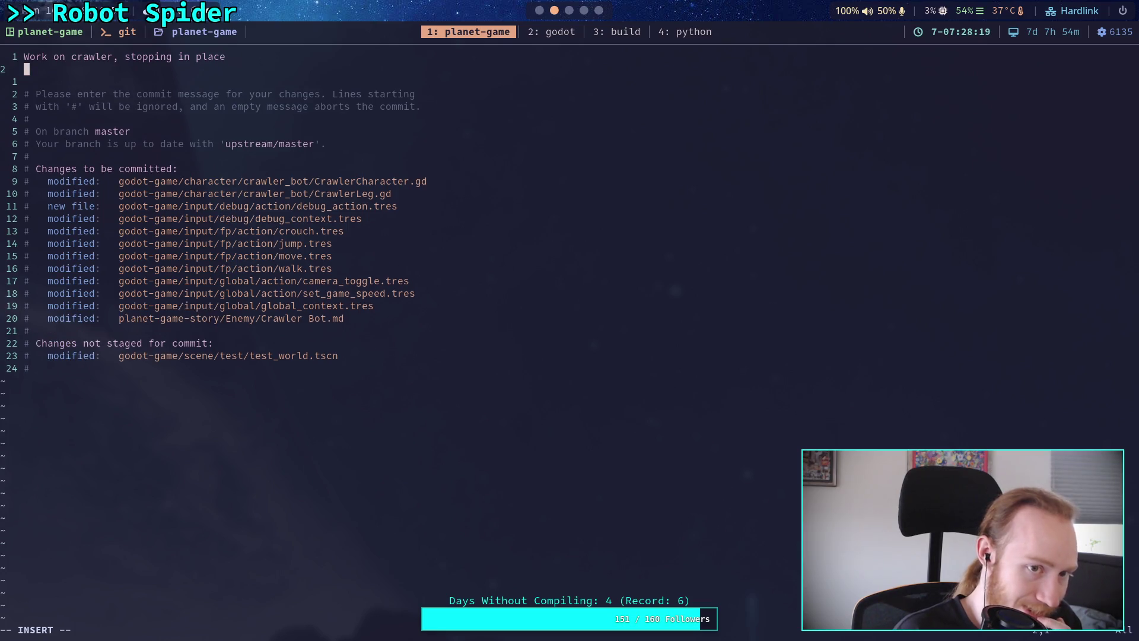
# Step: Add a bullet about legs moving nearer the rest position when stopped, then save with :wq
pyautogui.write('- ')
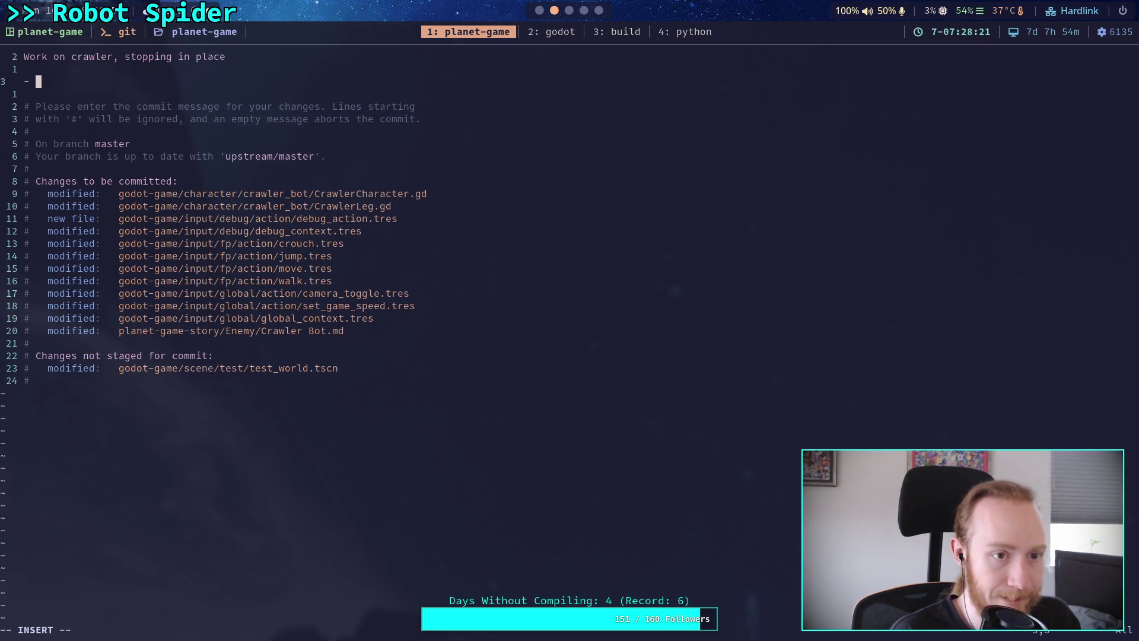
pyautogui.write('When craww')
pyautogui.press('BackSpace')
pyautogui.write('ler s')
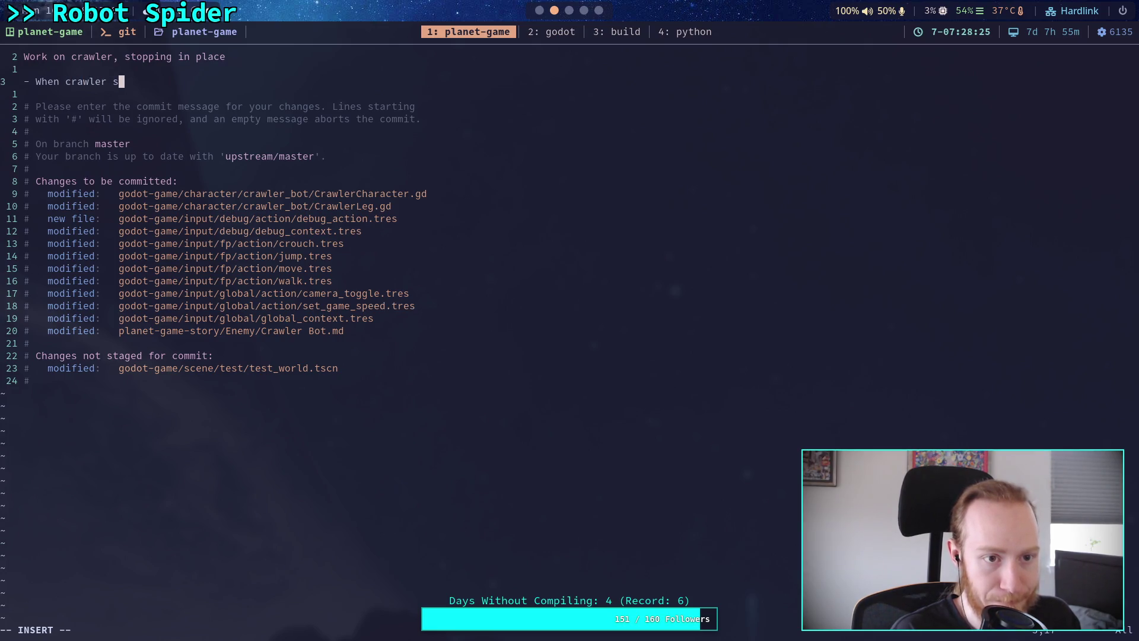
pyautogui.write('tops moving, ')
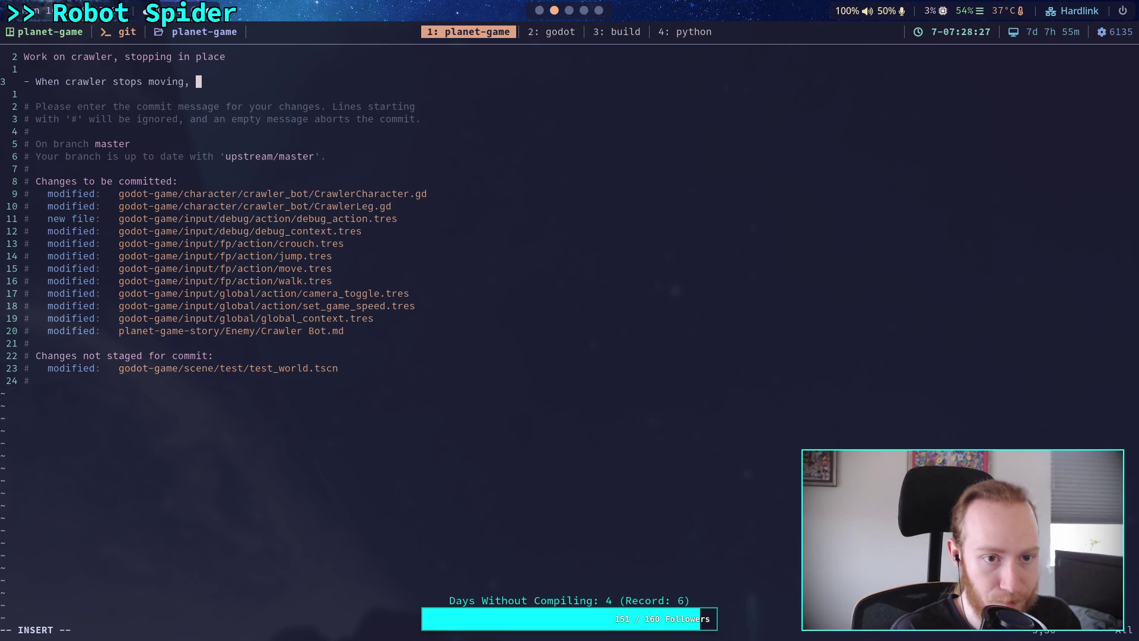
pyautogui.write('it will ')
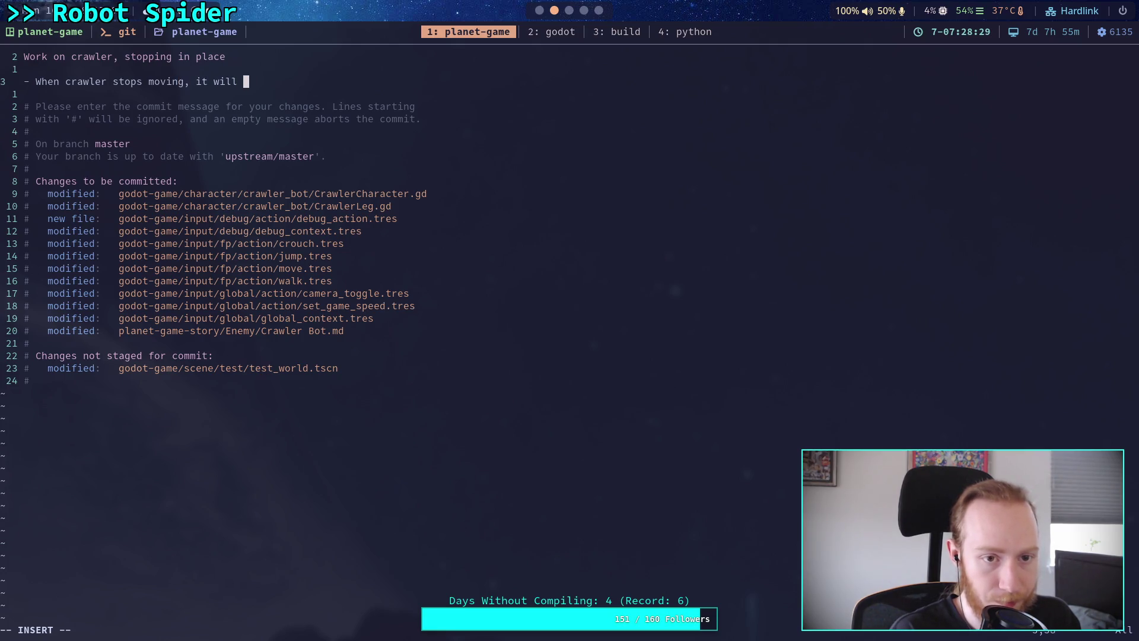
pyautogui.write('fix it')
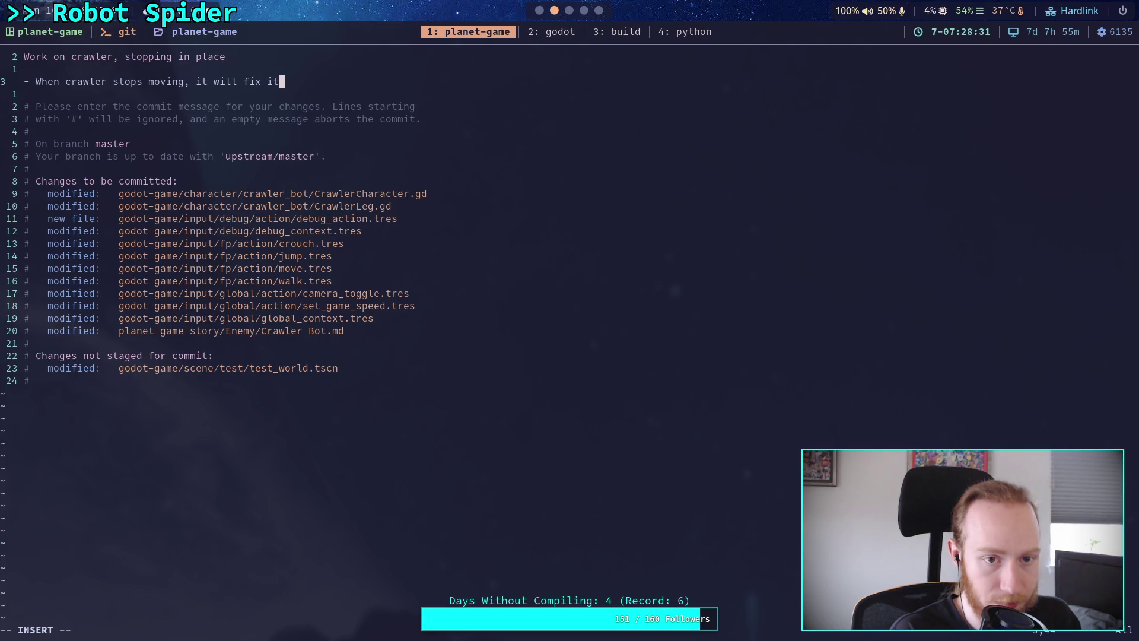
pyautogui.write('s legs')
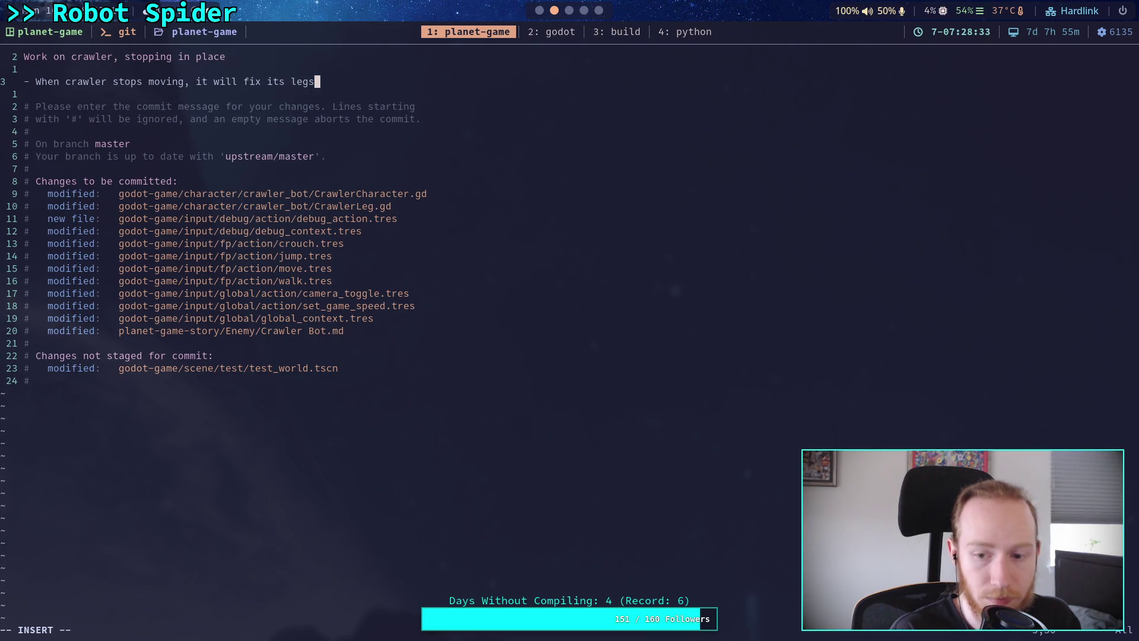
pyautogui.write(' to be ')
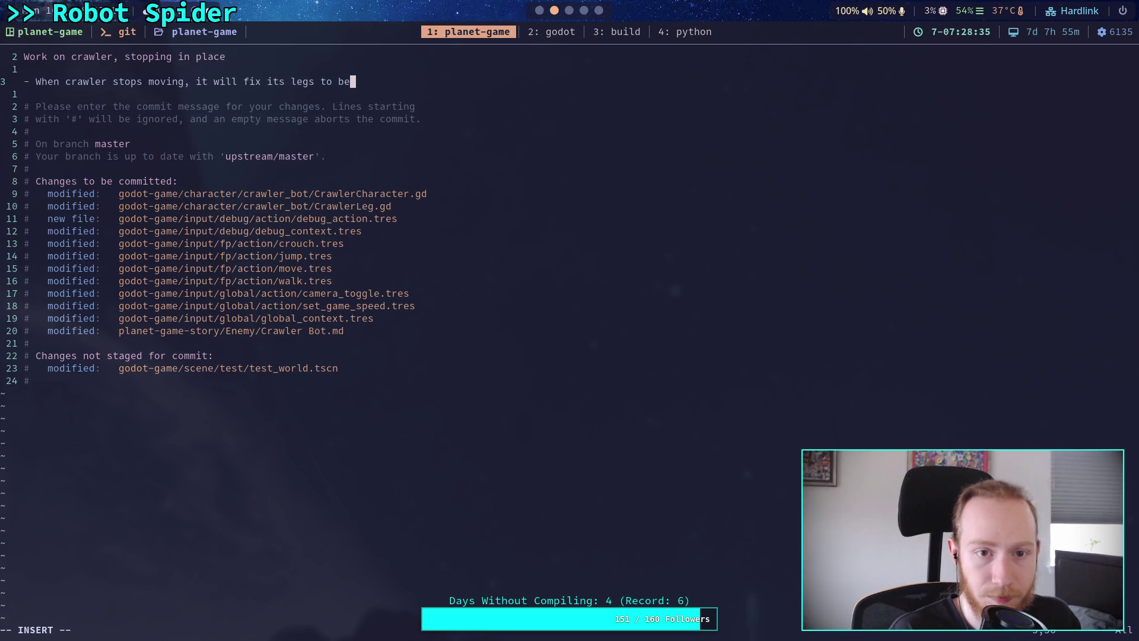
pyautogui.write('  near')
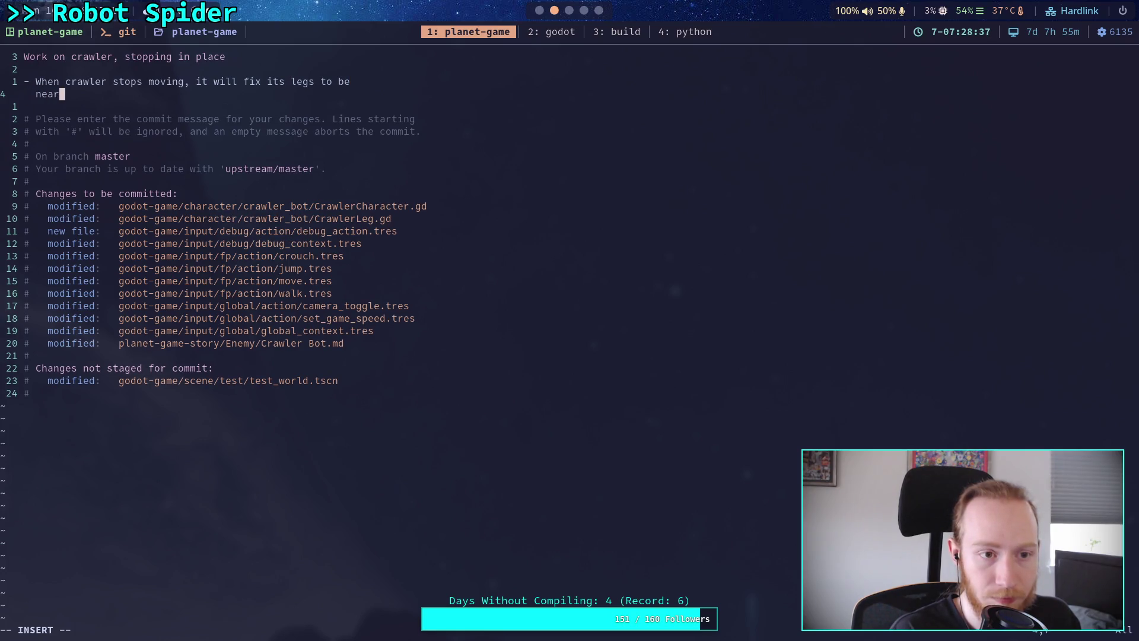
pyautogui.write('er to the ro')
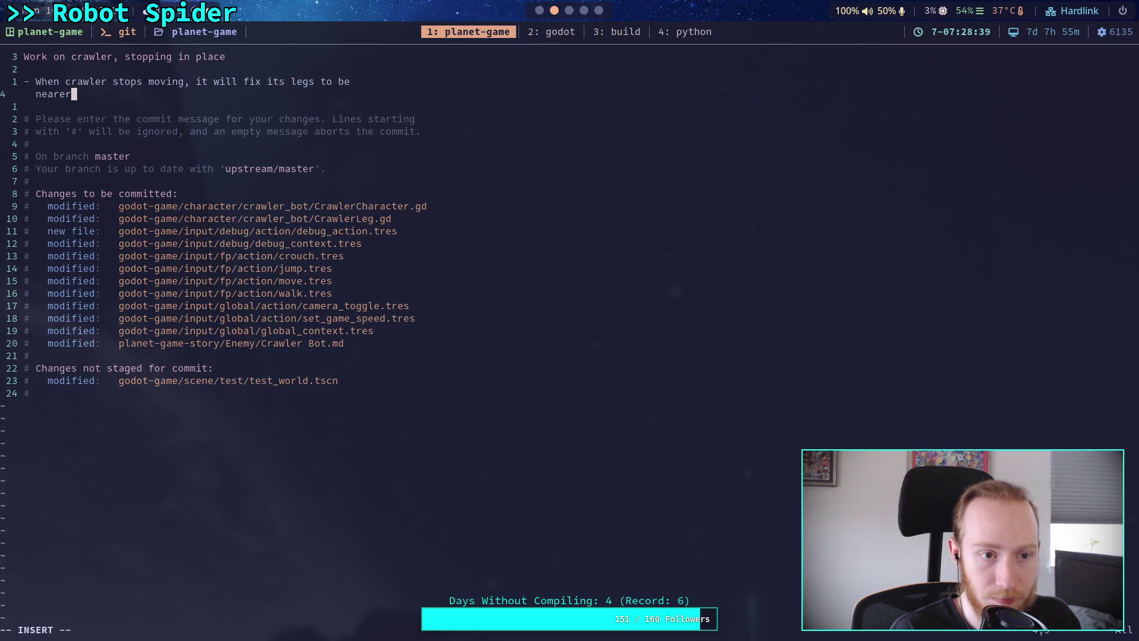
pyautogui.press('BackSpace')
pyautogui.write('est posinio')
pyautogui.press('BackSpace')
pyautogui.press('BackSpace')
pyautogui.press('BackSpace')
pyautogui.write('tion')
pyautogui.press('Escape')
pyautogui.write(':wq')
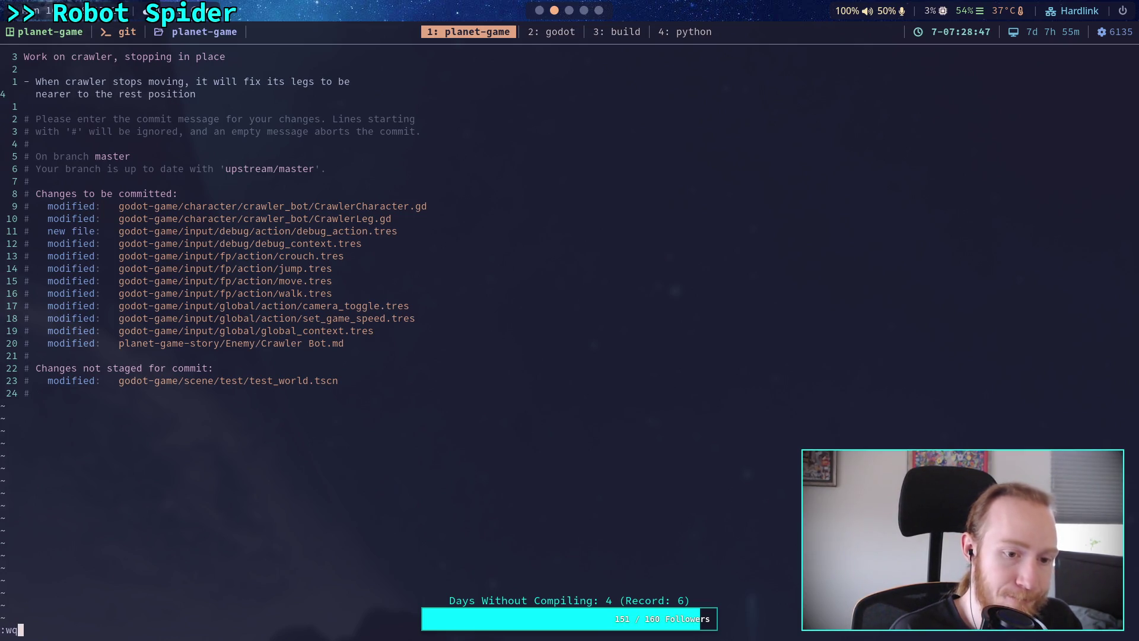
pyautogui.press('Return')
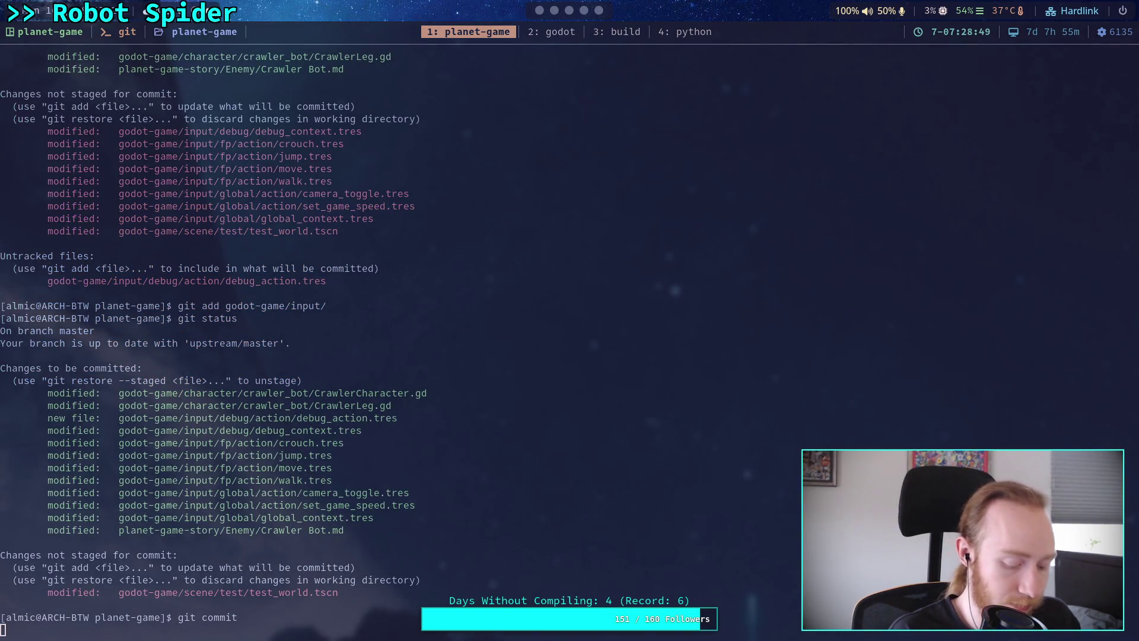
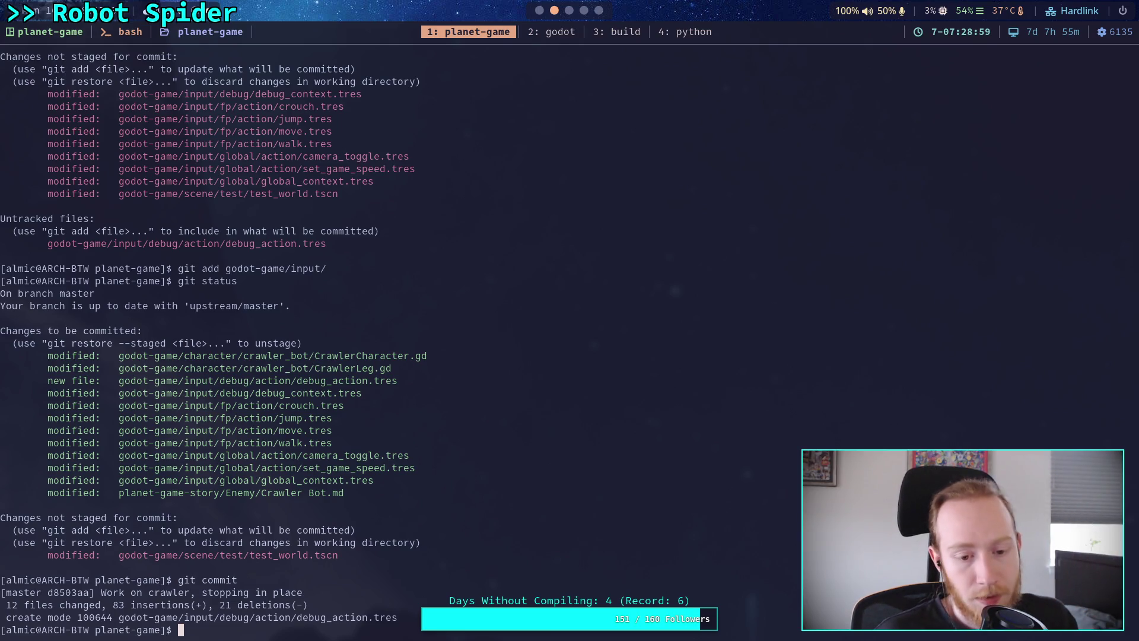
# Step: Run git push in the terminal workspace, then return to CrawlerLeg.gd in Godot
pyautogui.click(569, 12)
pyautogui.click(539, 10)
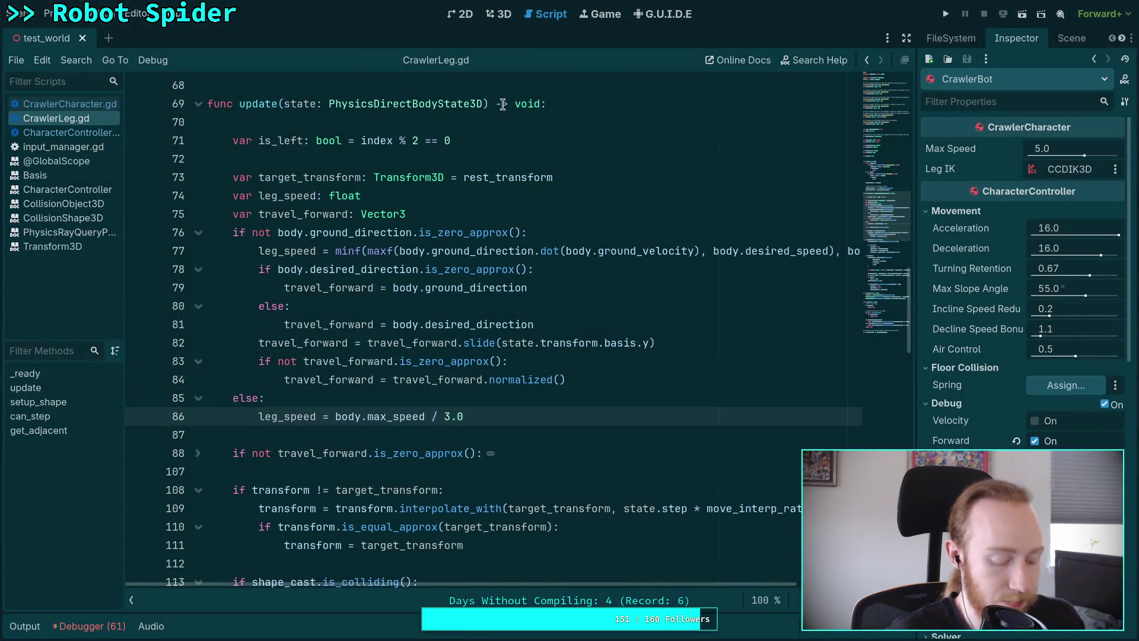
pyautogui.press('super+2')
pyautogui.write('git push')
pyautogui.press('Return')
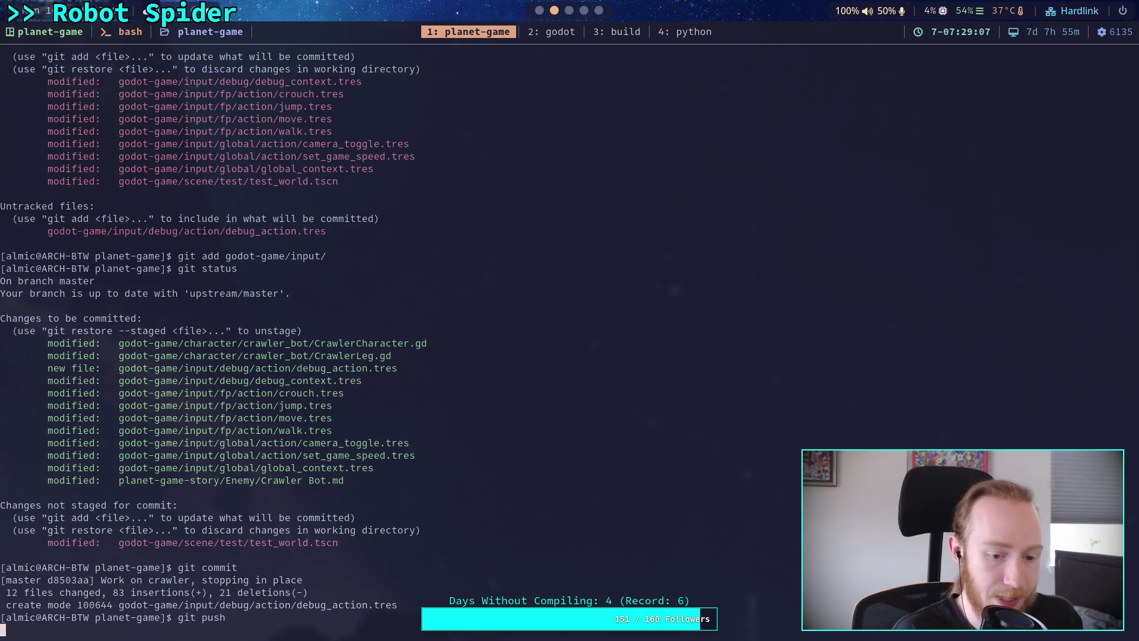
pyautogui.press('super+1')
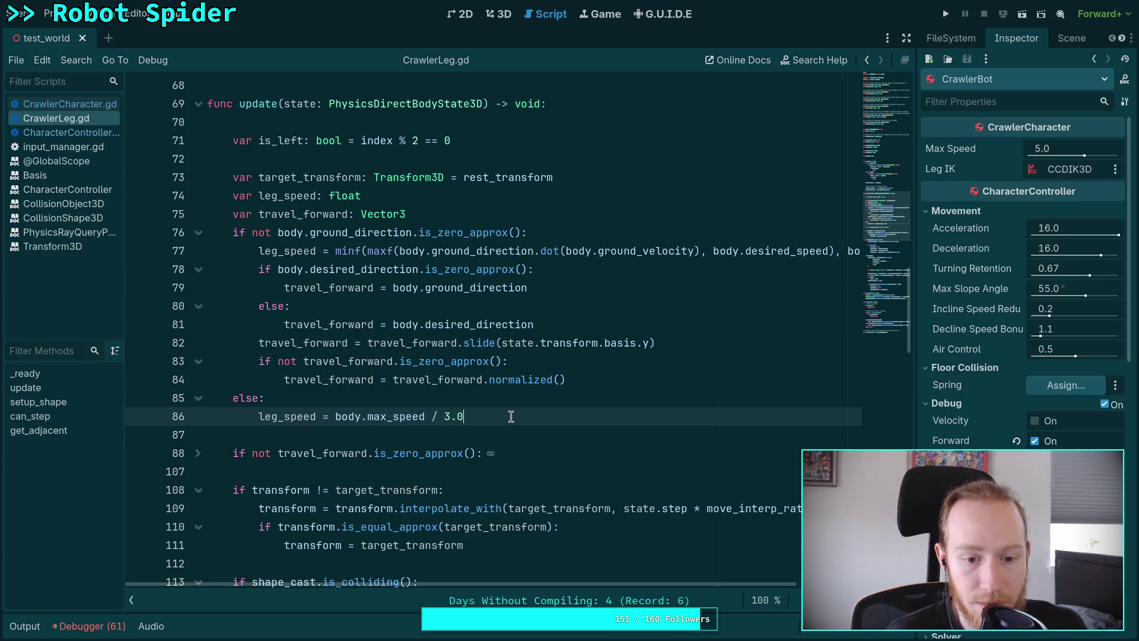
# Step: Add an 'elif transform == target_transform:' branch after the travel-forward block
pyautogui.scroll(-4, 505, 409)
pyautogui.scroll(3, 480, 402)
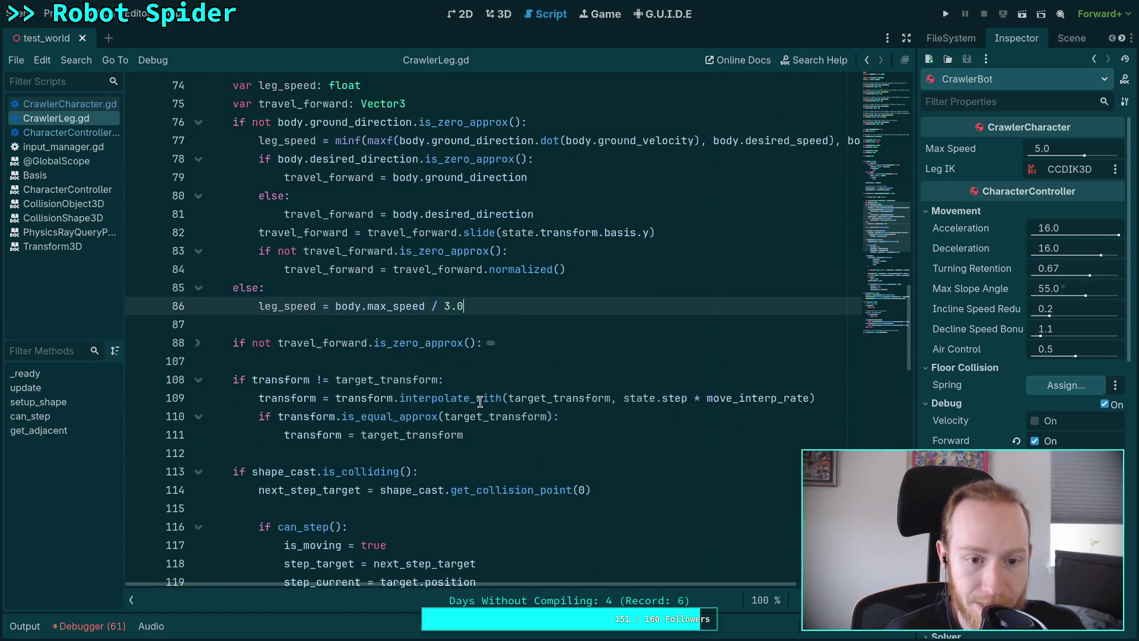
pyautogui.scroll(-3, 448, 418)
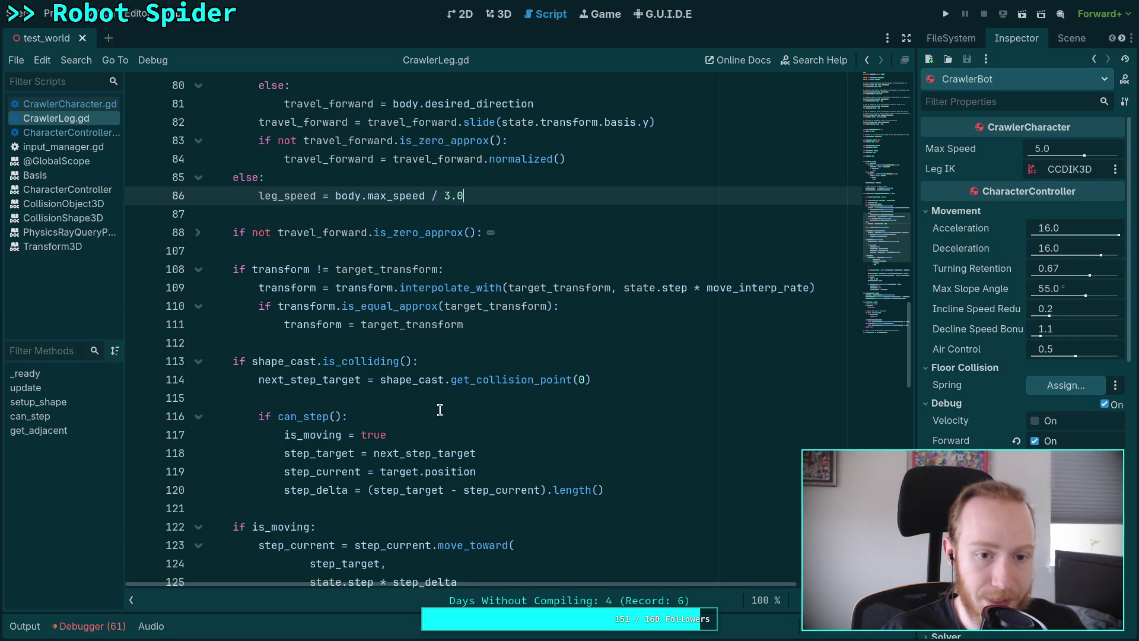
pyautogui.scroll(4, 440, 410)
pyautogui.scroll(-3, 465, 422)
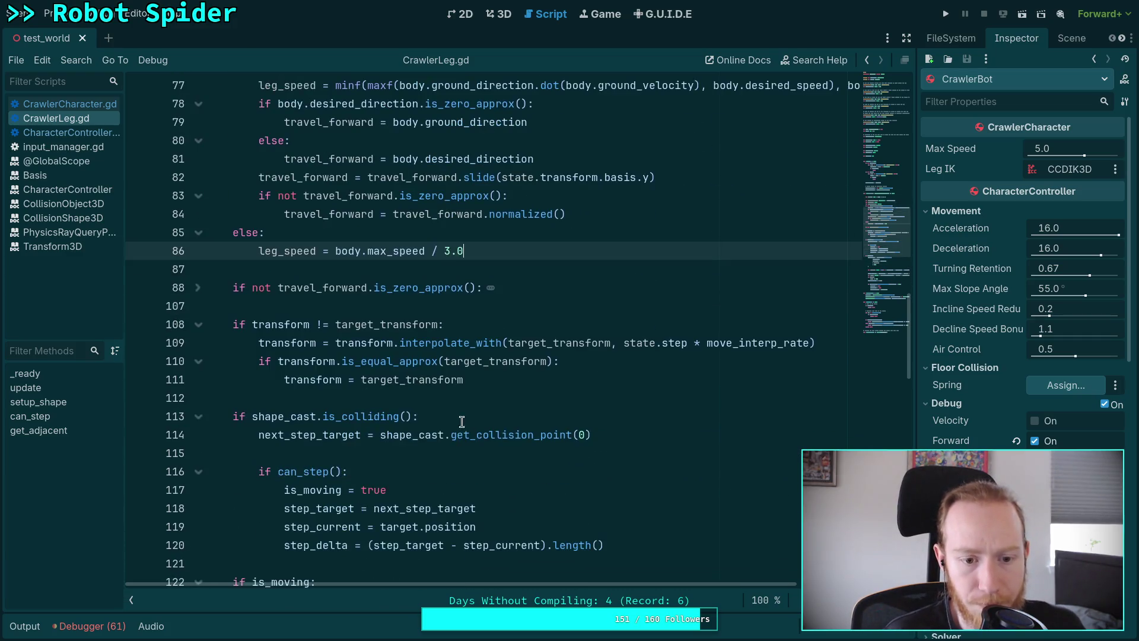
pyautogui.click(337, 307)
pyautogui.press('Return')
pyautogui.click(233, 306)
pyautogui.write('elif ')
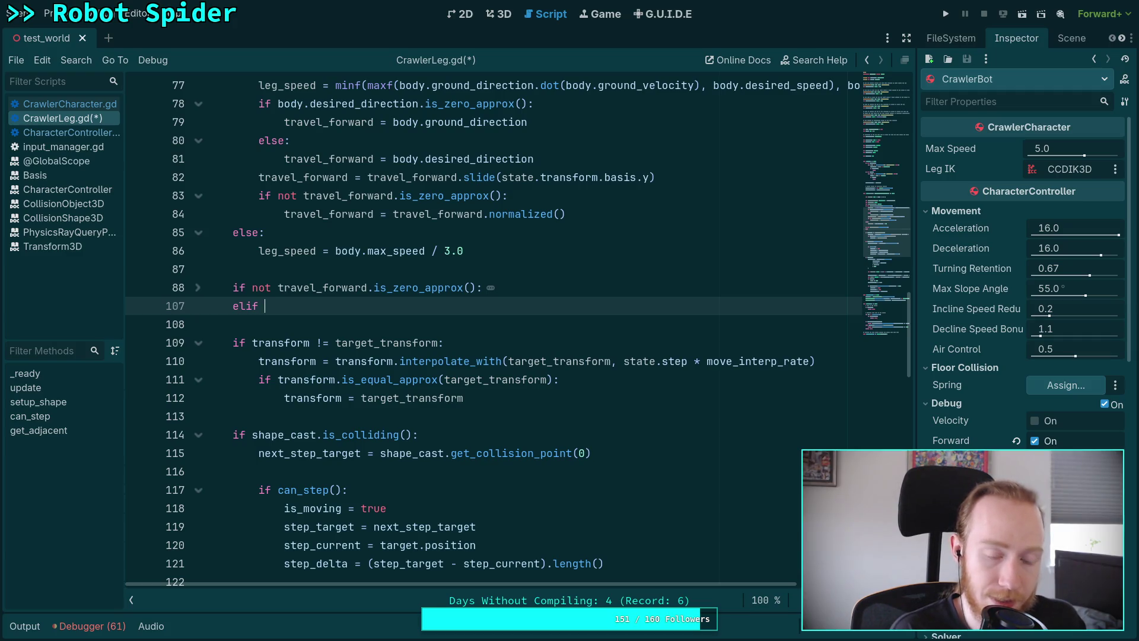
pyautogui.write('t')
pyautogui.press('Return')
pyautogui.write('== ta')
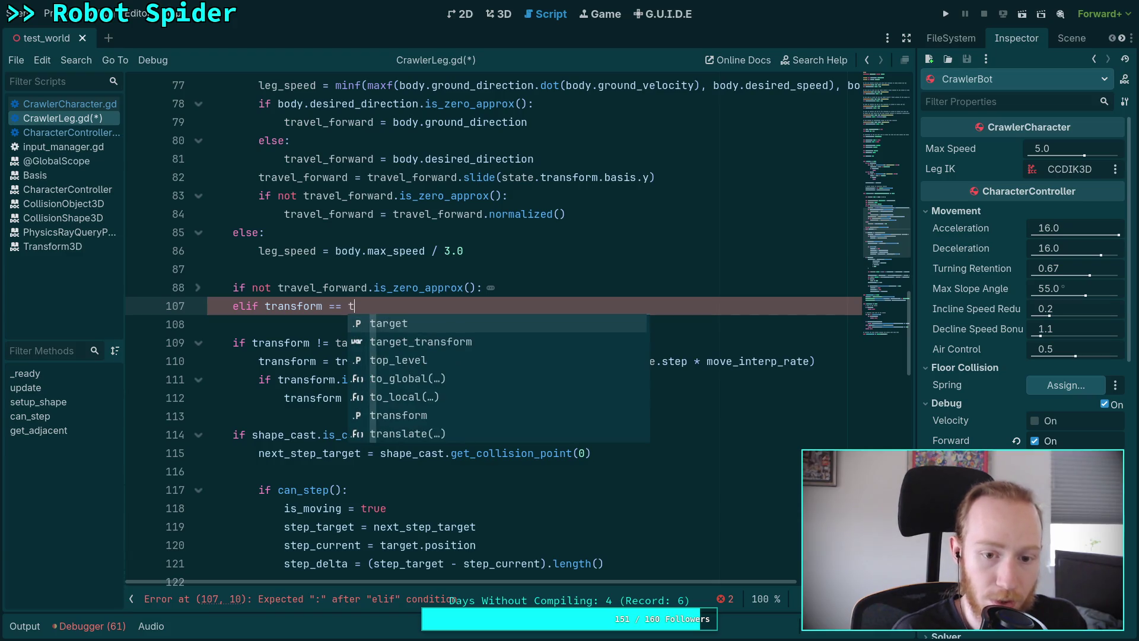
pyautogui.press('Down')
pyautogui.press('Return')
pyautogui.write(':')
pyautogui.press('Return')
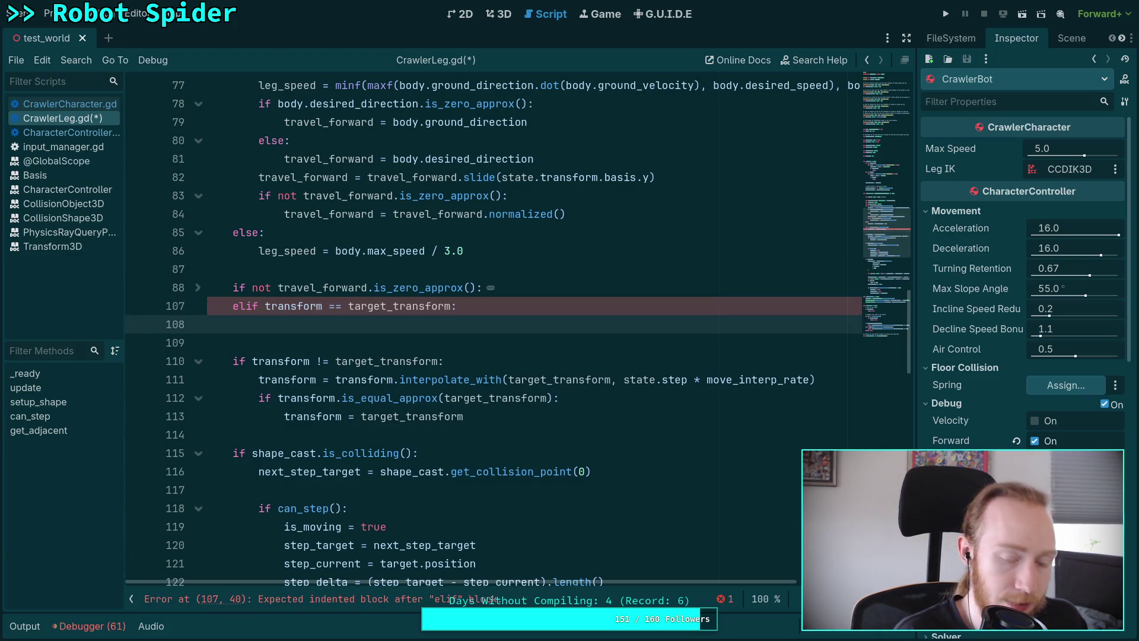
# Step: Inside the new branch, add an 'if is_moving:' check starting a leg_speed assignment
pyautogui.write('leg')
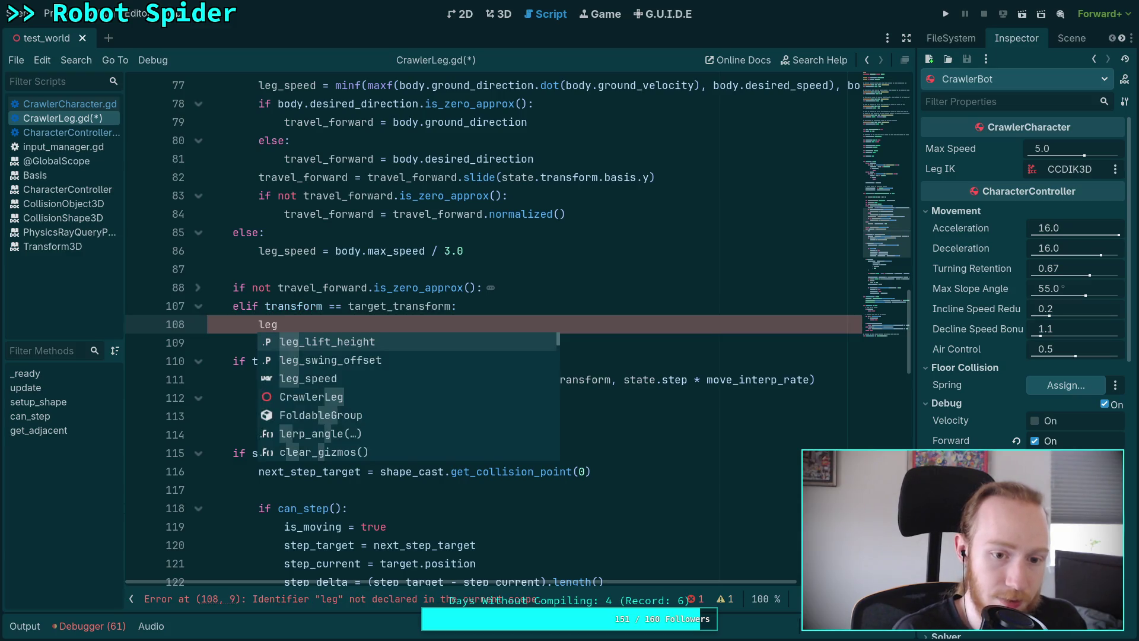
pyautogui.press('BackSpace')
pyautogui.press('BackSpace')
pyautogui.press('BackSpace')
pyautogui.write('if is_')
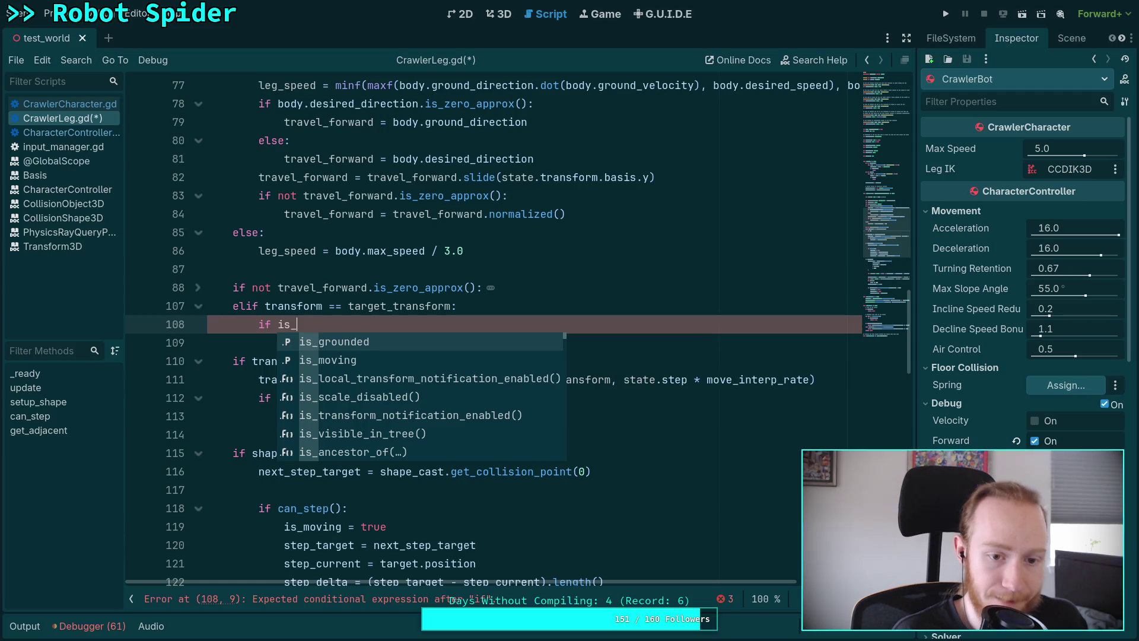
pyautogui.press('Return')
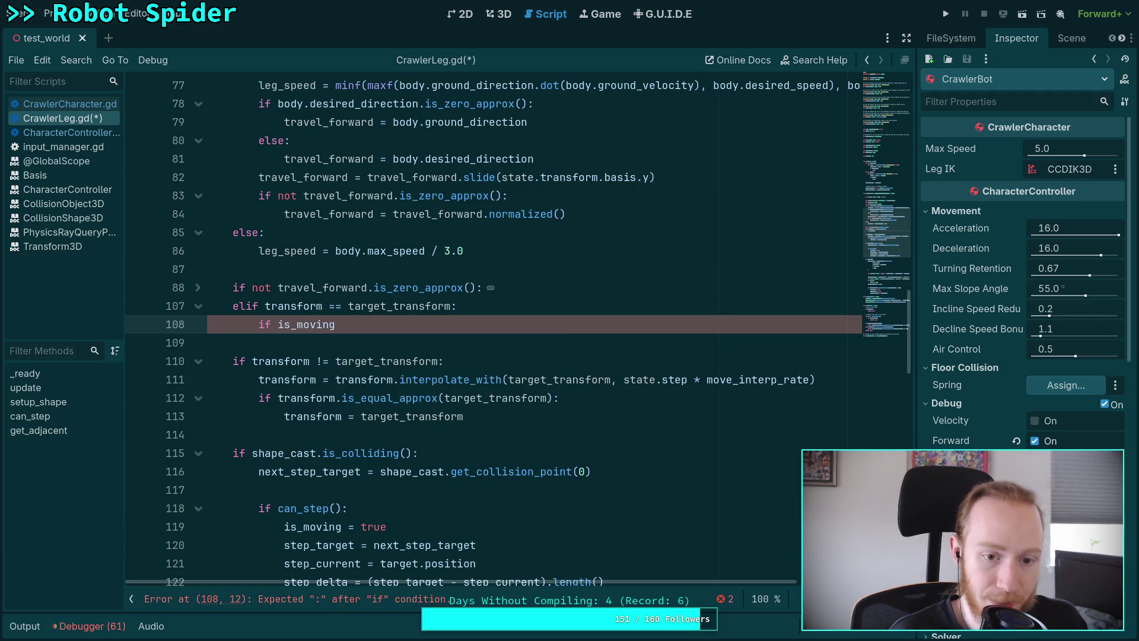
pyautogui.write(':')
pyautogui.press('Return')
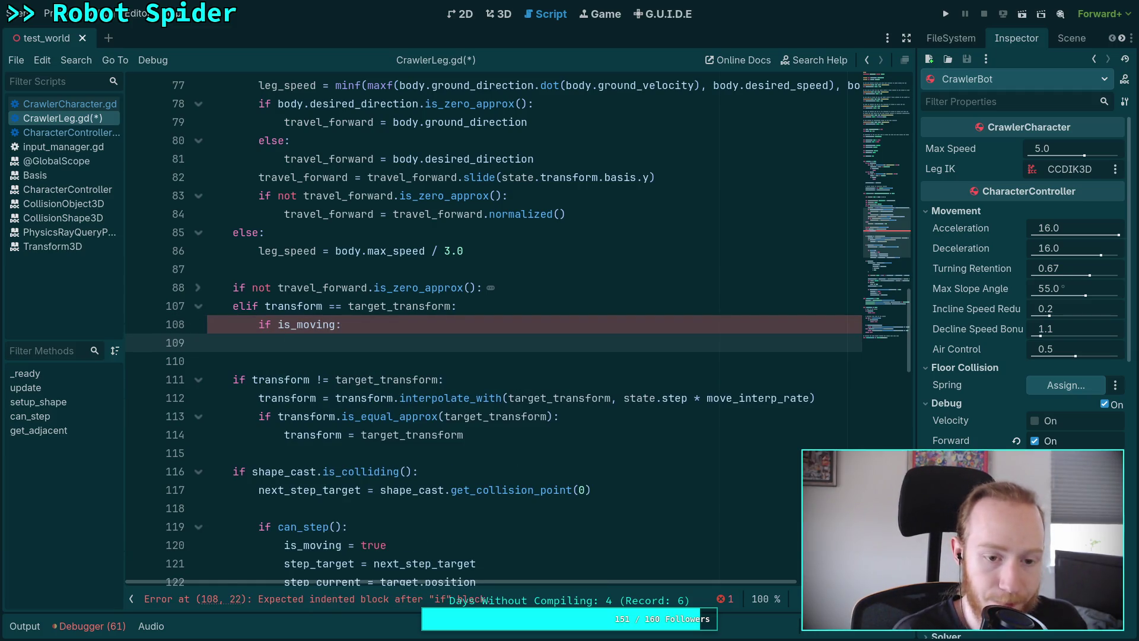
pyautogui.write('leg_sp')
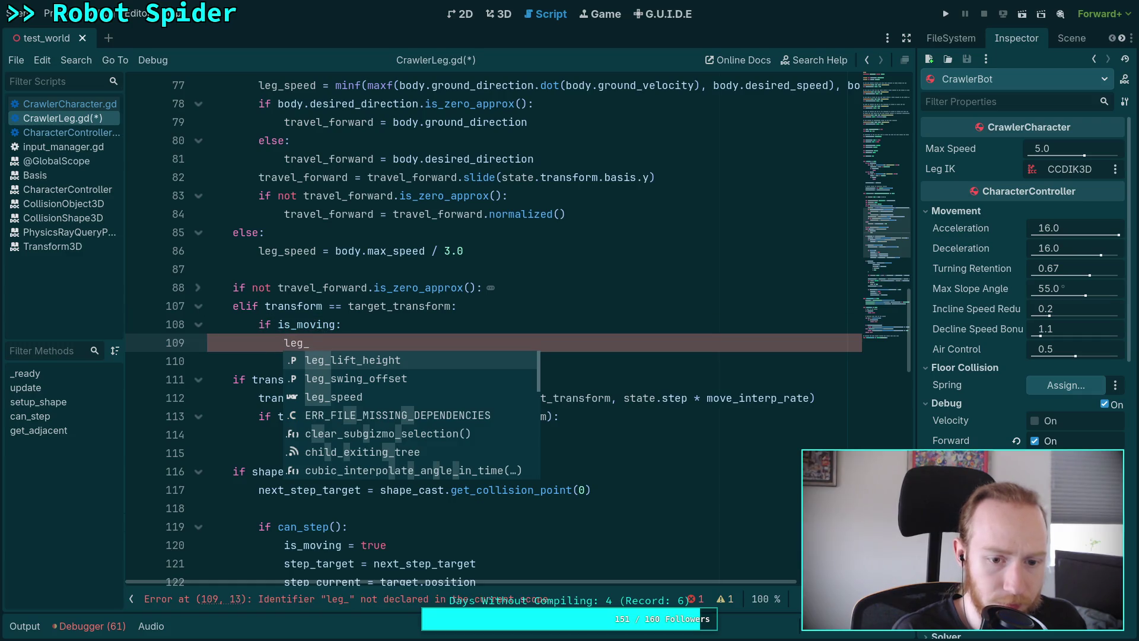
pyautogui.press('Return')
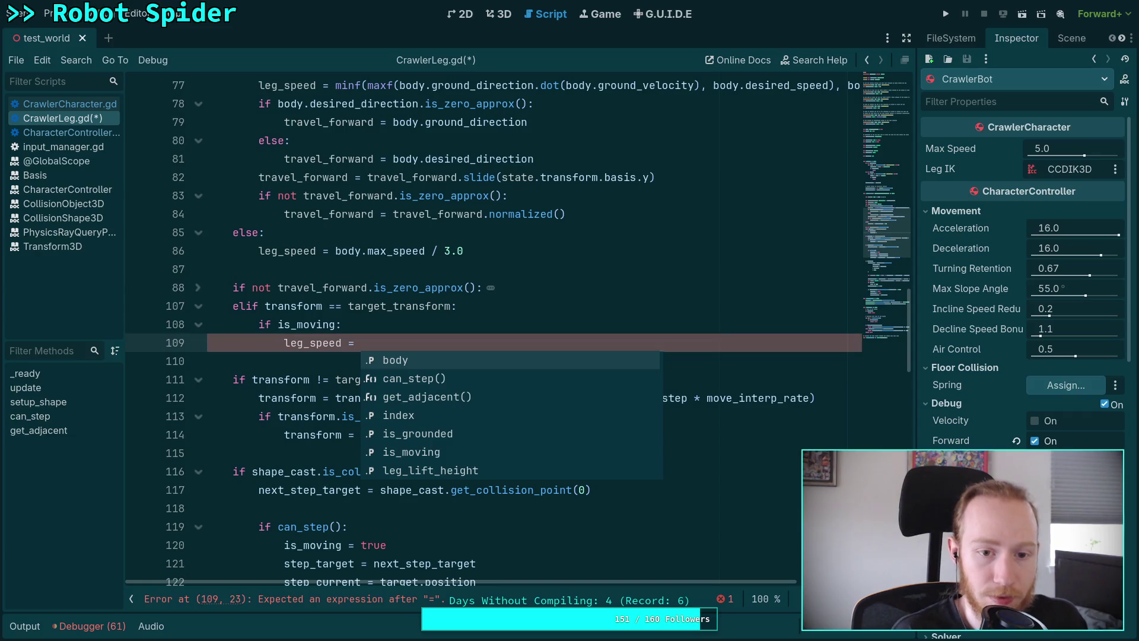
# Step: Move 'body.max_speed / 3.0' into the new leg_speed line and delete the old else branch
pyautogui.moveTo(330, 251); pyautogui.dragTo(505, 253)
pyautogui.hotkey('ctrl', 'x')
pyautogui.click(426, 329)
pyautogui.press('Down')
pyautogui.hotkey('ctrl', 'v')
pyautogui.click(366, 337)
pyautogui.press('BackSpace')
pyautogui.click(333, 250)
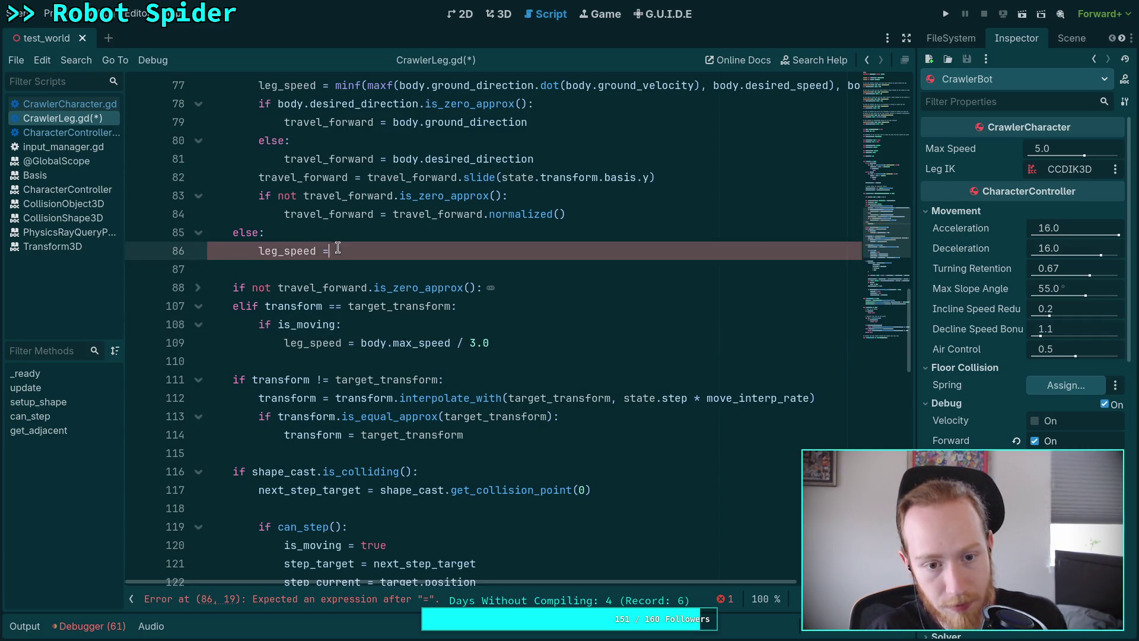
pyautogui.hotkey('ctrl', 'shift', 'k')
pyautogui.hotkey('ctrl', 'shift', 'k')
pyautogui.click(574, 306)
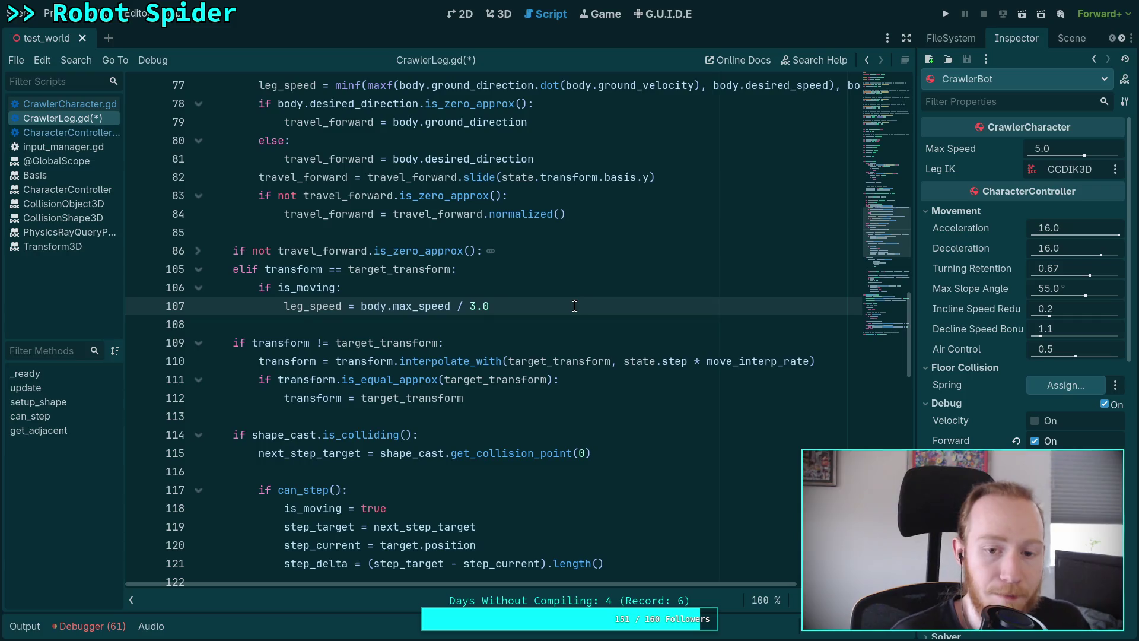
pyautogui.press('Return')
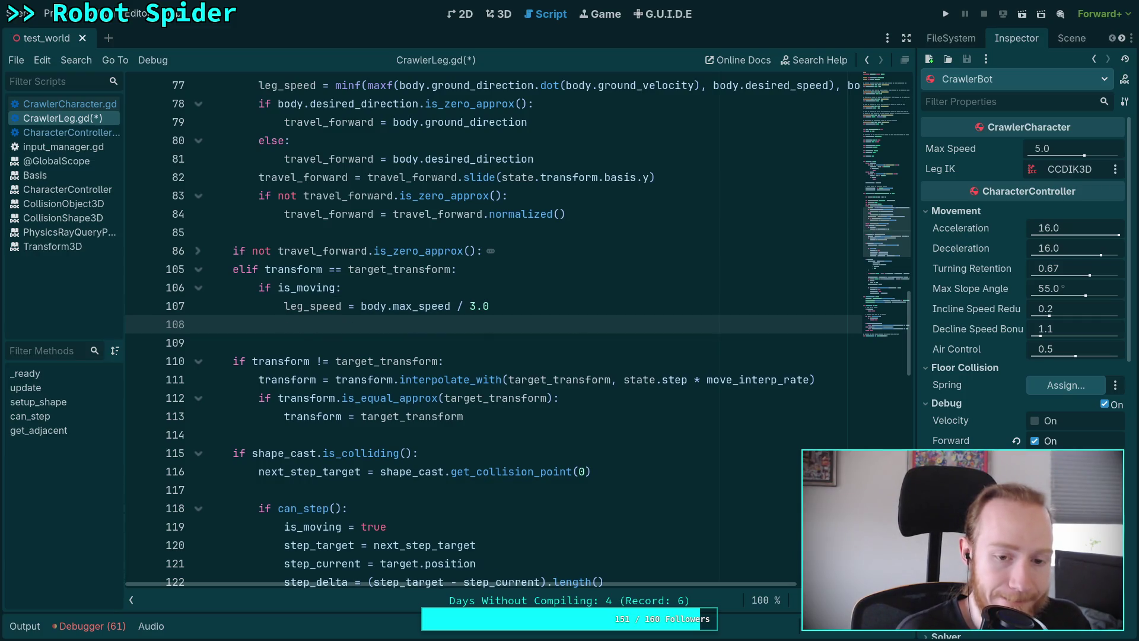
pyautogui.scroll(-3, 535, 311)
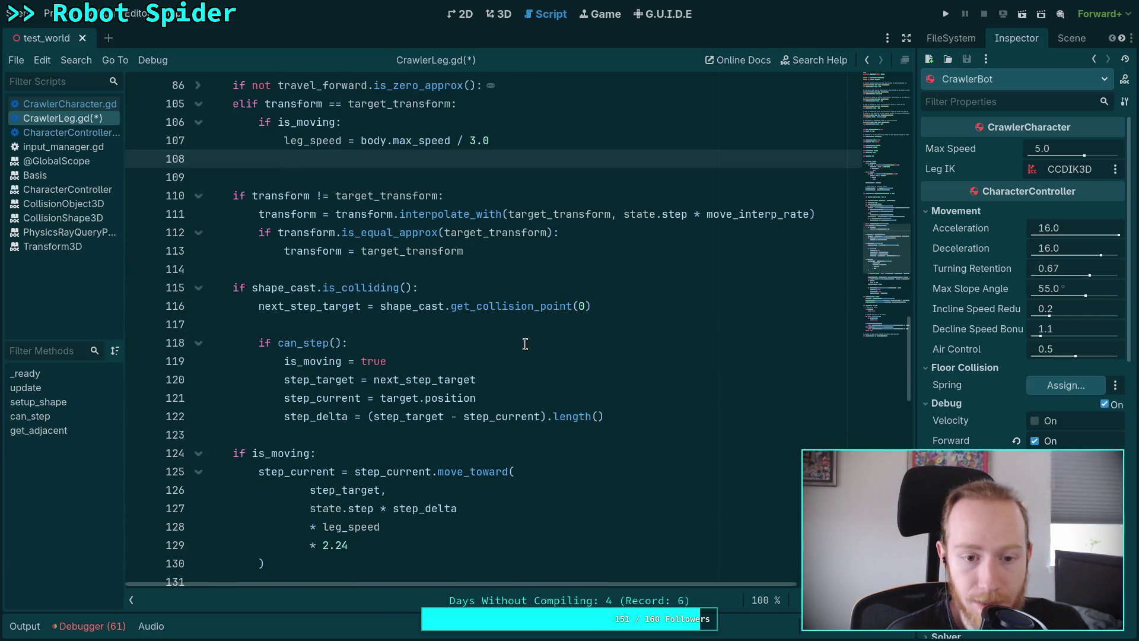
pyautogui.scroll(1, 420, 378)
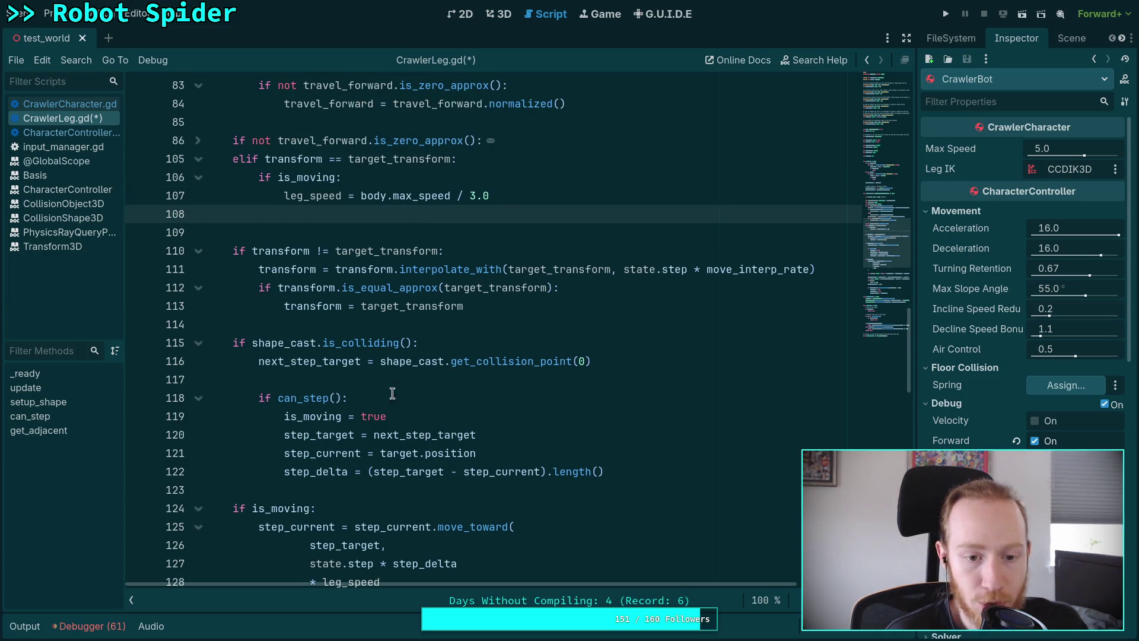
pyautogui.scroll(-2, 364, 395)
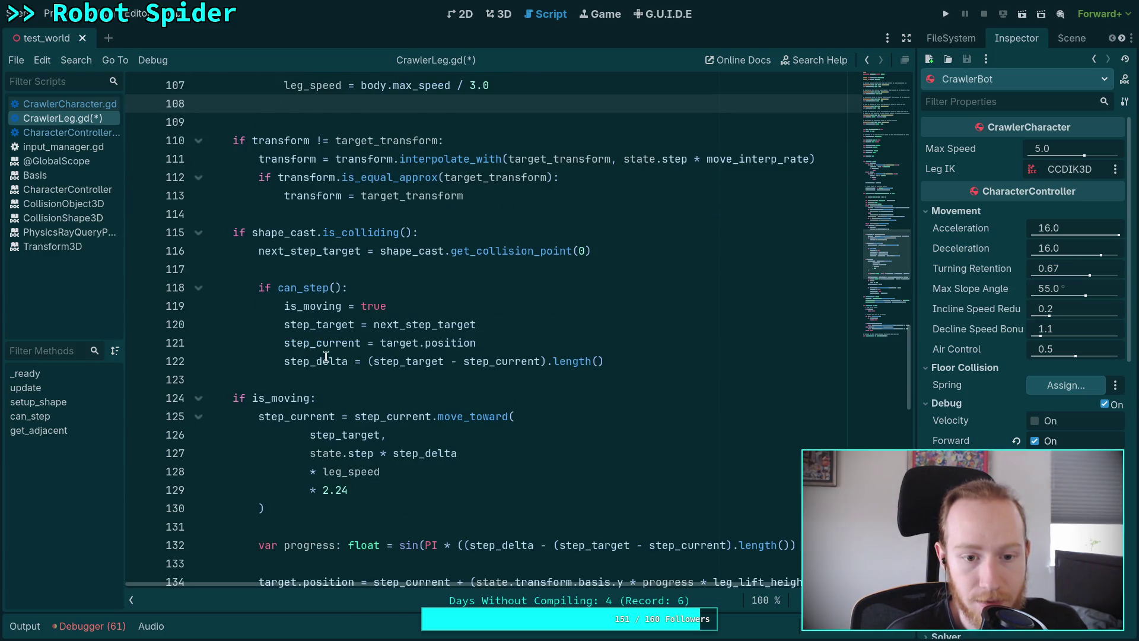
pyautogui.scroll(1, 326, 360)
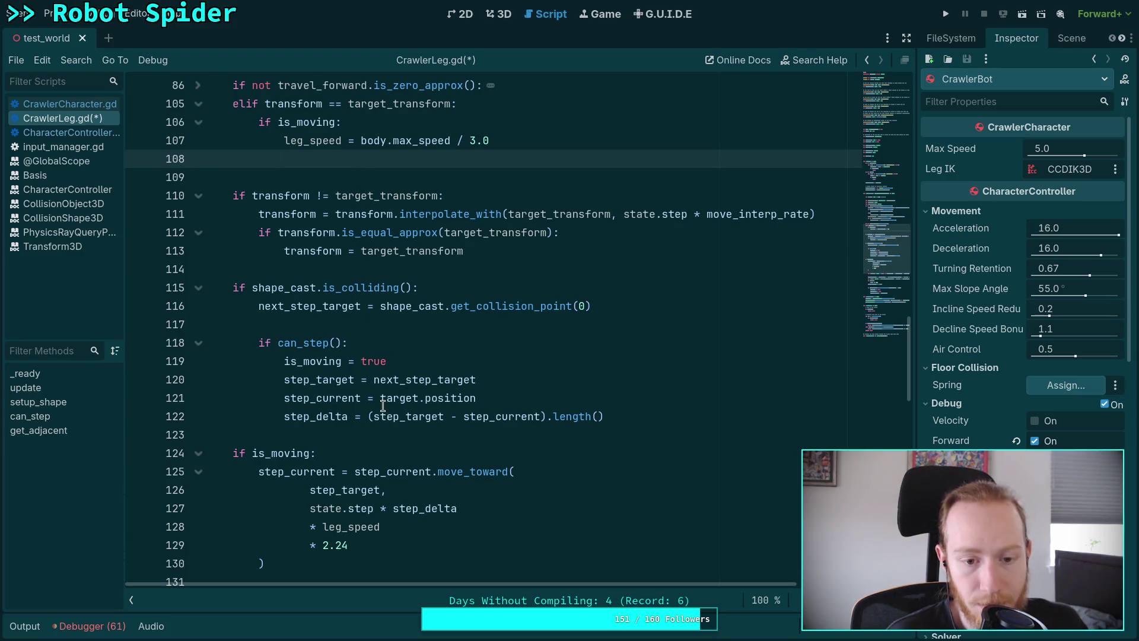
pyautogui.doubleClick(341, 416)
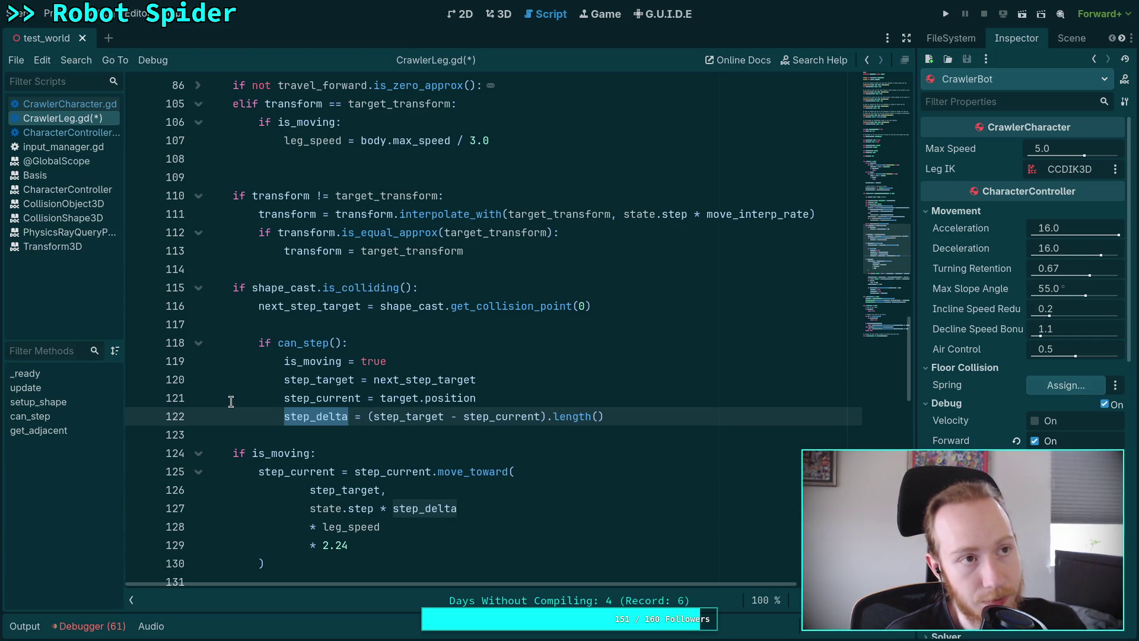
pyautogui.scroll(-2, 231, 402)
pyautogui.scroll(-1, 246, 401)
pyautogui.scroll(1, 270, 396)
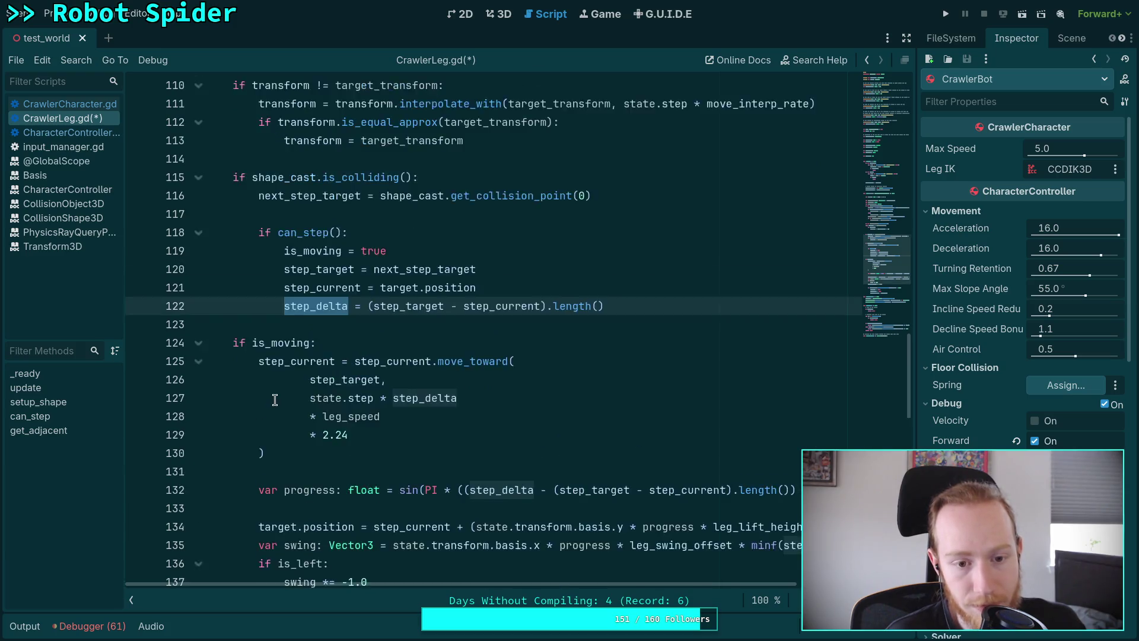
pyautogui.scroll(1, 274, 399)
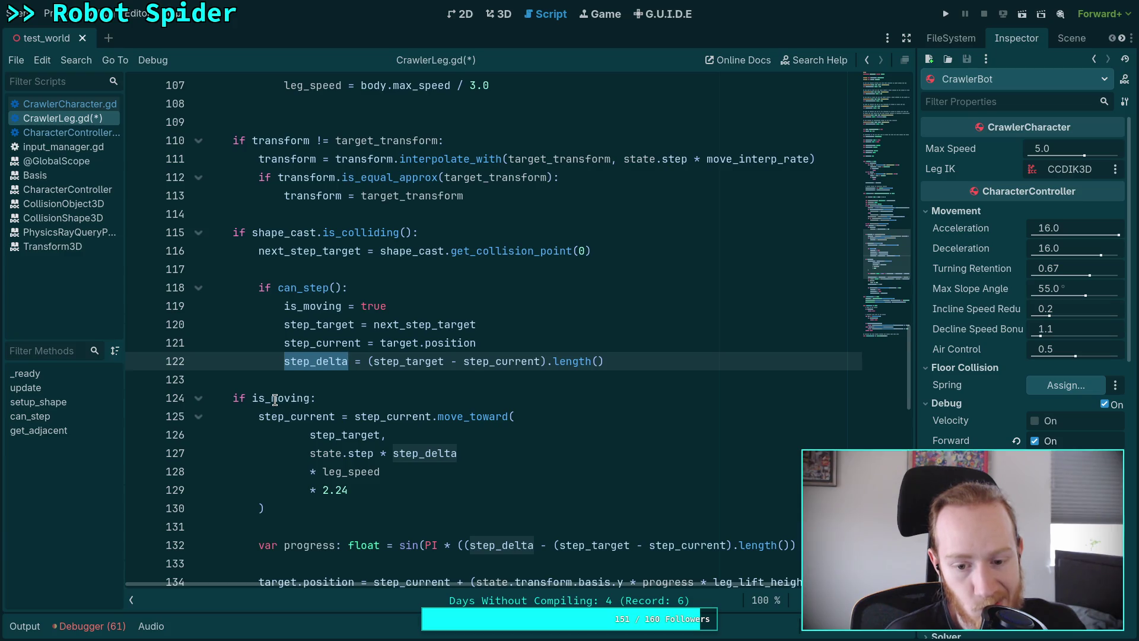
pyautogui.scroll(-2, 274, 399)
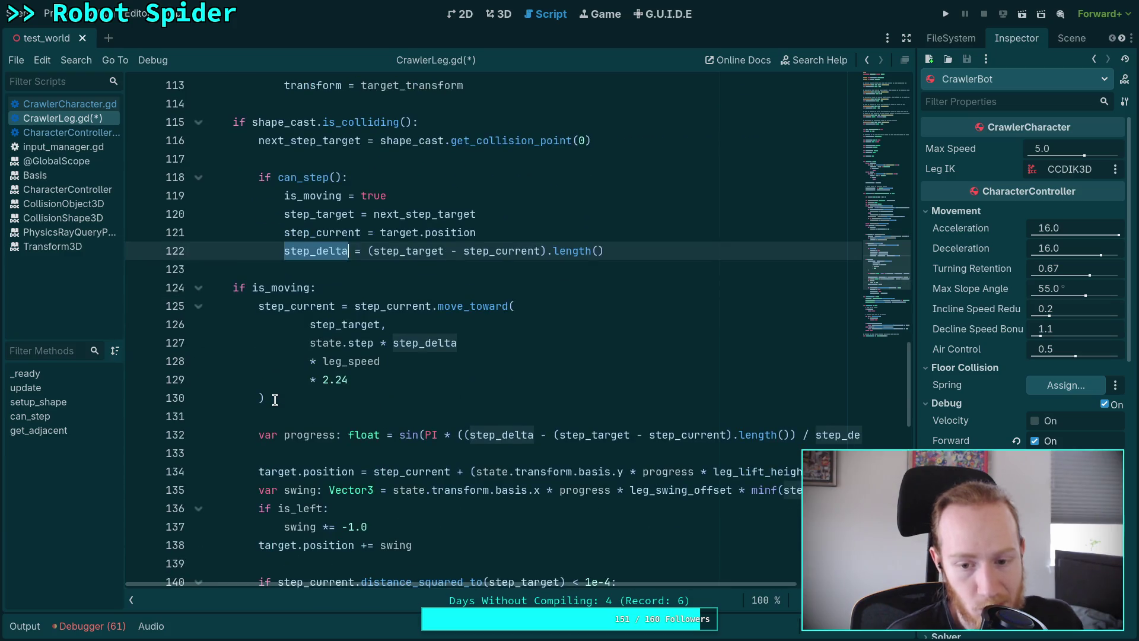
pyautogui.doubleClick(318, 438)
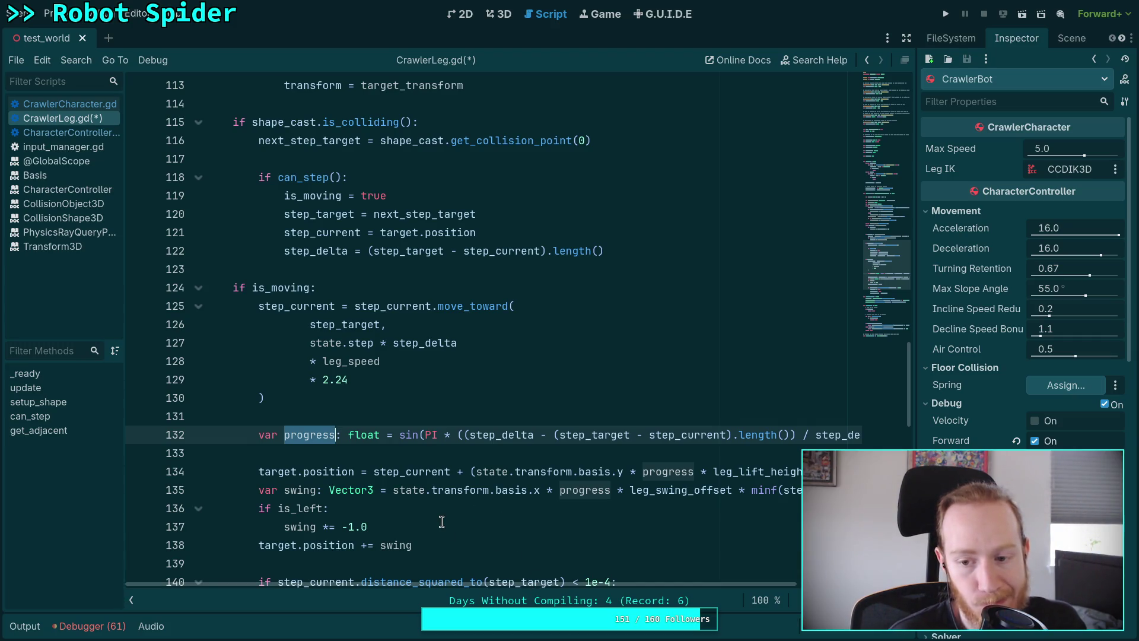
pyautogui.scroll(1, 486, 566)
pyautogui.hscroll(2, 510, 593)
pyautogui.hscroll(-2, 530, 599)
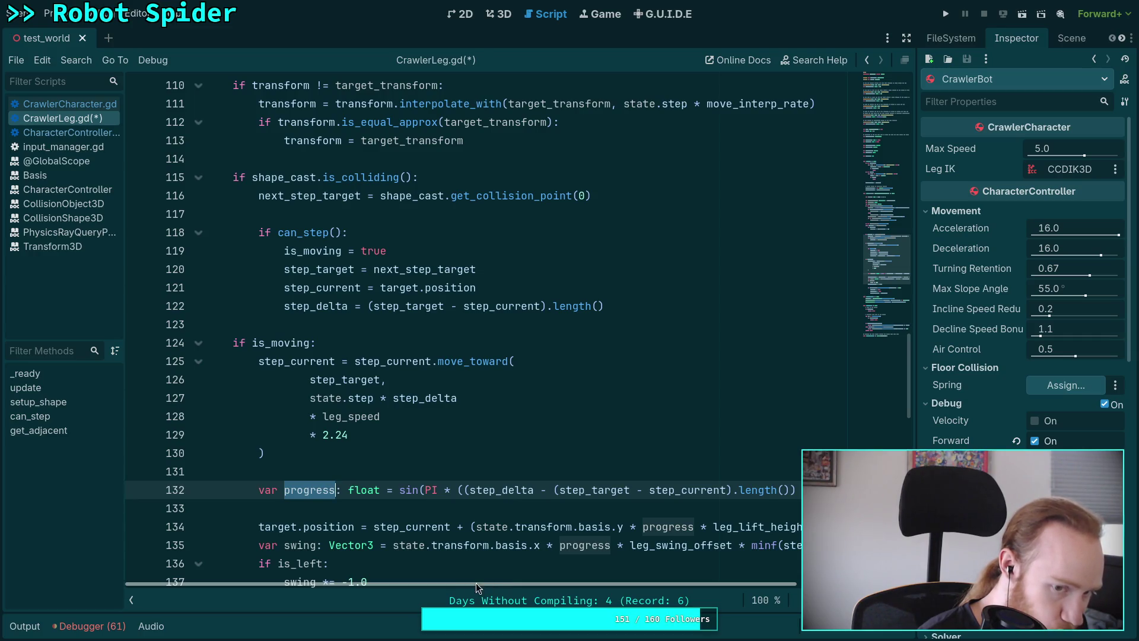
pyautogui.scroll(-1, 449, 523)
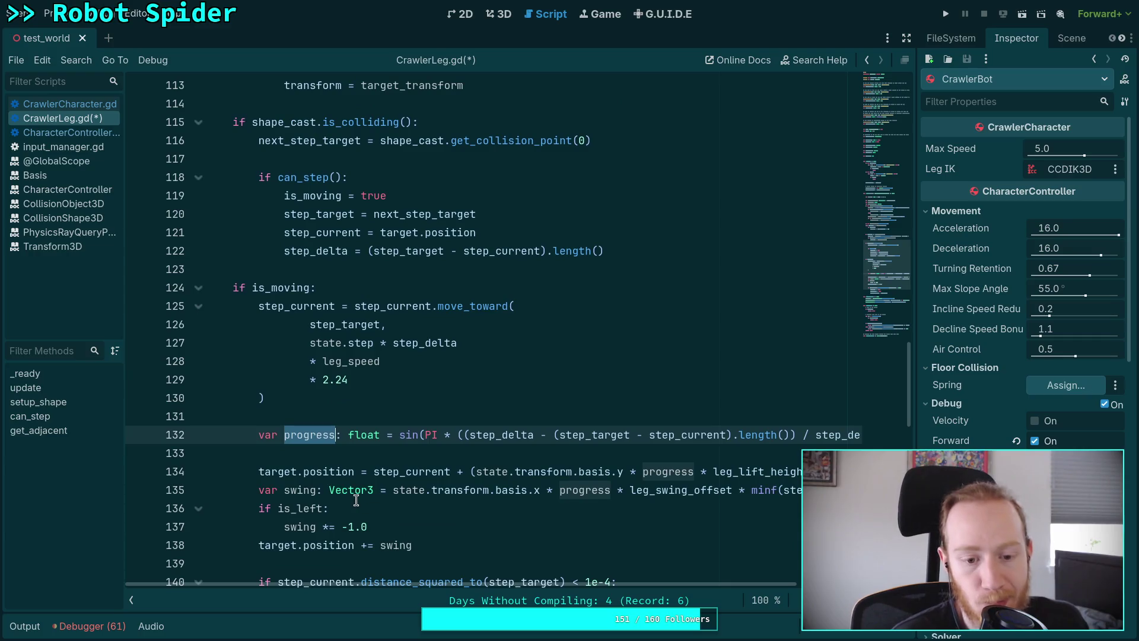
pyautogui.moveTo(476, 473); pyautogui.dragTo(807, 473)
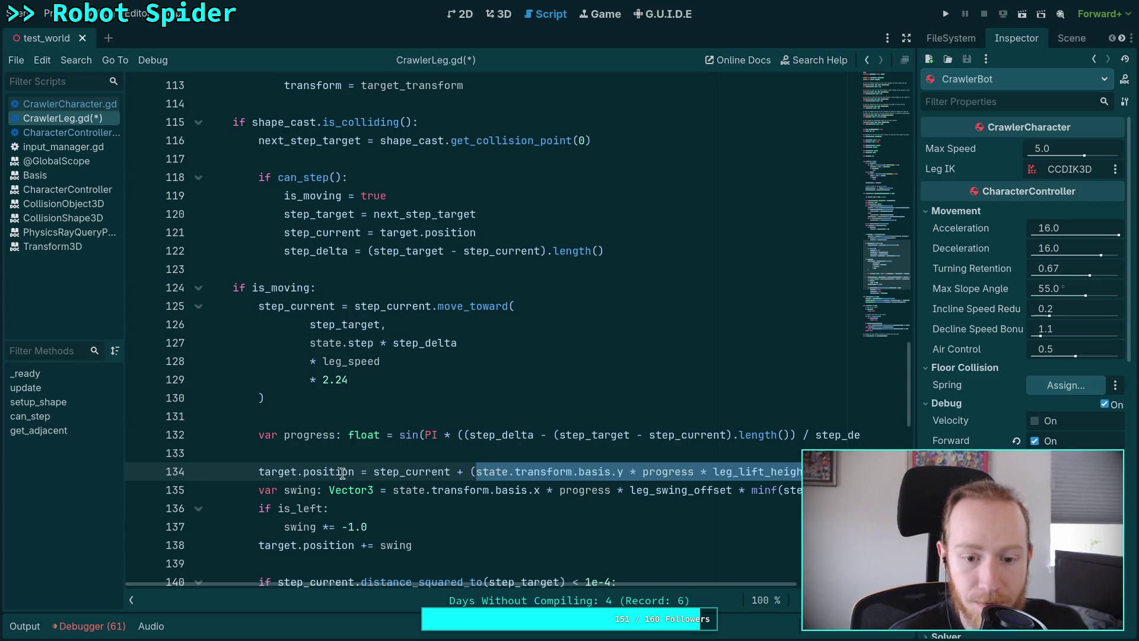
pyautogui.doubleClick(395, 470)
pyautogui.scroll(4, 346, 373)
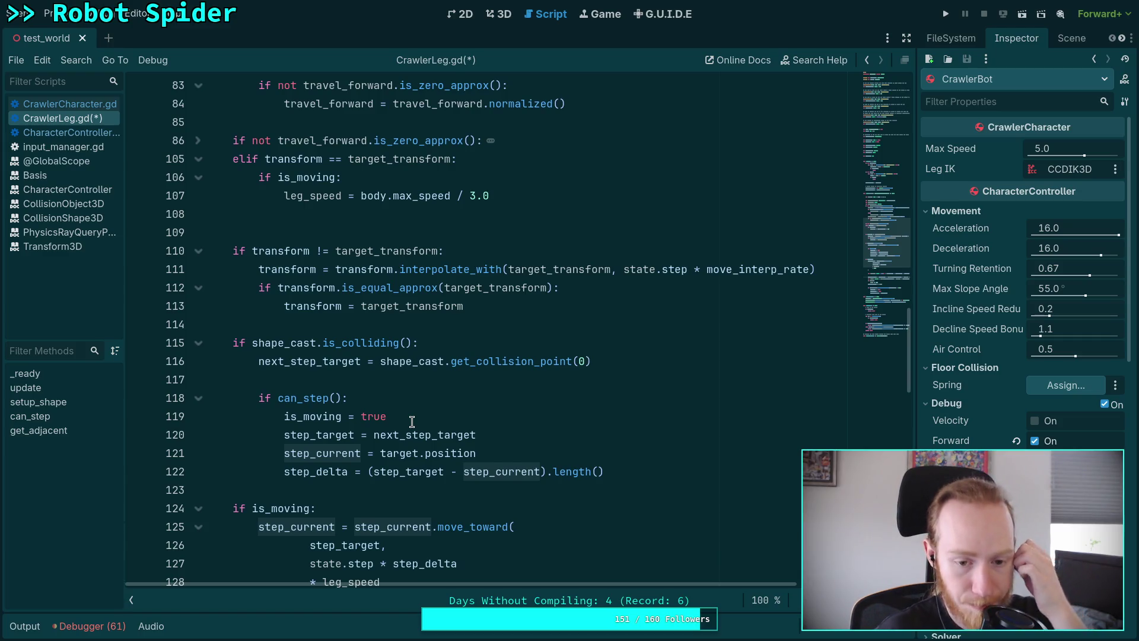
pyautogui.scroll(-5, 505, 474)
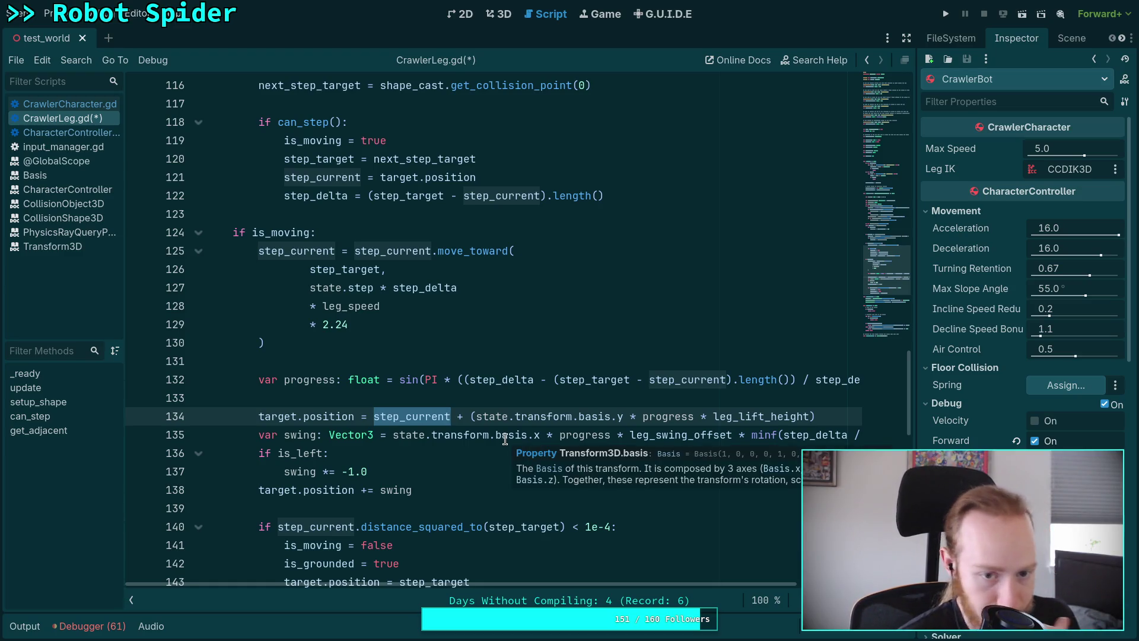
pyautogui.moveTo(412, 370)
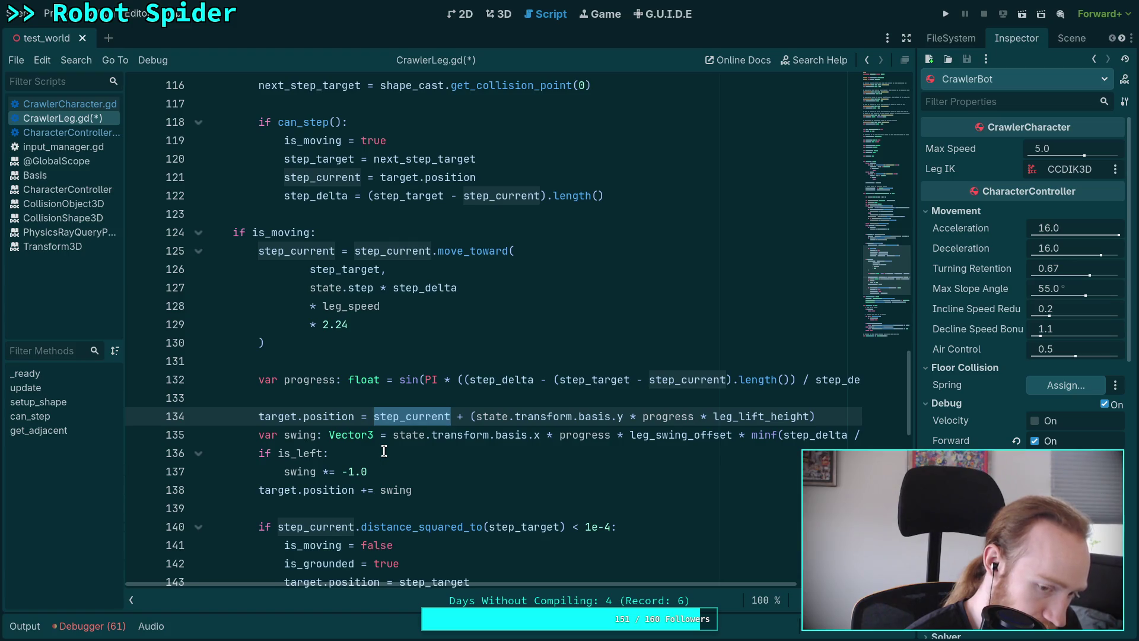
pyautogui.moveTo(569, 585); pyautogui.dragTo(681, 598)
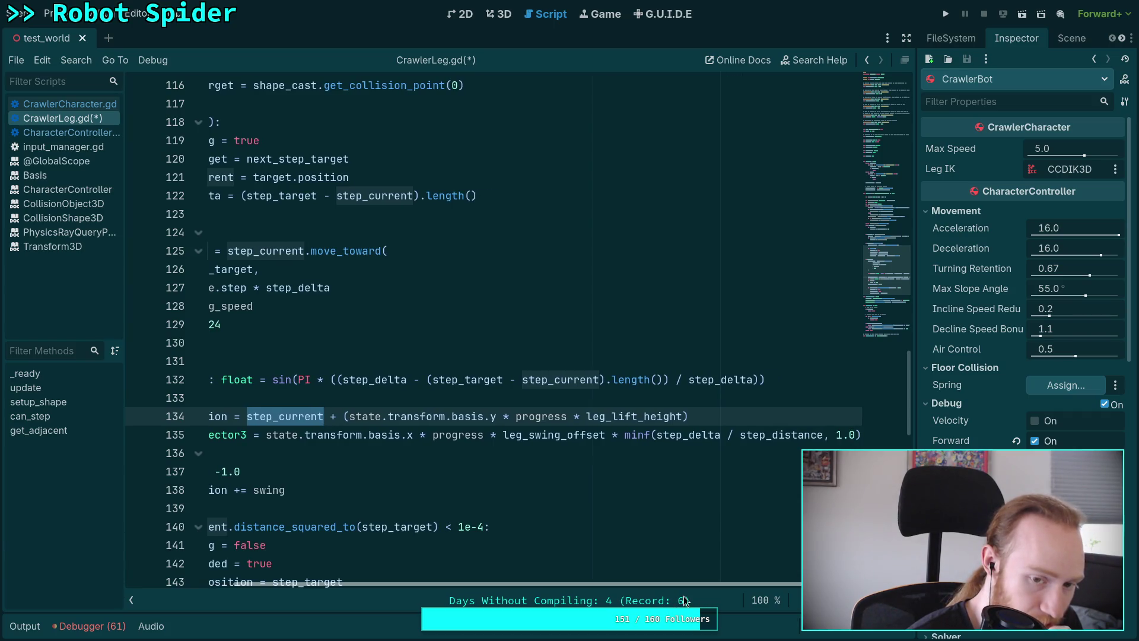
pyautogui.moveTo(685, 600); pyautogui.dragTo(555, 598)
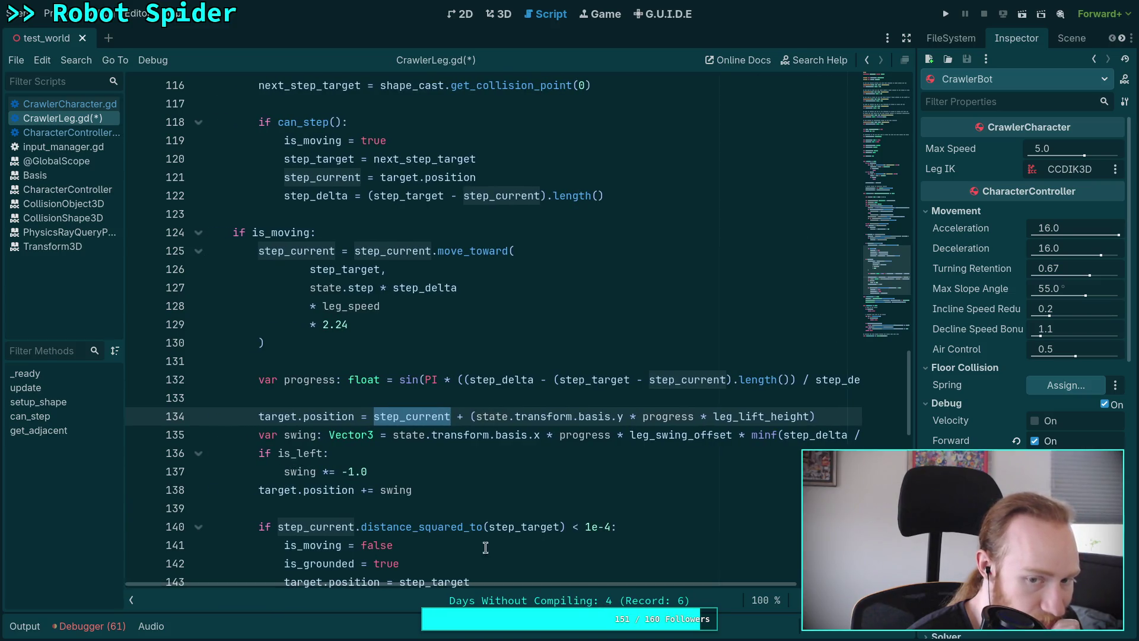
pyautogui.scroll(2, 436, 521)
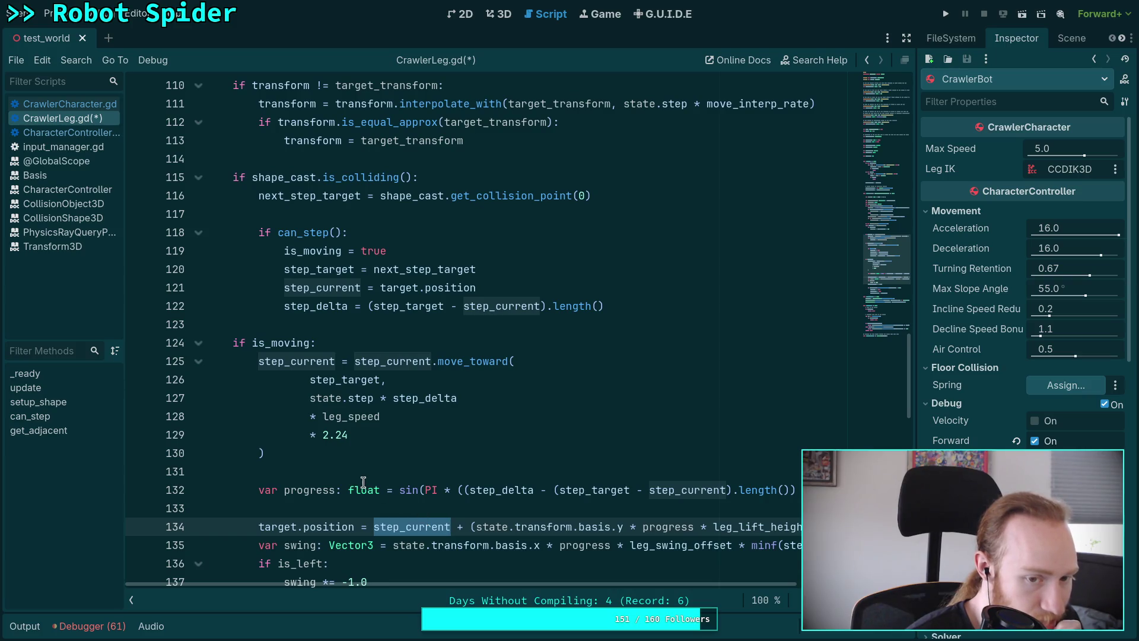
pyautogui.scroll(3, 364, 482)
pyautogui.scroll(2, 363, 482)
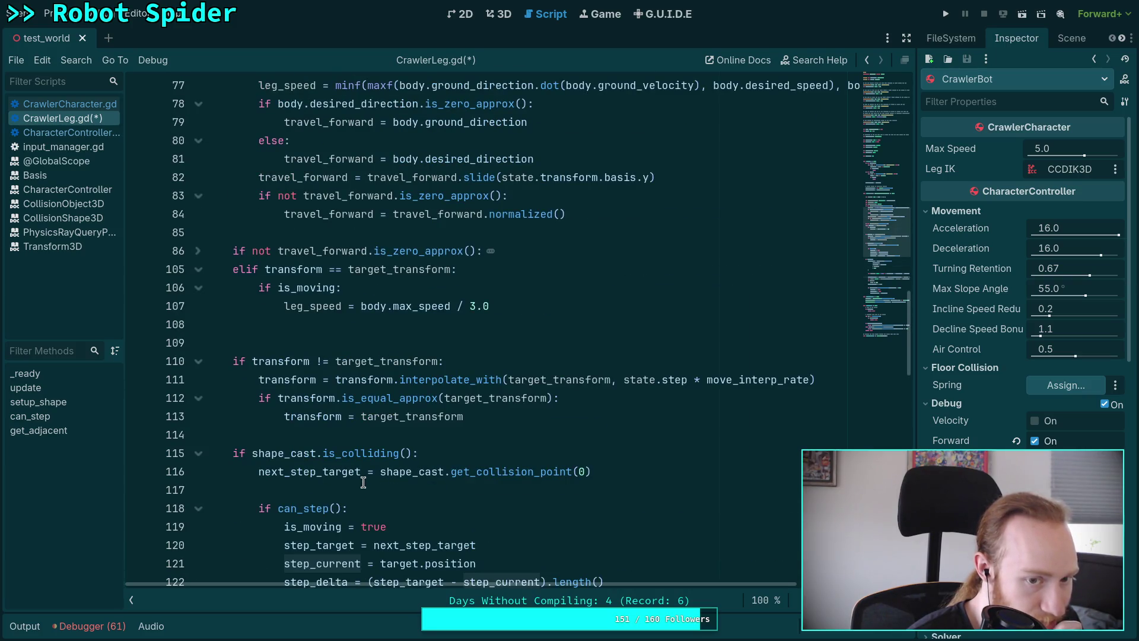
pyautogui.click(532, 308)
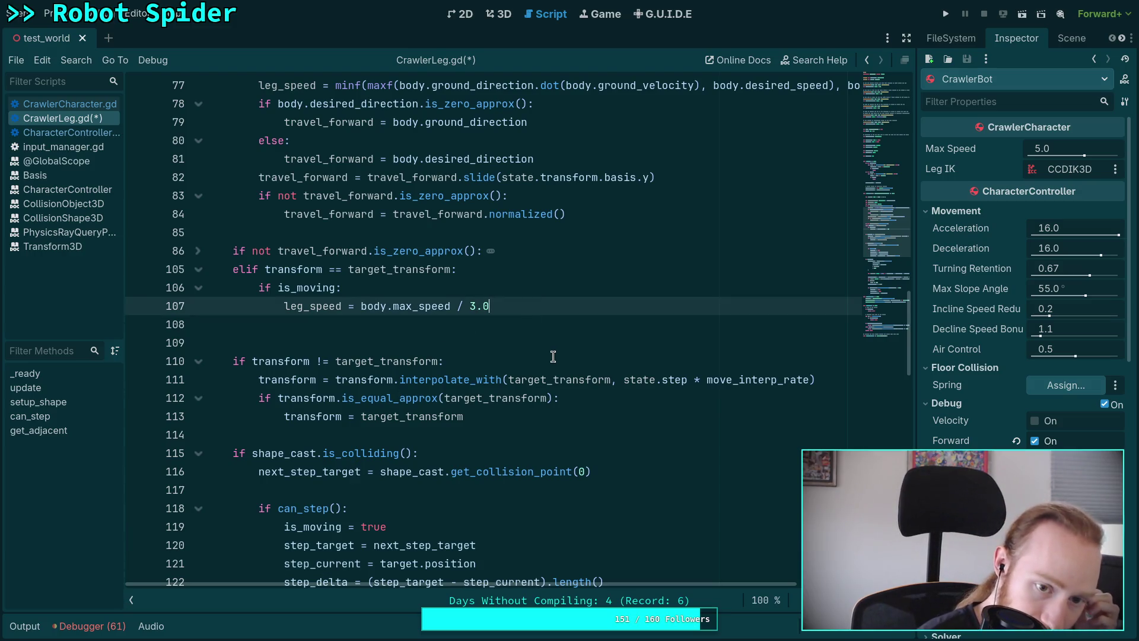
pyautogui.press('Return')
pyautogui.press('BackSpace')
pyautogui.press('BackSpace')
pyautogui.write('else')
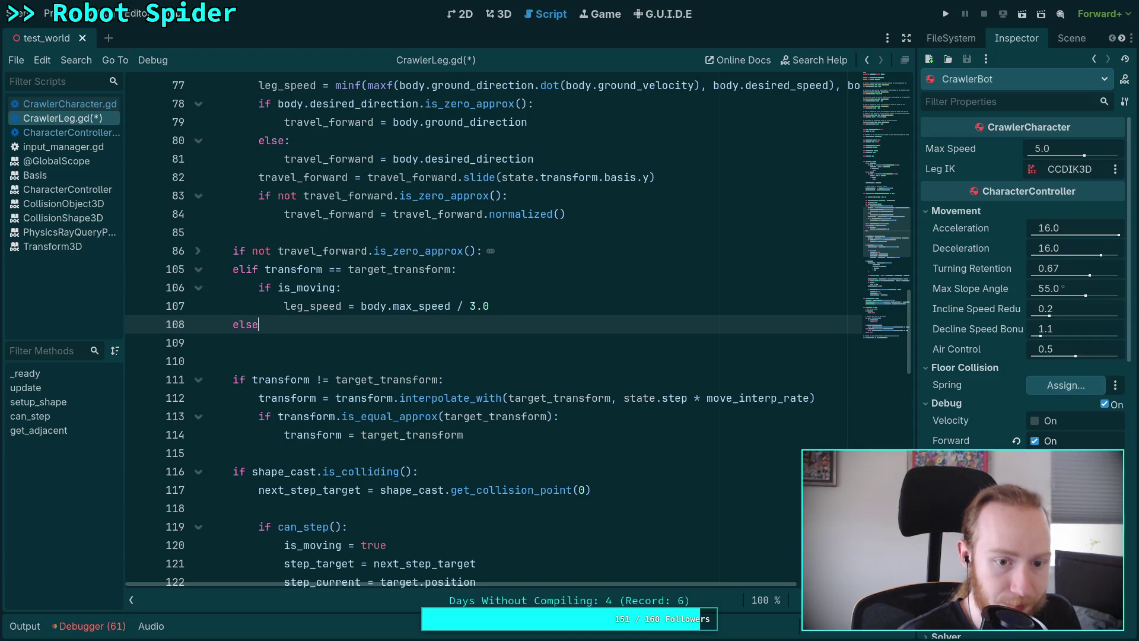
# Step: Turn the else into 'elif is_moving:' setting 'is_moving = false', and save CrawlerLeg.gd
pyautogui.write(':')
pyautogui.press('Return')
pyautogui.write('leg_sp')
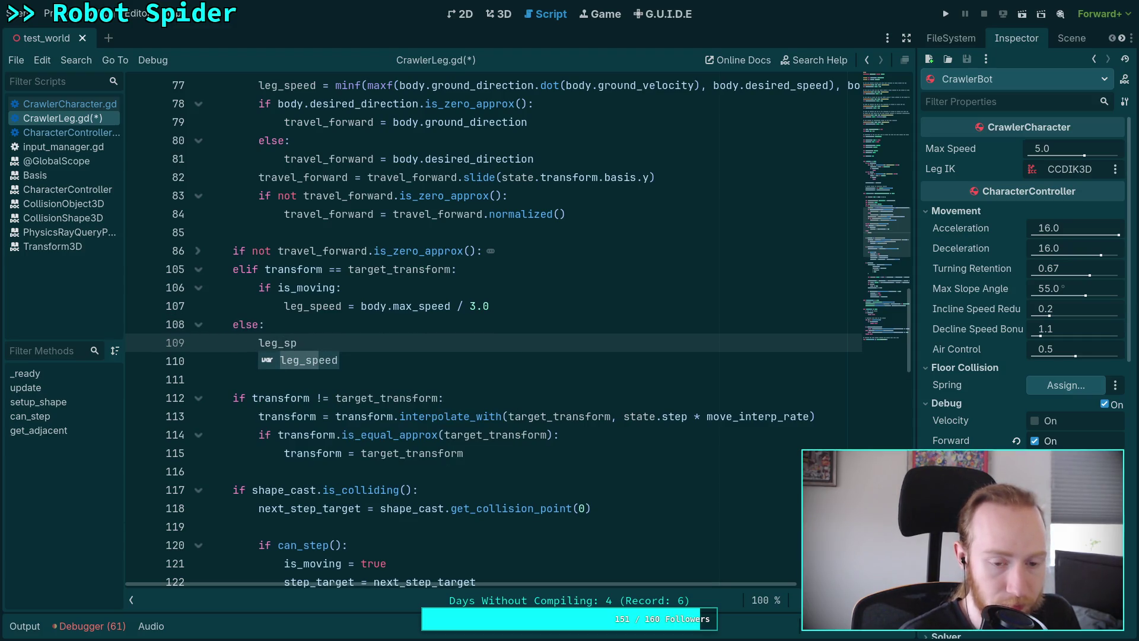
pyautogui.press('BackSpace')
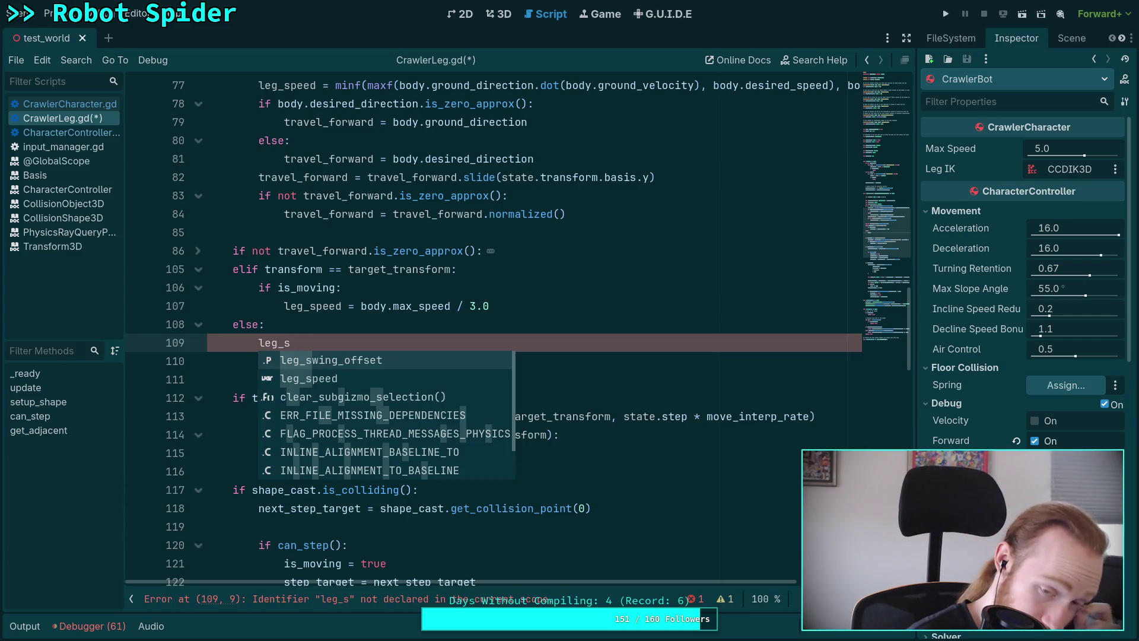
pyautogui.press('BackSpace')
pyautogui.press('BackSpace')
pyautogui.press('BackSpace')
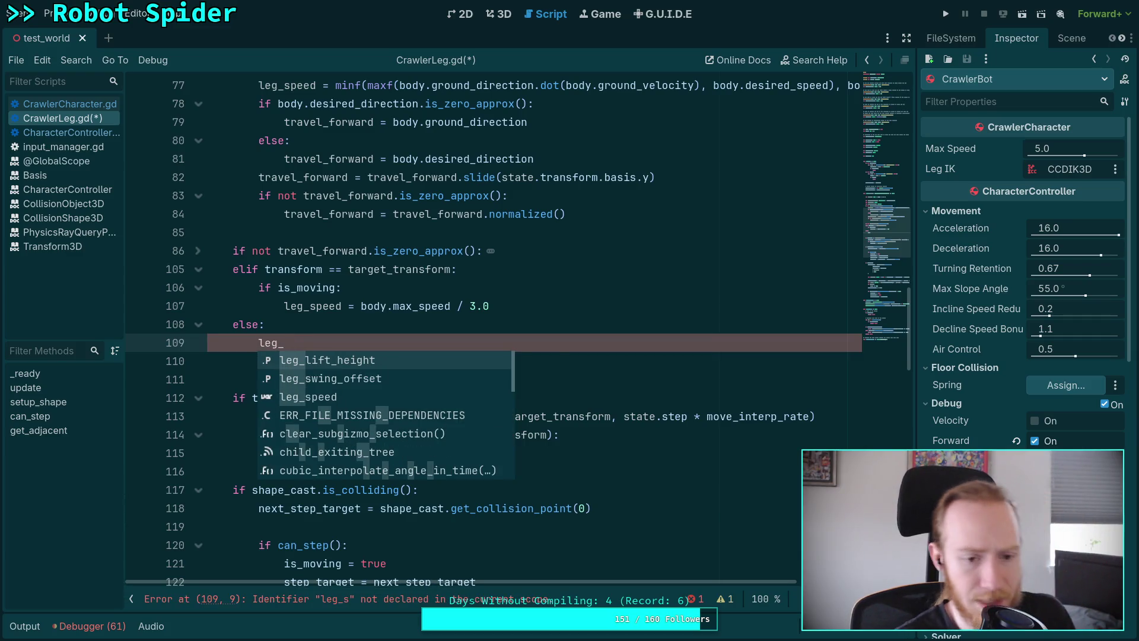
pyautogui.press('BackSpace')
pyautogui.press('BackSpace')
pyautogui.write('is')
pyautogui.press('BackSpace')
pyautogui.press('BackSpace')
pyautogui.press('Up')
pyautogui.press('BackSpace')
pyautogui.press('BackSpace')
pyautogui.write('if is')
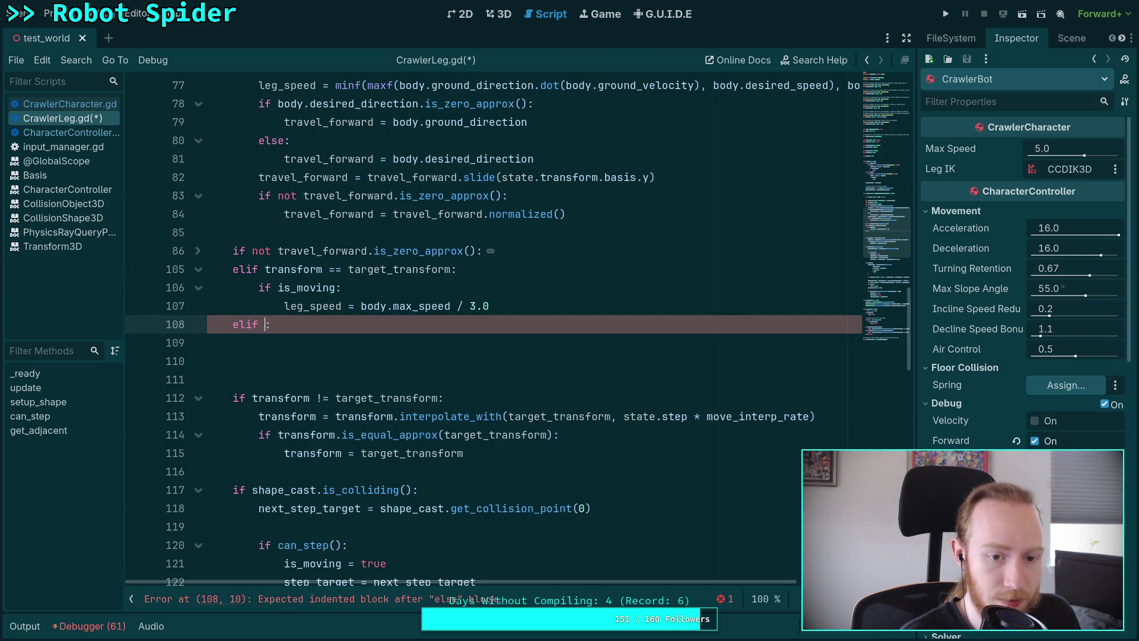
pyautogui.write('_m')
pyautogui.press('Return')
pyautogui.press('Return')
pyautogui.write('is_mo')
pyautogui.press('Return')
pyautogui.write('= false')
pyautogui.hotkey('ctrl', 's')
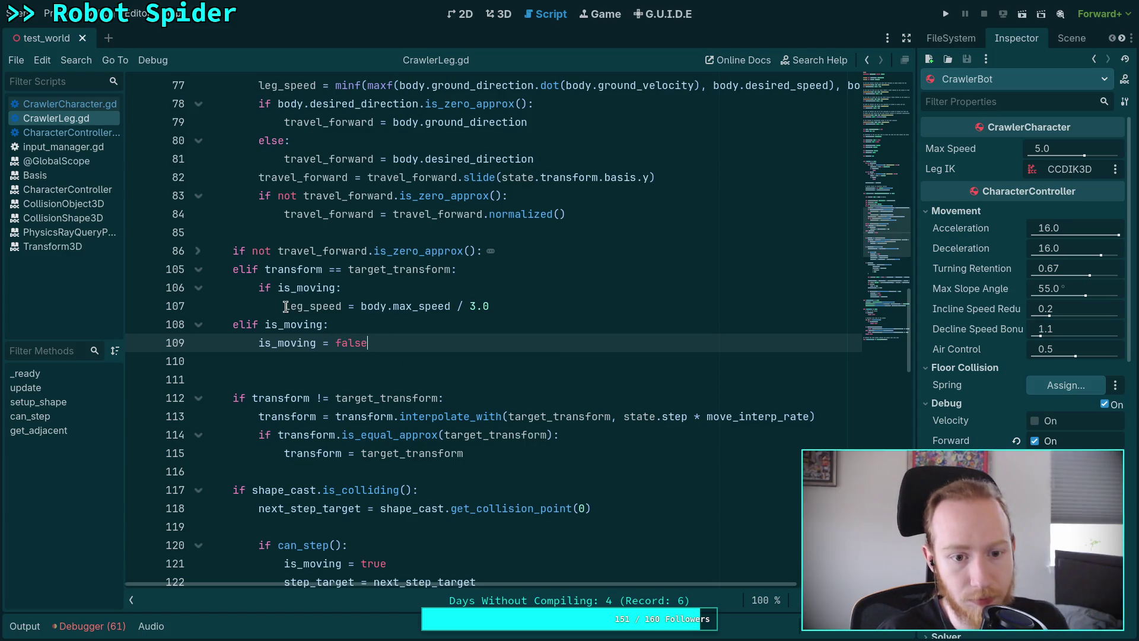
# Step: Add a '# Force a step reset' comment above 'is_moving = false' and run the project
pyautogui.click(514, 287)
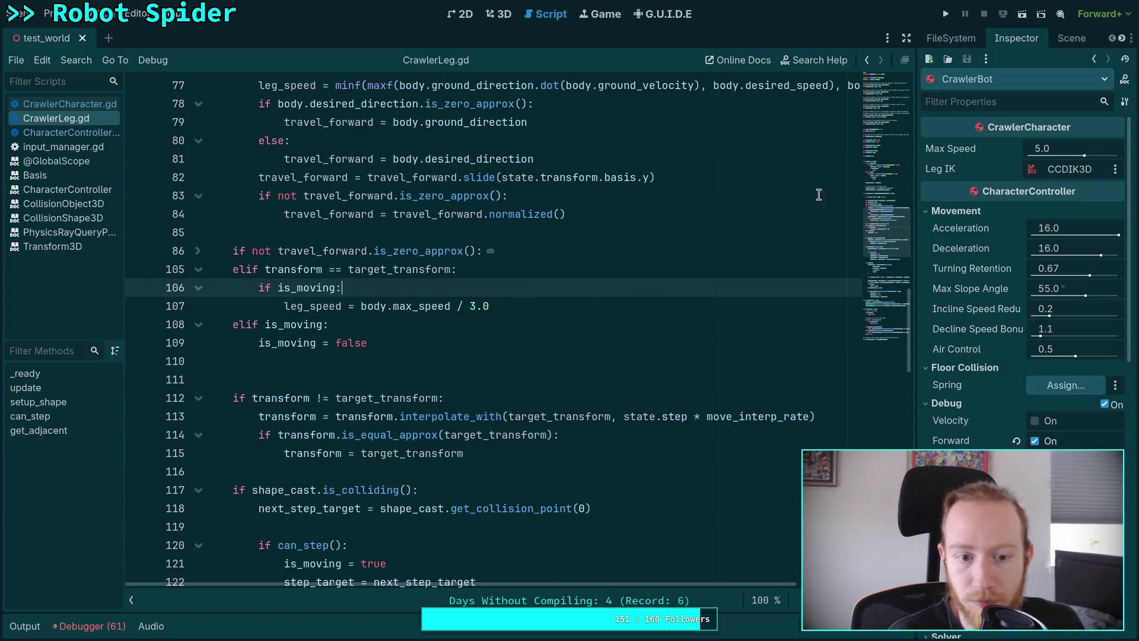
pyautogui.click(484, 361)
pyautogui.press('Up')
pyautogui.press('Up')
pyautogui.press('Return')
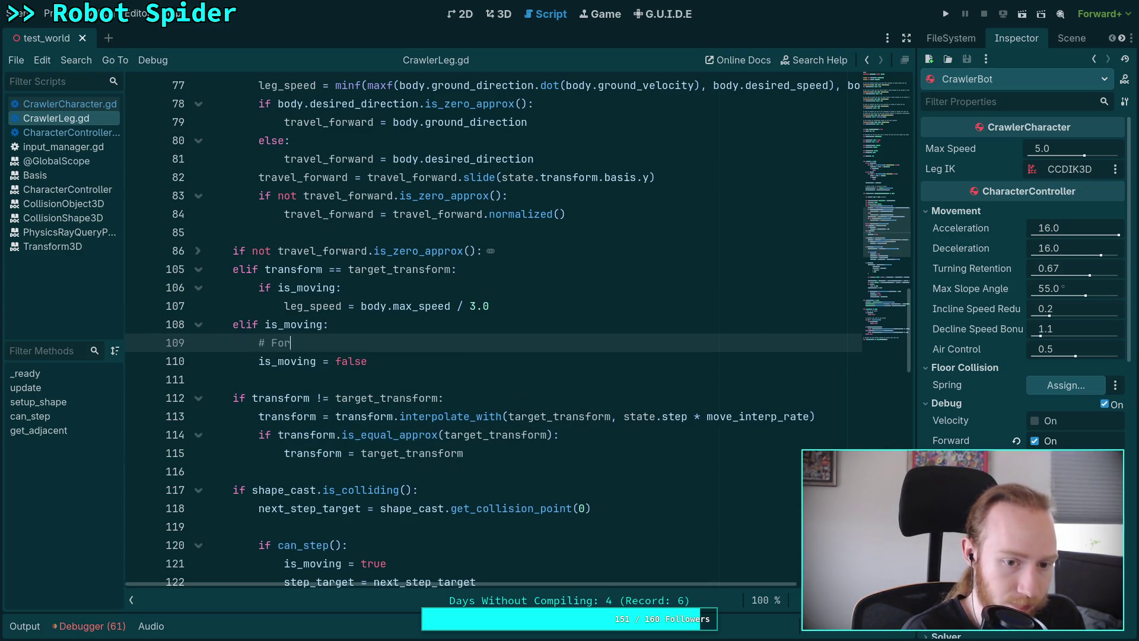
pyautogui.write('ce a step reset')
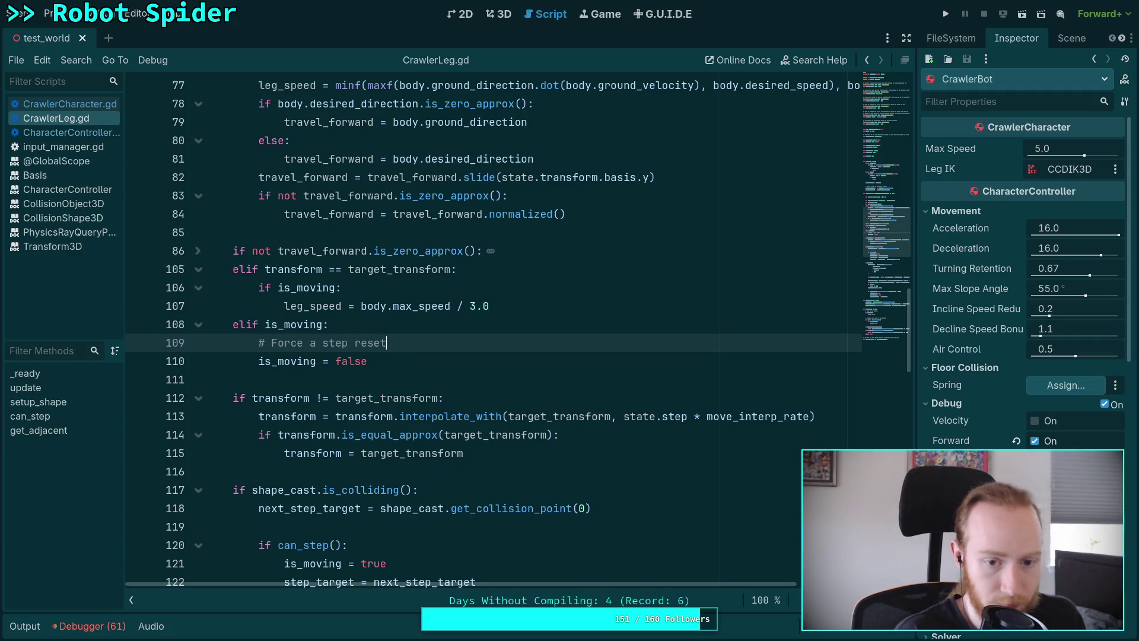
pyautogui.press('Down')
pyautogui.press('Down')
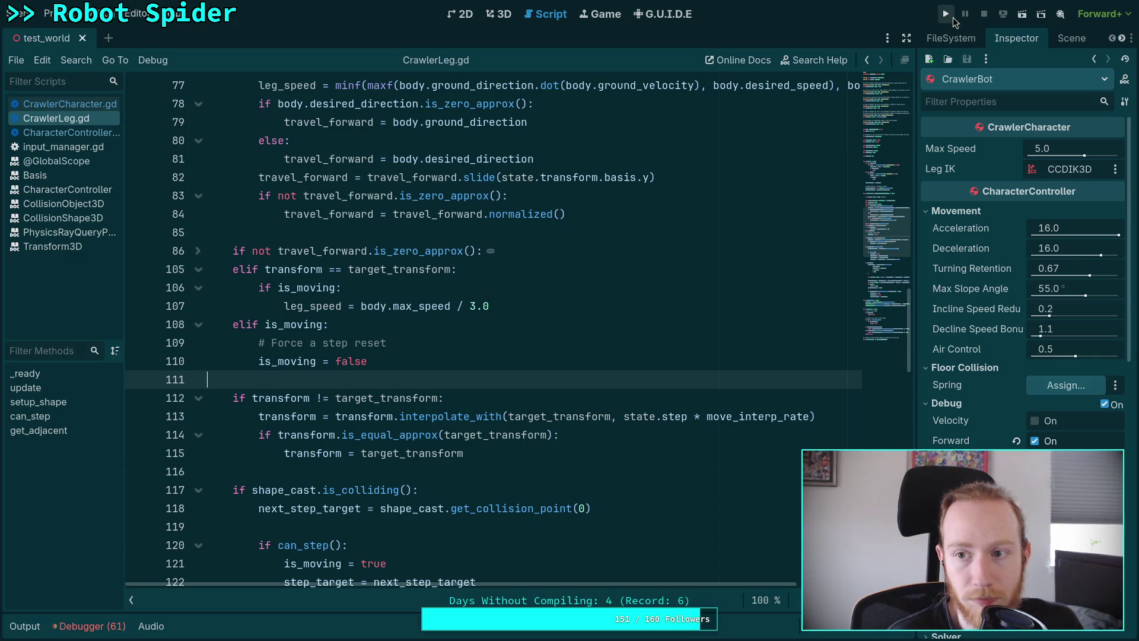
pyautogui.click(949, 16)
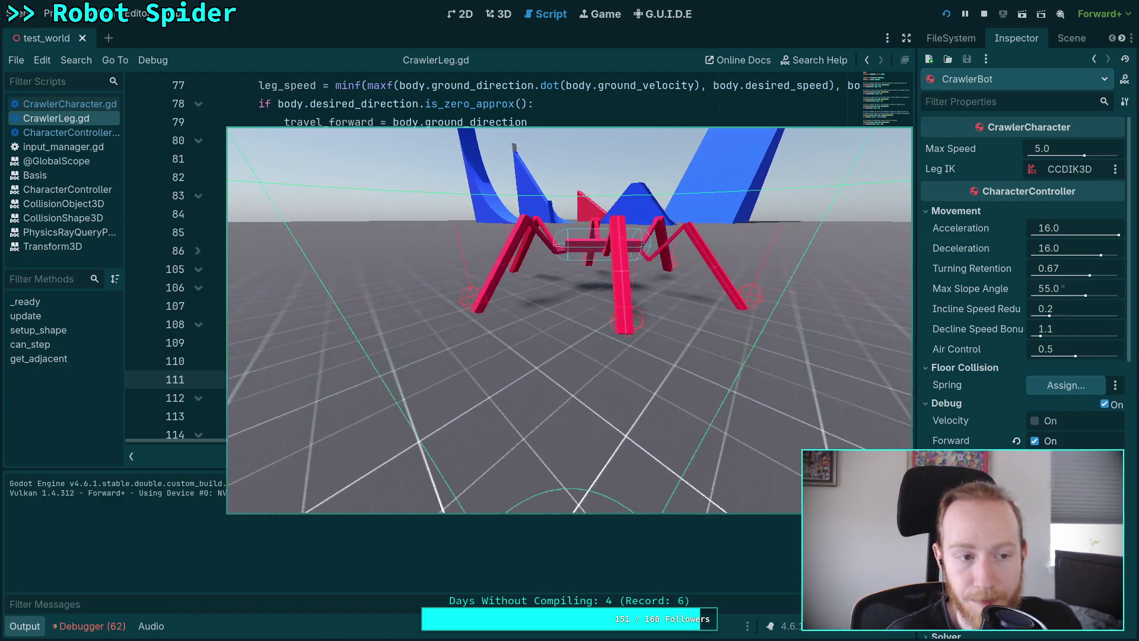
pyautogui.press('Escape')
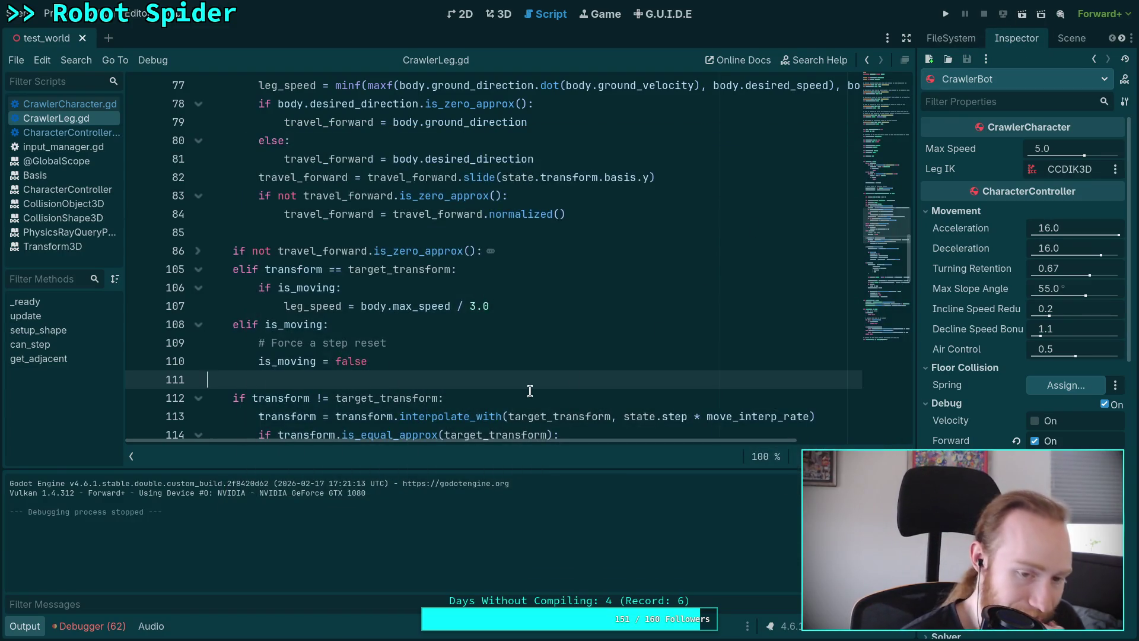
pyautogui.click(31, 627)
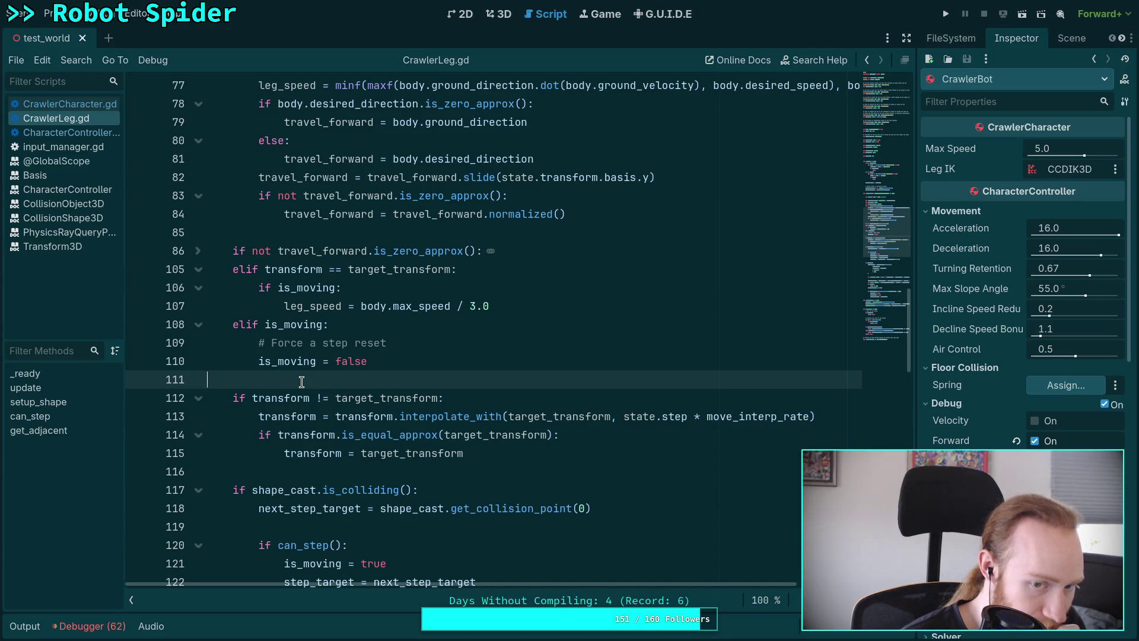
pyautogui.press('super+1')
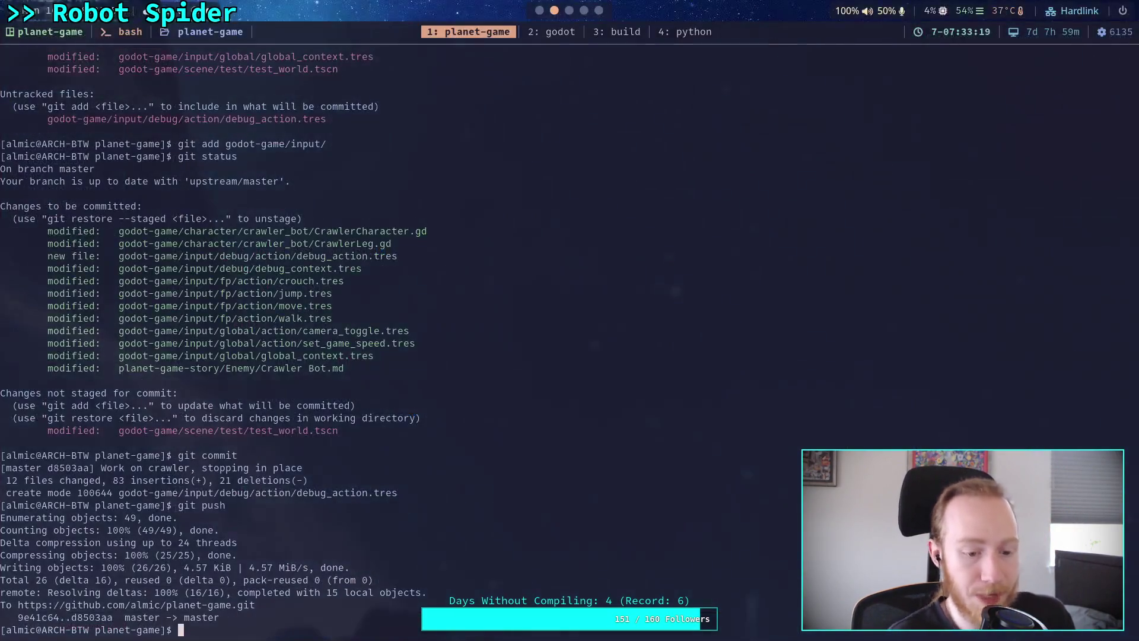
# Step: Run git status and git diff to review changes to CrawlerLeg.gd and test_world.tscn
pyautogui.press('Up')
pyautogui.press('BackSpace')
pyautogui.press('BackSpace')
pyautogui.press('BackSpace')
pyautogui.write('c')
pyautogui.press('BackSpace')
pyautogui.write('status')
pyautogui.press('Return')
pyautogui.write('git dif')
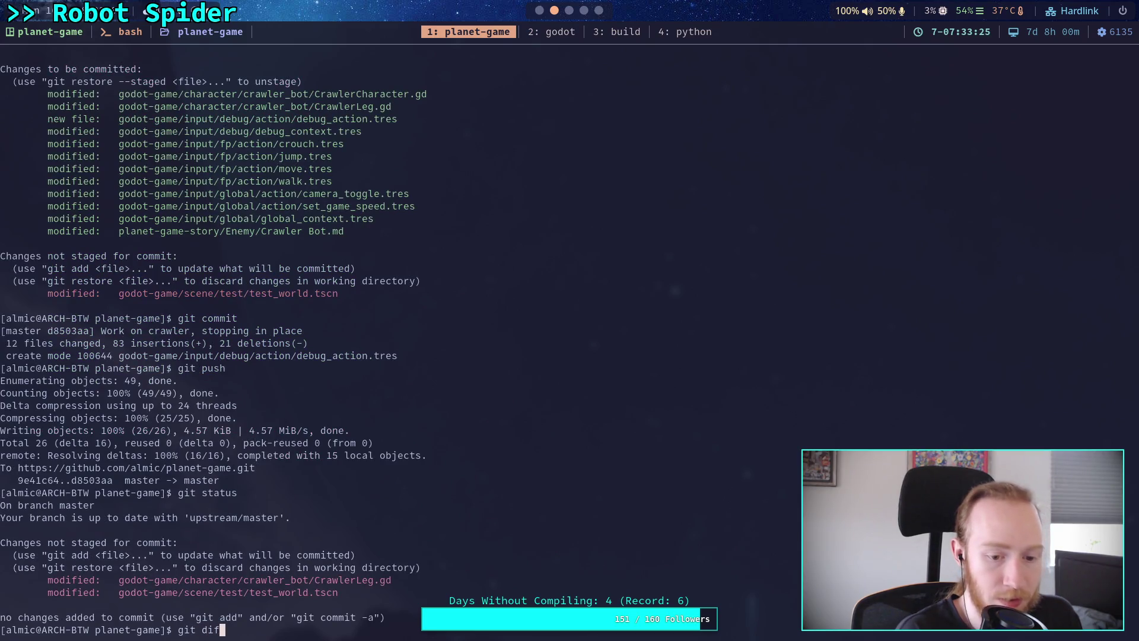
pyautogui.write('f')
pyautogui.press('Return')
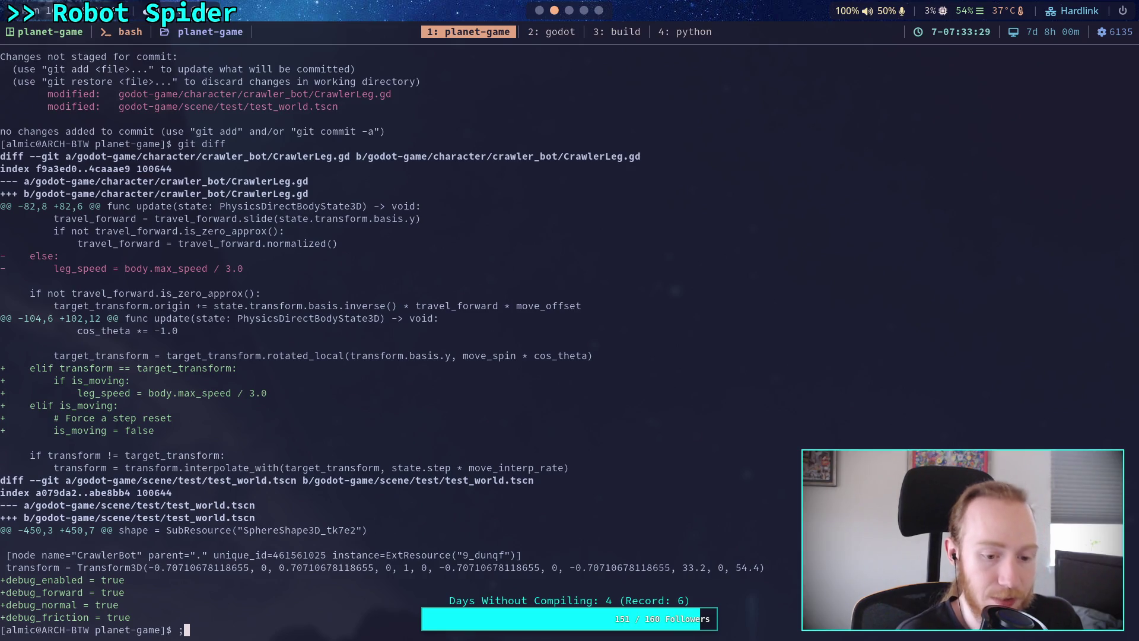
# Step: Type 'git add godot-game/character/' without running it, then return to Godot
pyautogui.write('git add go')
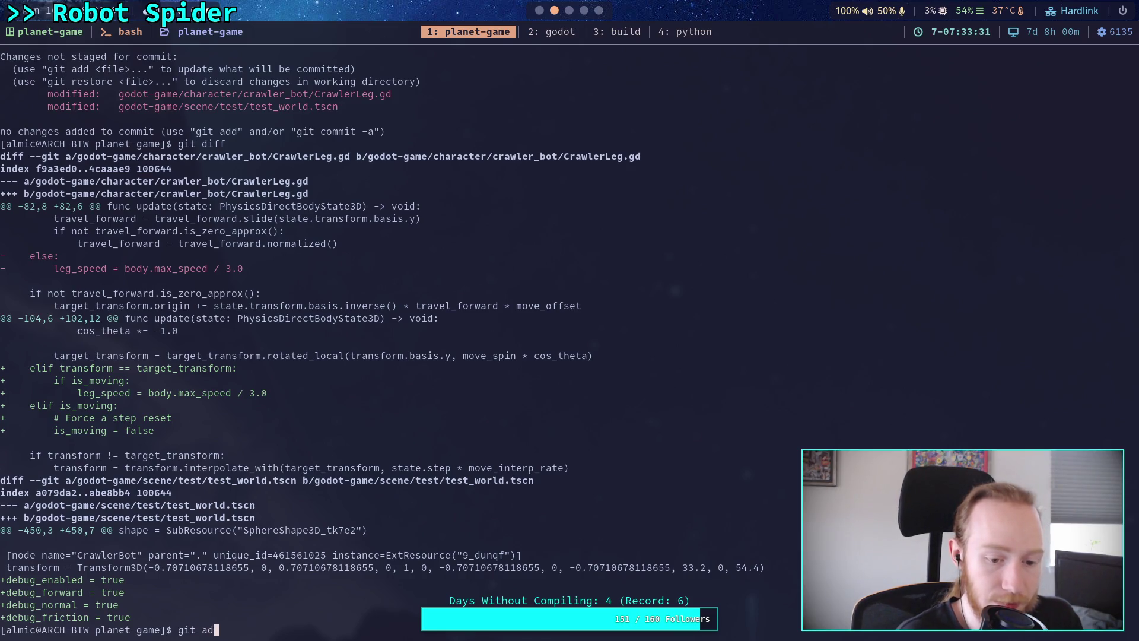
pyautogui.press('Tab')
pyautogui.write('ch')
pyautogui.press('Tab')
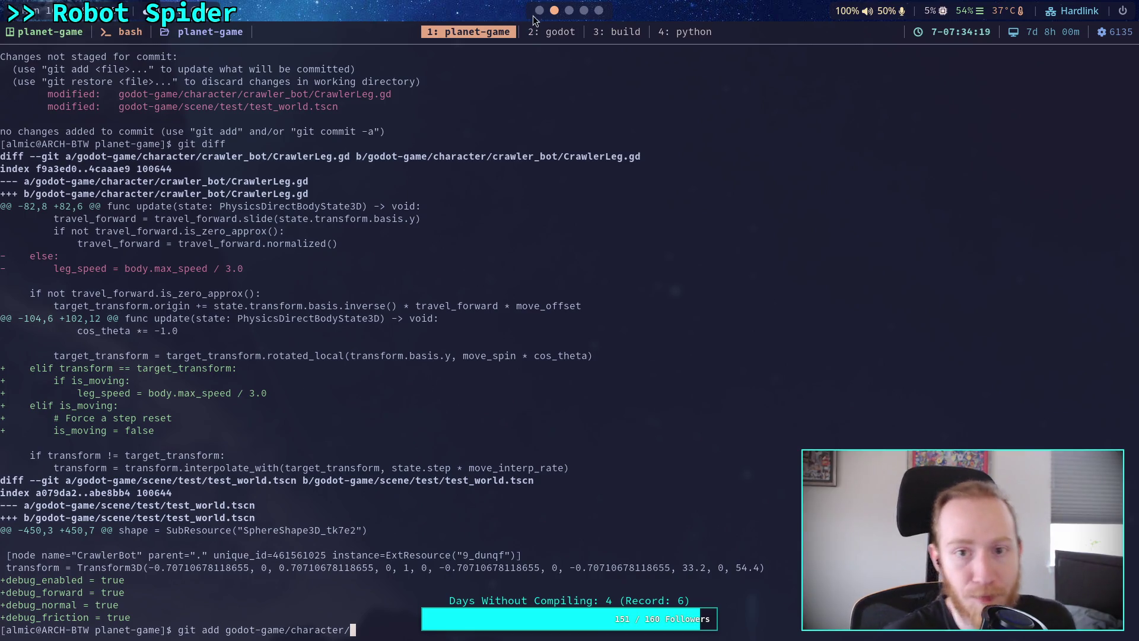
pyautogui.click(546, 31)
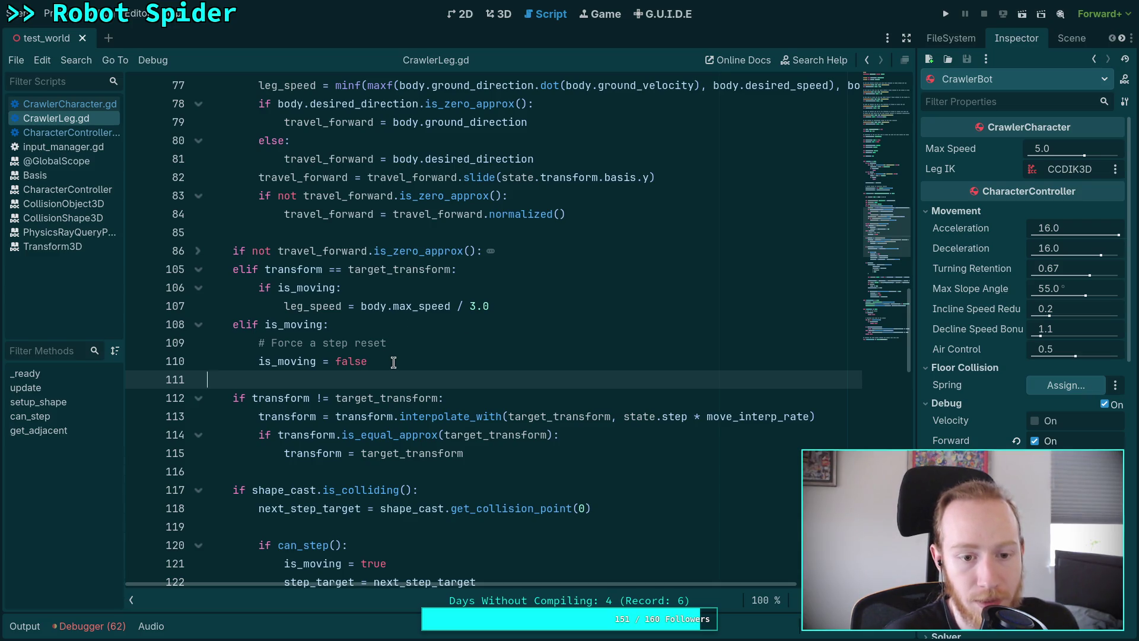
# Step: Replace the reset lines with a 'Use very small leg speed' comment and 'leg_speed = body.max_speed / 20.0'
pyautogui.moveTo(393, 362); pyautogui.dragTo(272, 343)
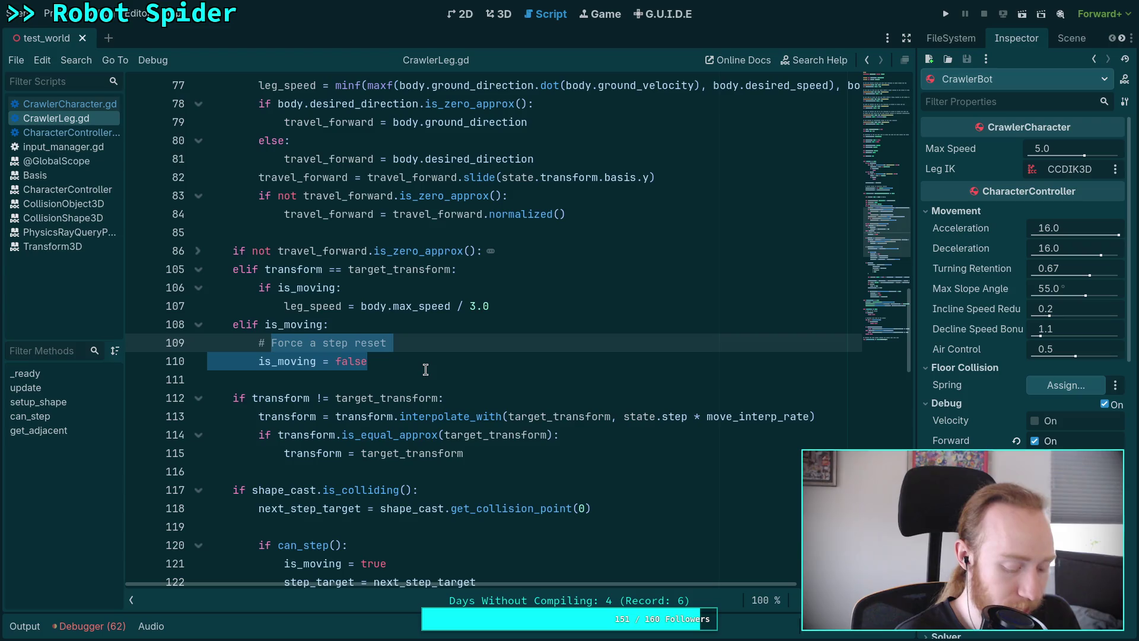
pyautogui.write('Us')
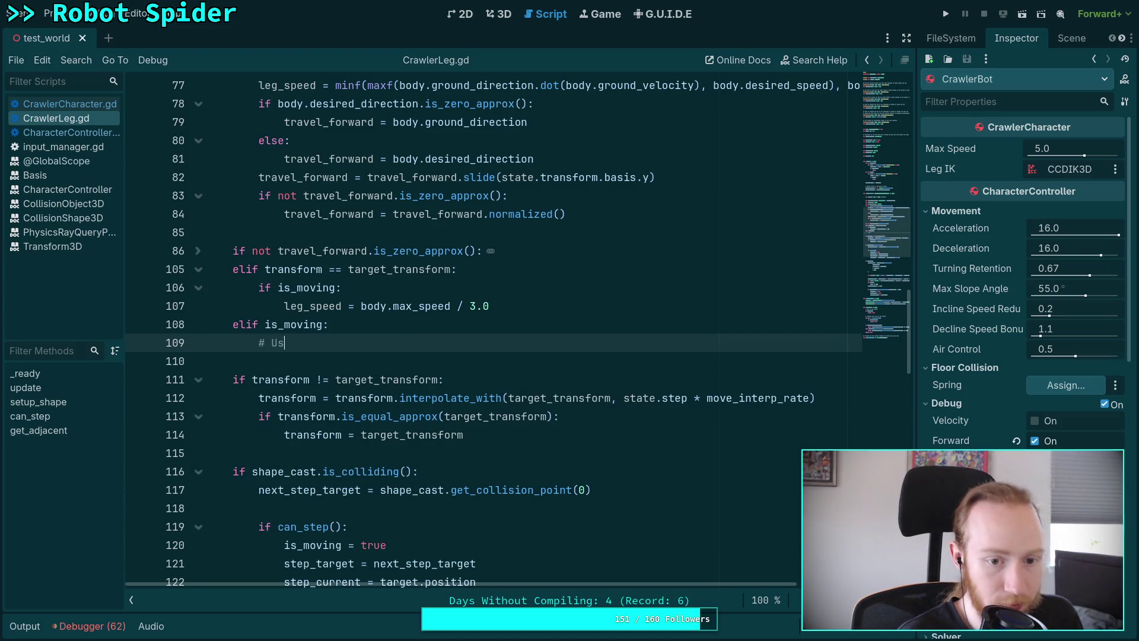
pyautogui.write('e very small ')
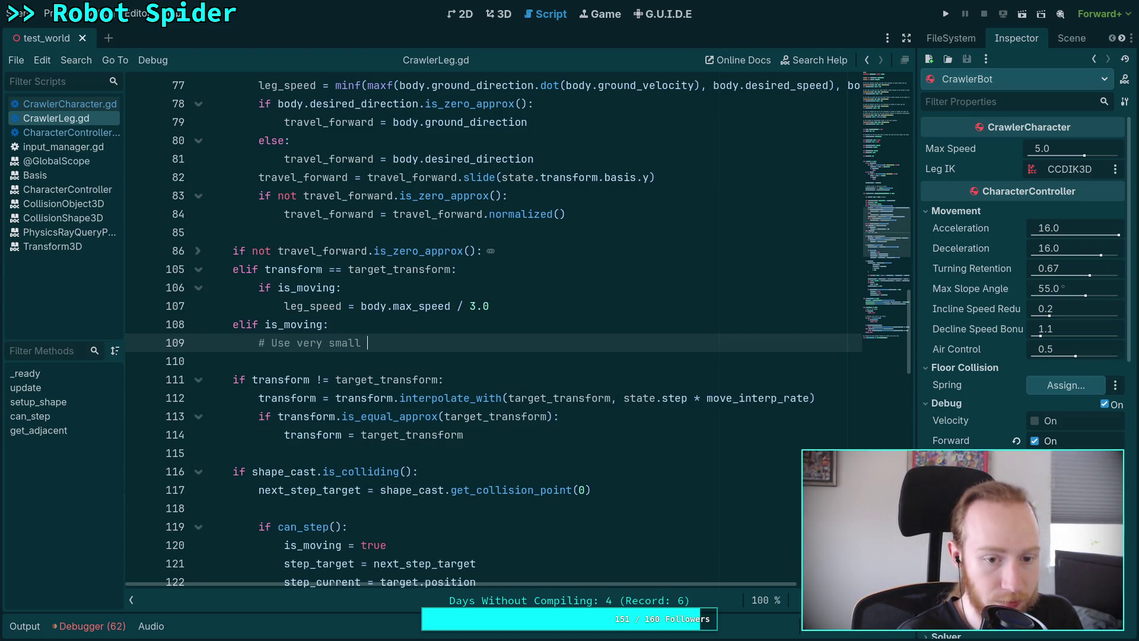
pyautogui.write('leg speed')
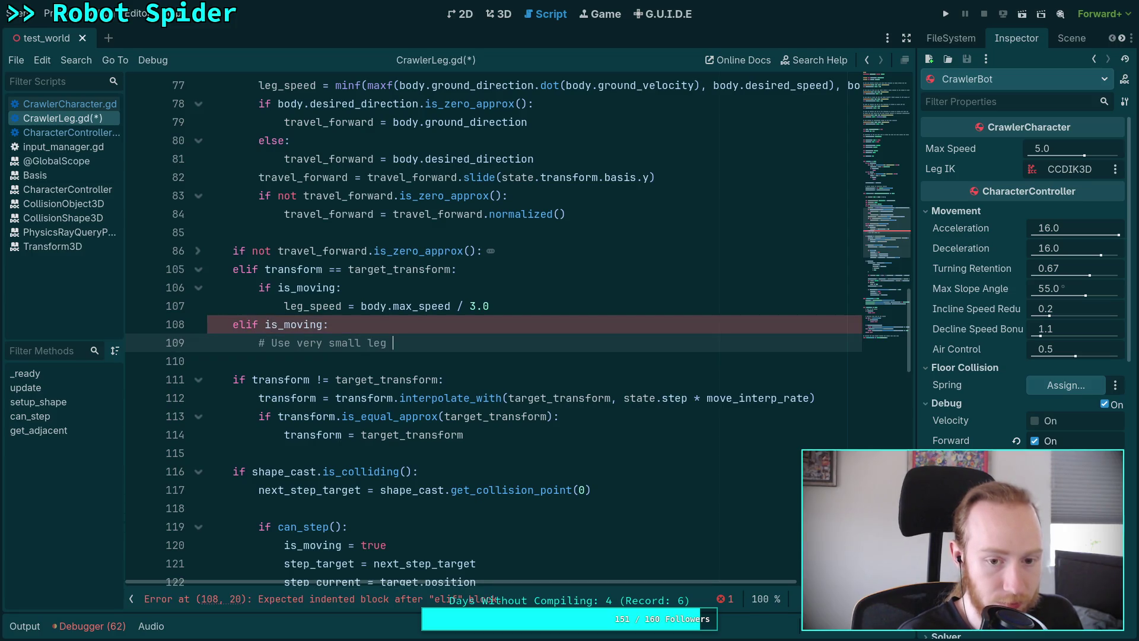
pyautogui.press('Return')
pyautogui.write('leg')
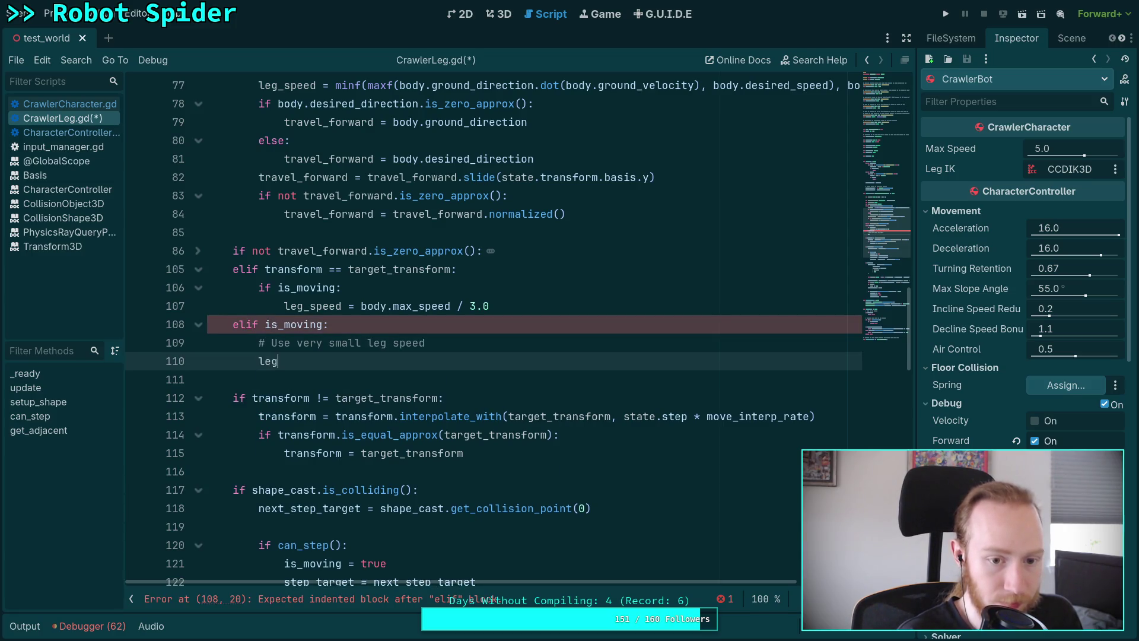
pyautogui.press('Down')
pyautogui.press('Return')
pyautogui.write('= ')
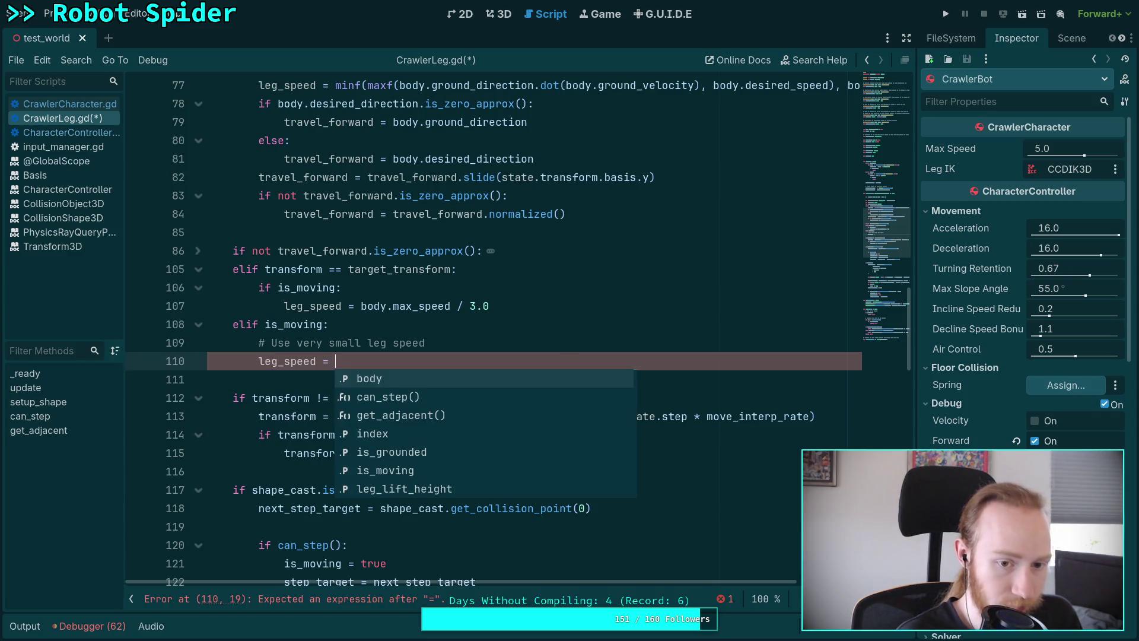
pyautogui.write('b')
pyautogui.press('Return')
pyautogui.write('.m')
pyautogui.press('Return')
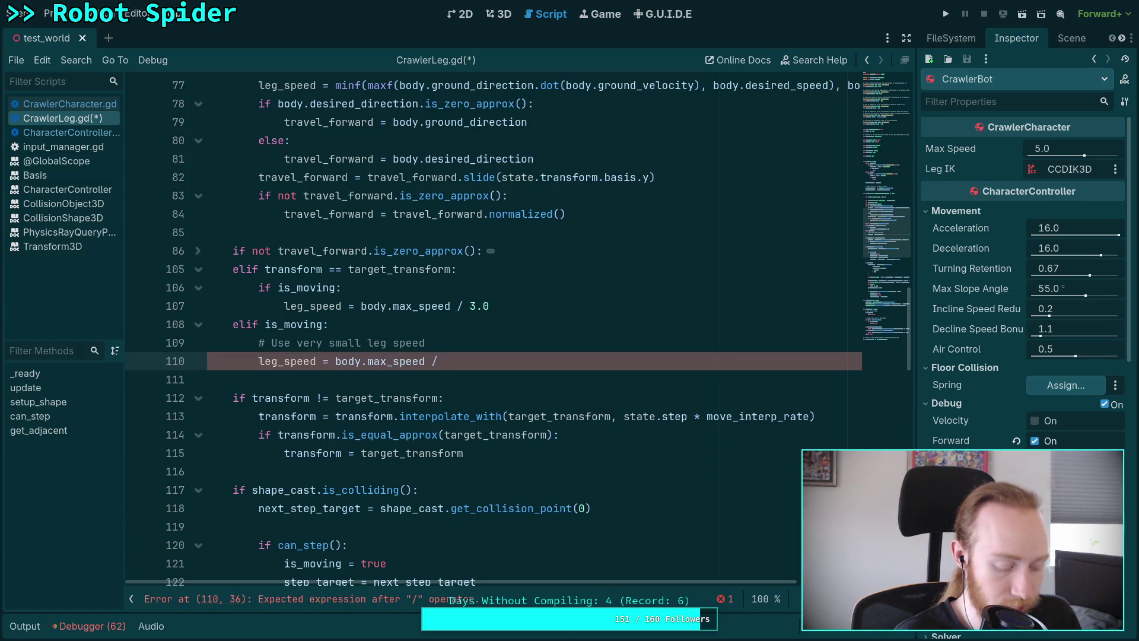
pyautogui.write('20.0')
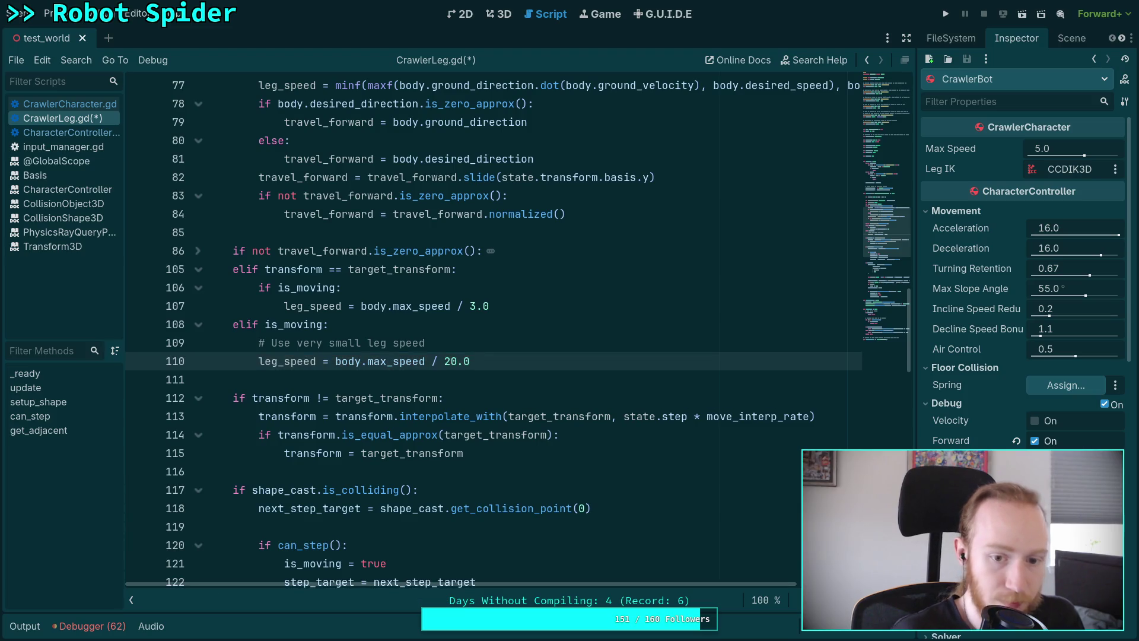
# Step: Under 'if is_moving:' add '# Force a step reset if we were moving' and 'is_moving = false', outdent leg_speed, save
pyautogui.click(343, 289)
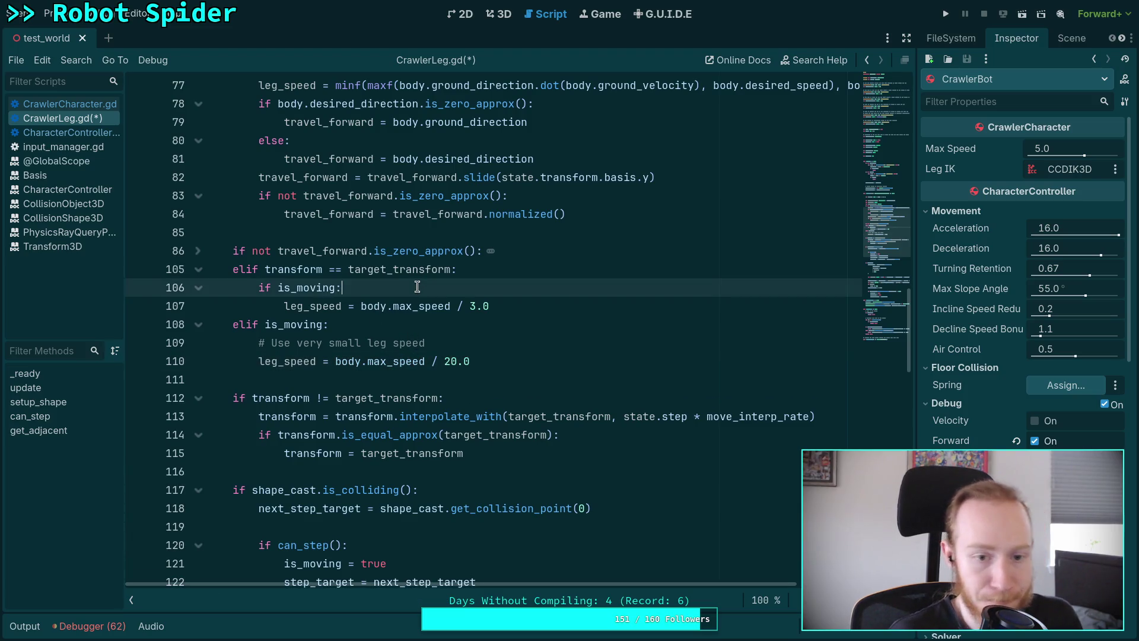
pyautogui.press('Return')
pyautogui.write('# F')
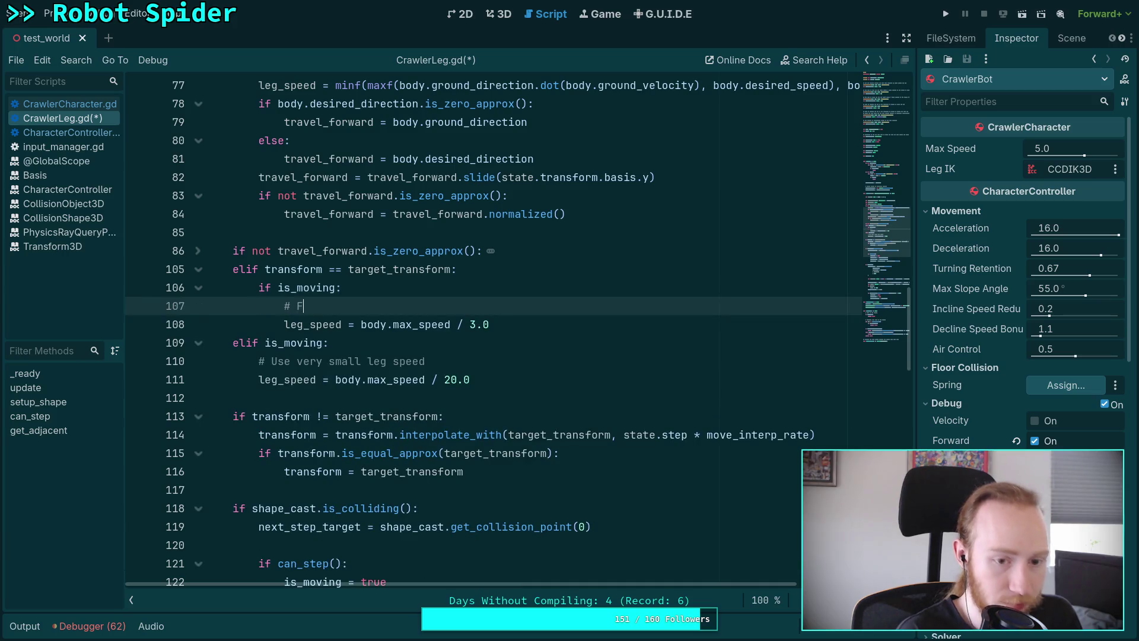
pyautogui.write('orce a ')
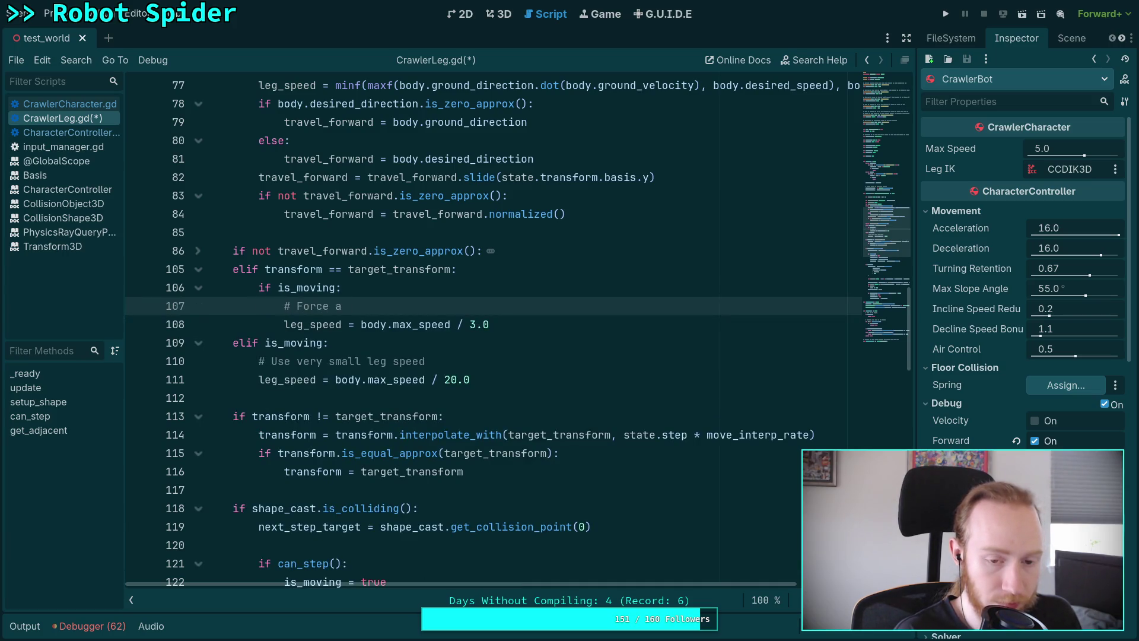
pyautogui.write('step reset')
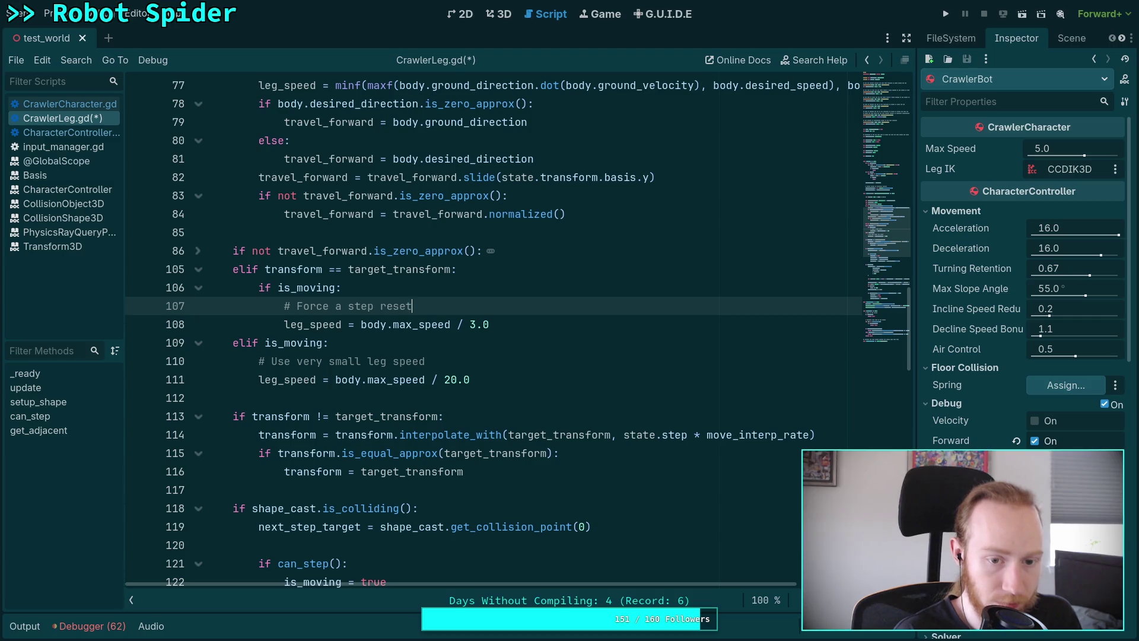
pyautogui.write(' if we ')
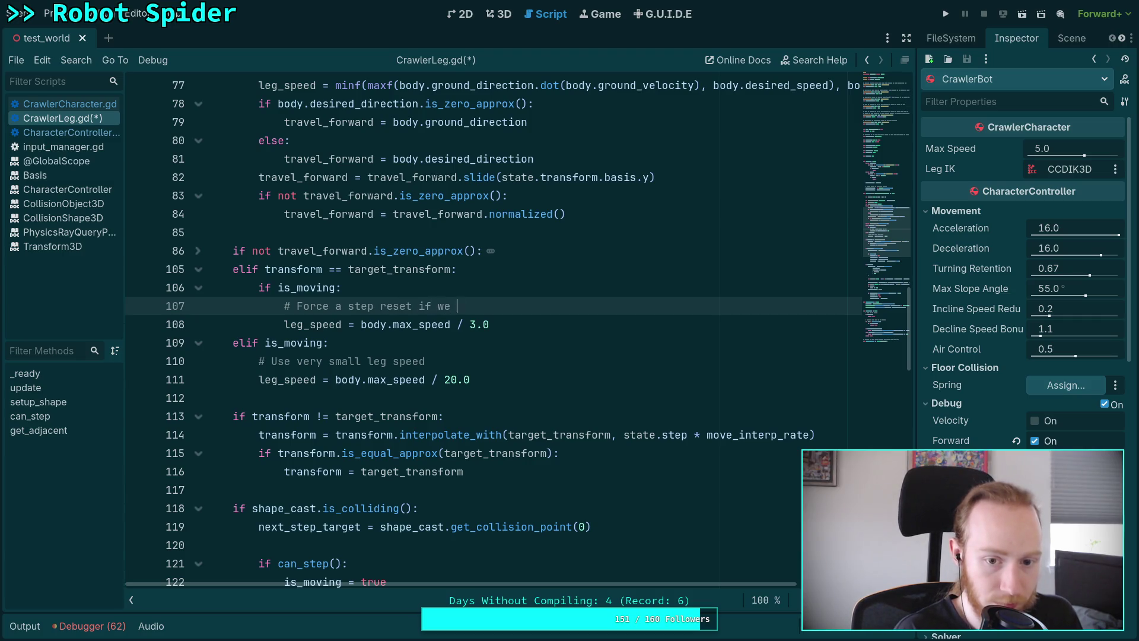
pyautogui.write('were moving')
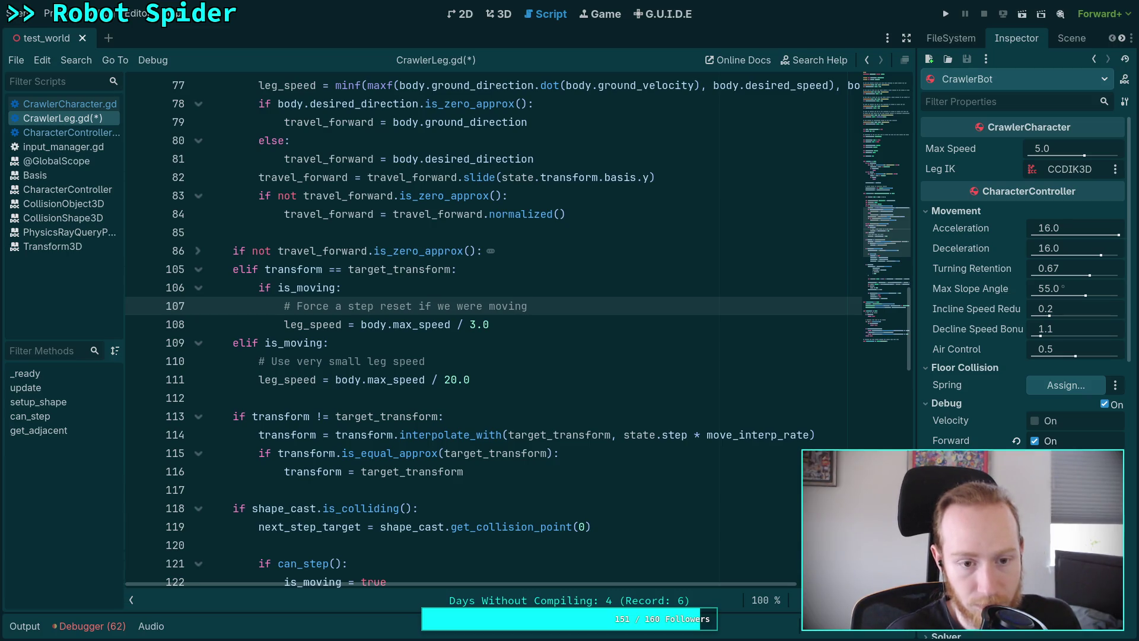
pyautogui.press('Return')
pyautogui.write('is_mo')
pyautogui.press('Return')
pyautogui.write('= false')
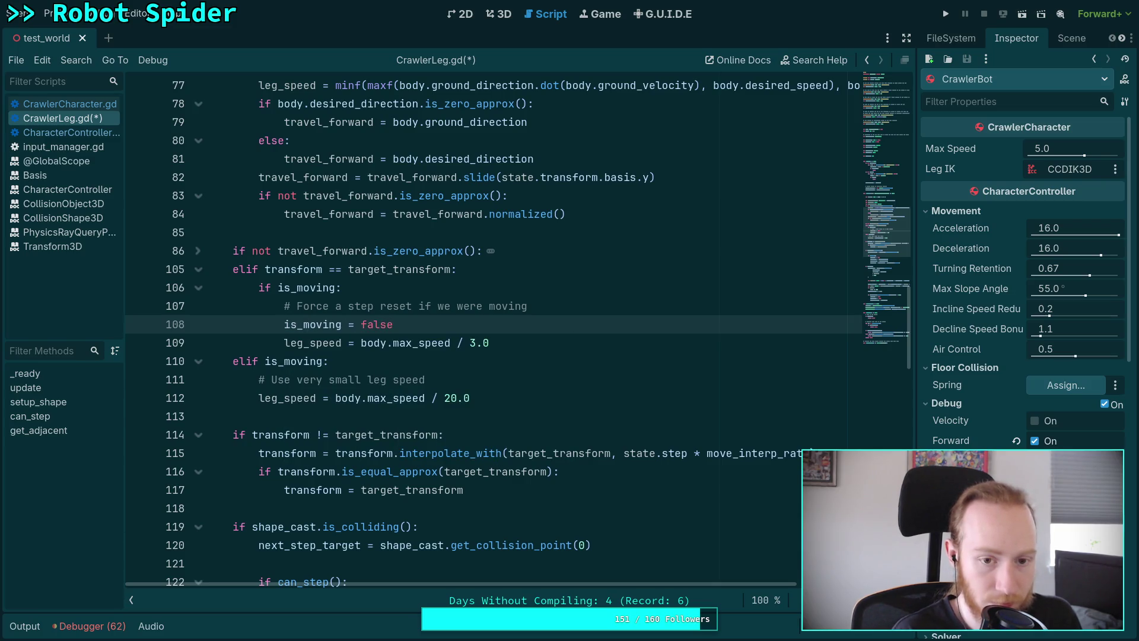
pyautogui.click(415, 341)
pyautogui.hotkey('shift', 'Tab')
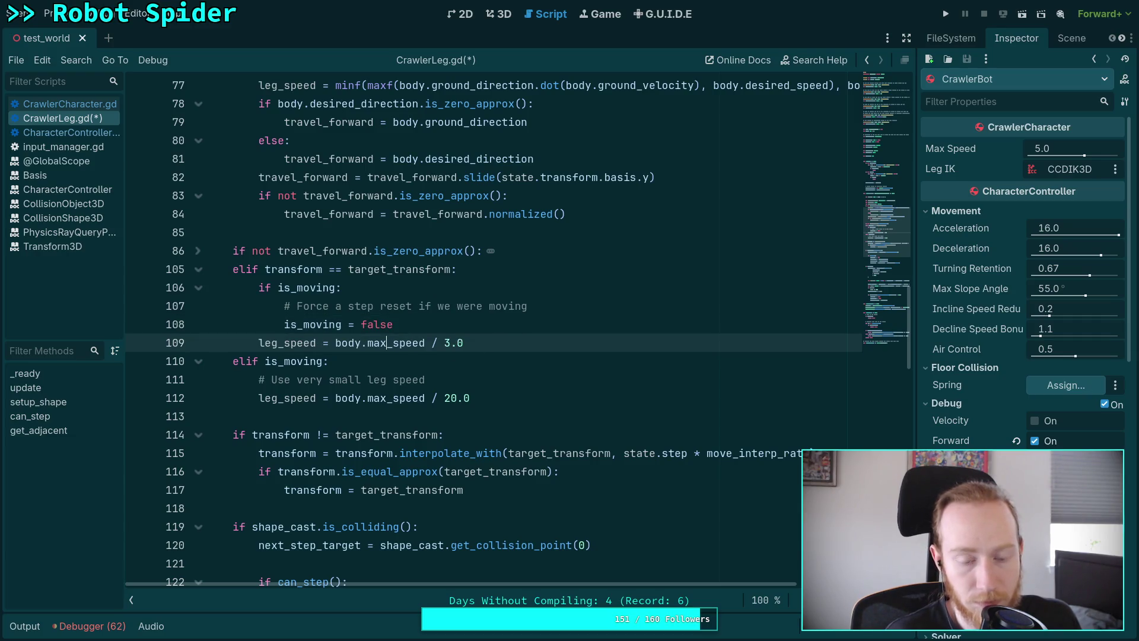
pyautogui.hotkey('ctrl', 's')
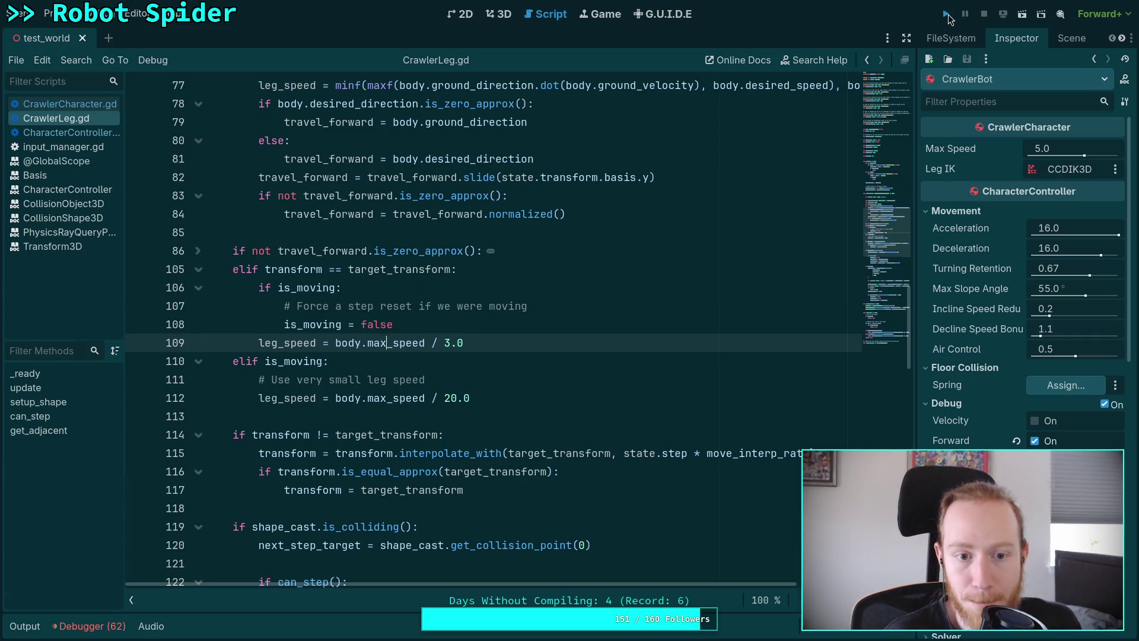
# Step: Run and stop the game three times, watching how the spider's legs step
pyautogui.click(947, 15)
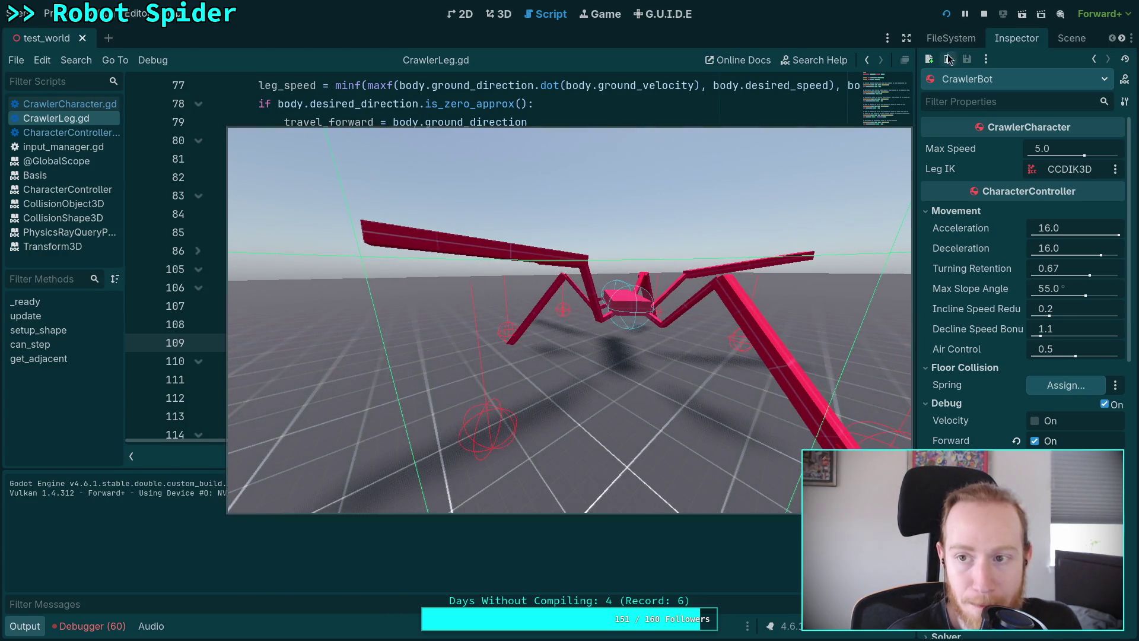
pyautogui.press('F8')
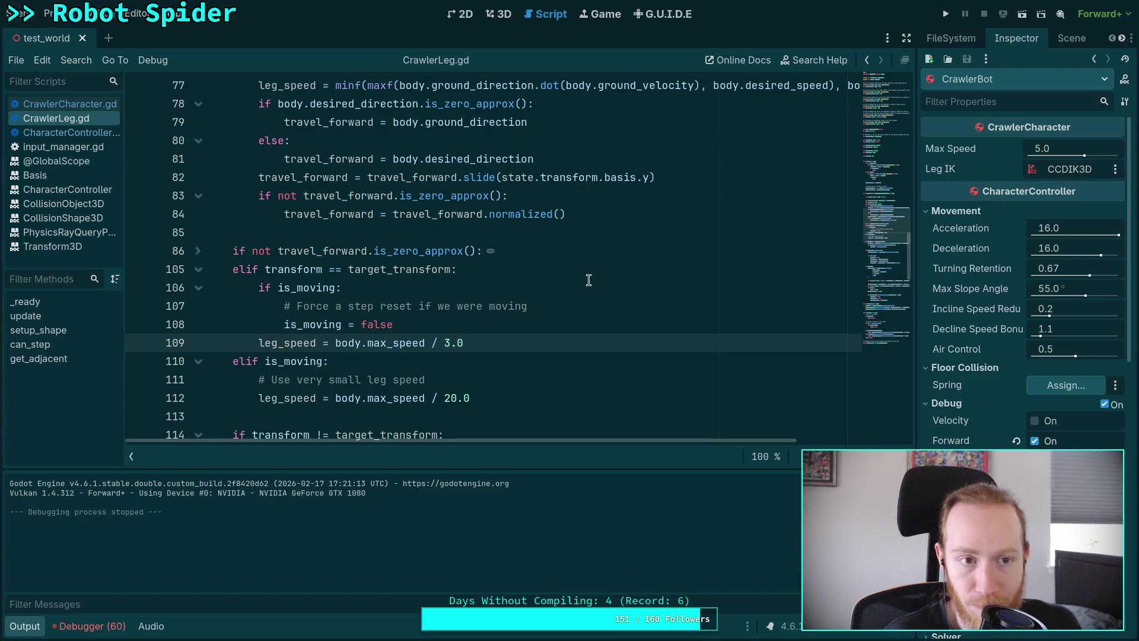
pyautogui.press('F5')
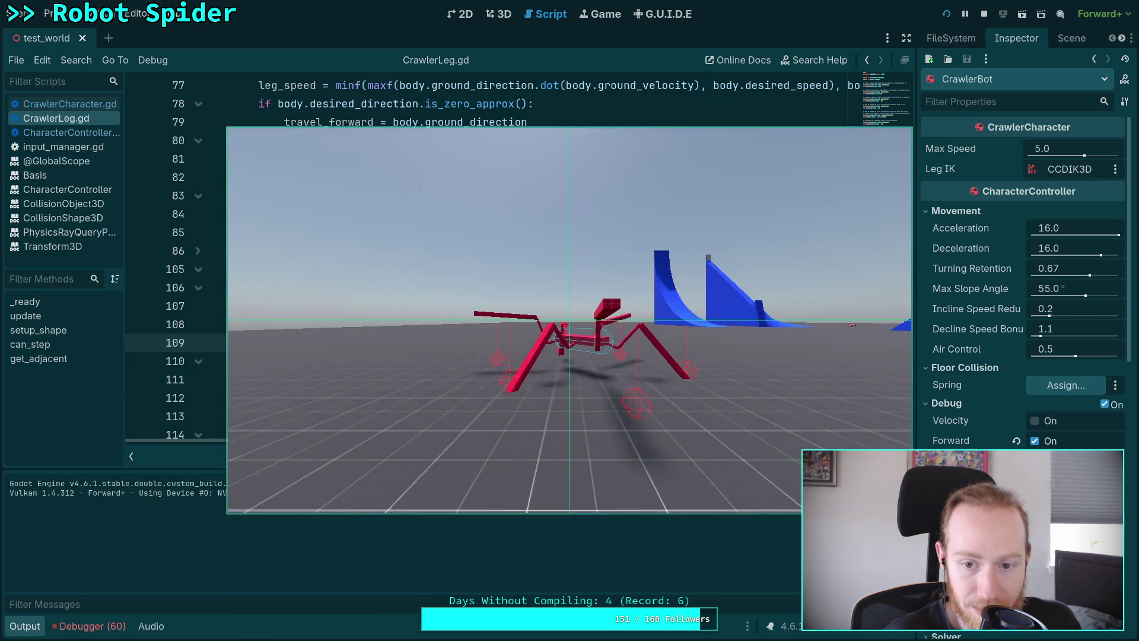
pyautogui.click(983, 14)
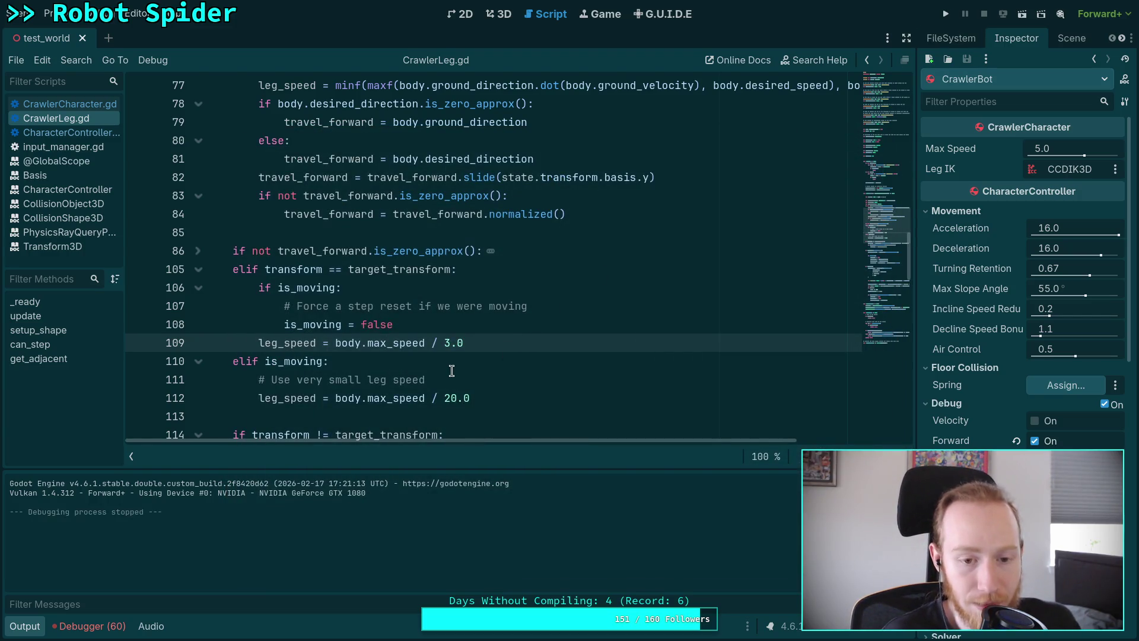
pyautogui.scroll(-1, 422, 380)
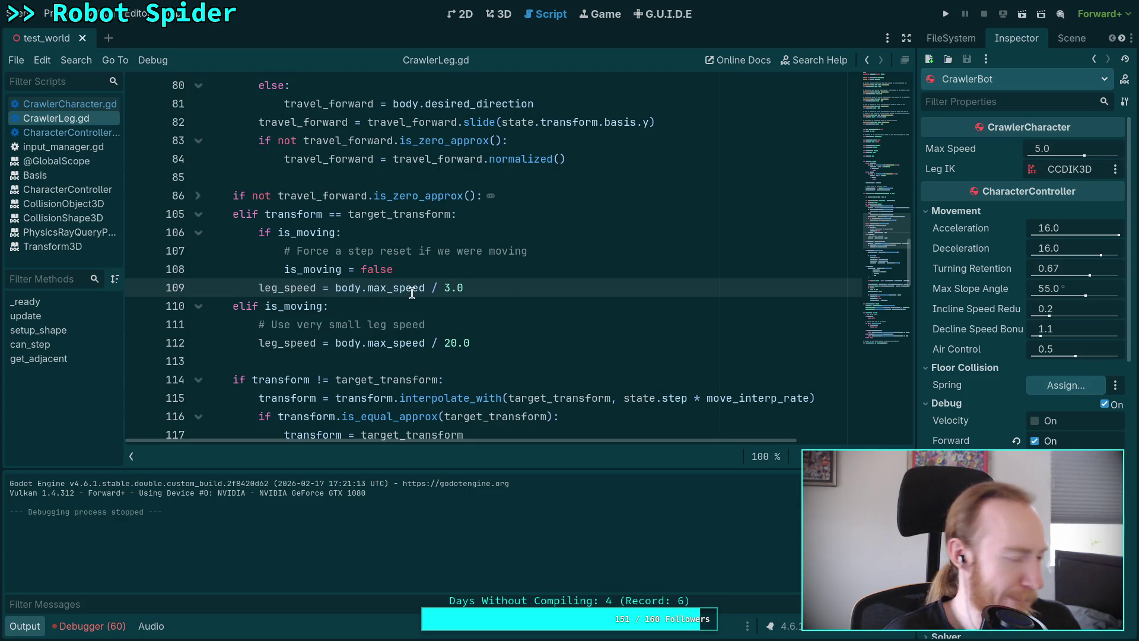
pyautogui.moveTo(412, 292)
pyautogui.press('F5')
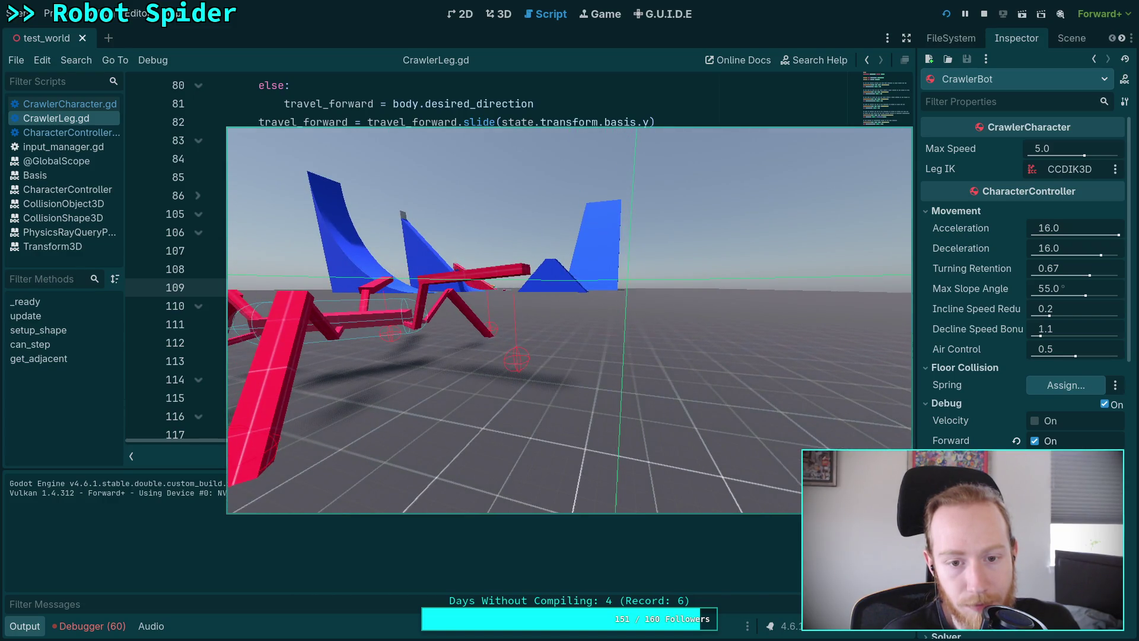
pyautogui.click(984, 13)
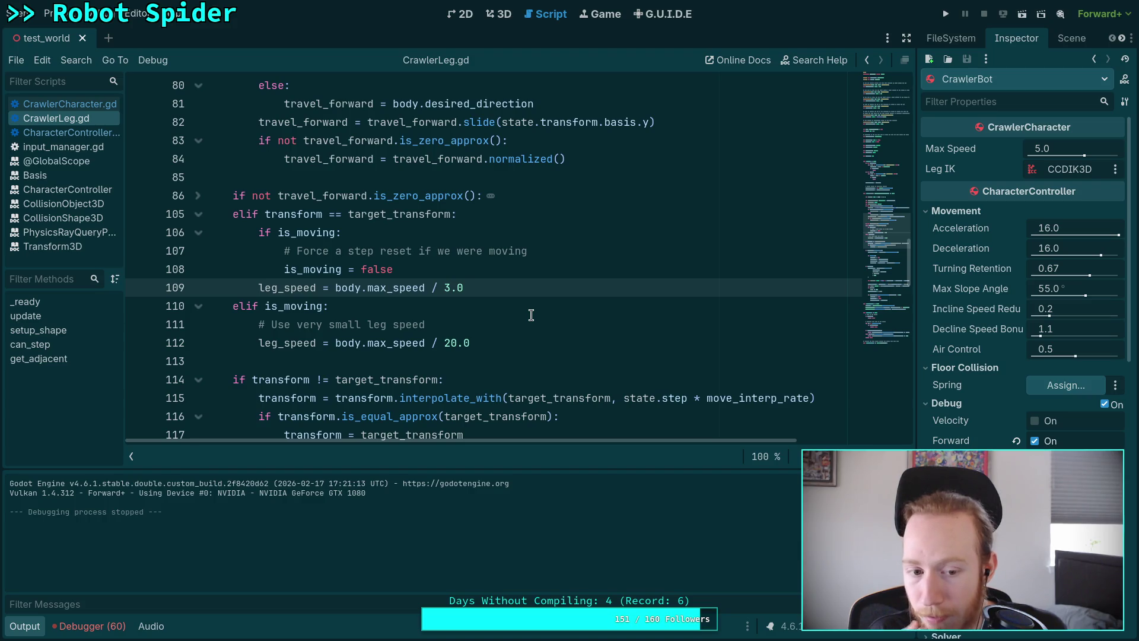
pyautogui.scroll(-10, 531, 315)
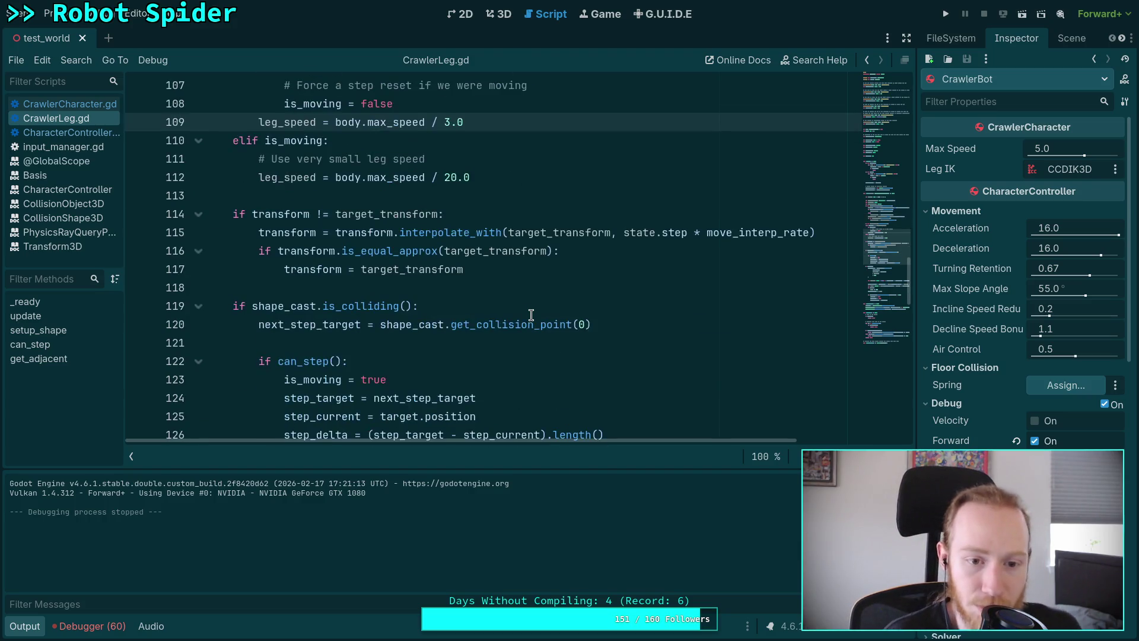
pyautogui.moveTo(641, 324); pyautogui.dragTo(291, 269)
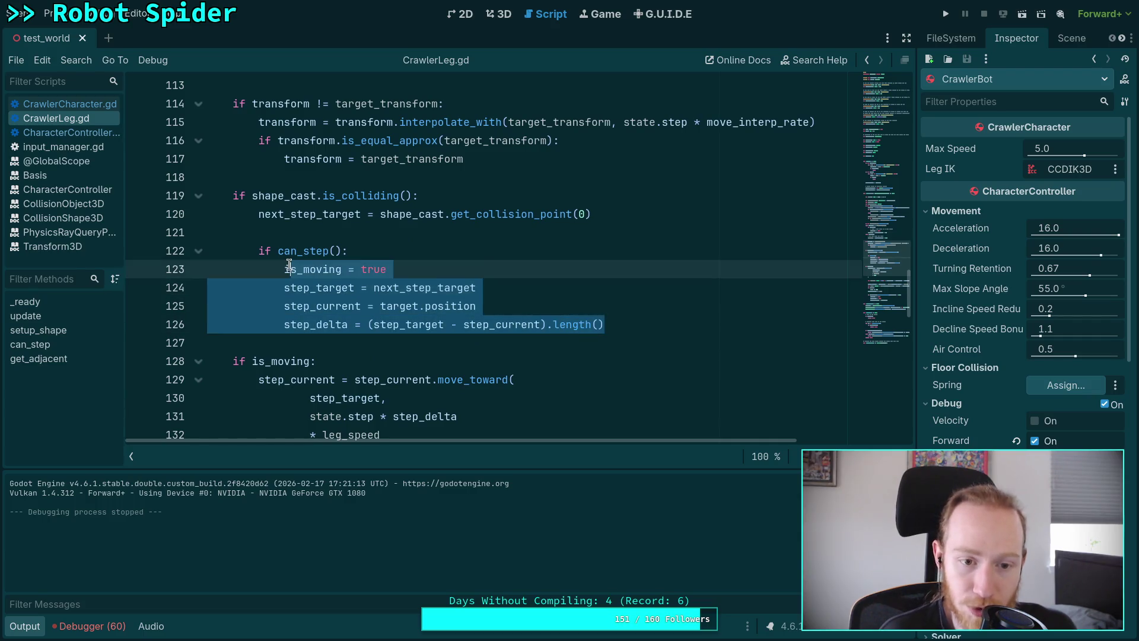
pyautogui.scroll(3, 374, 299)
pyautogui.click(400, 344)
pyautogui.scroll(1, 415, 336)
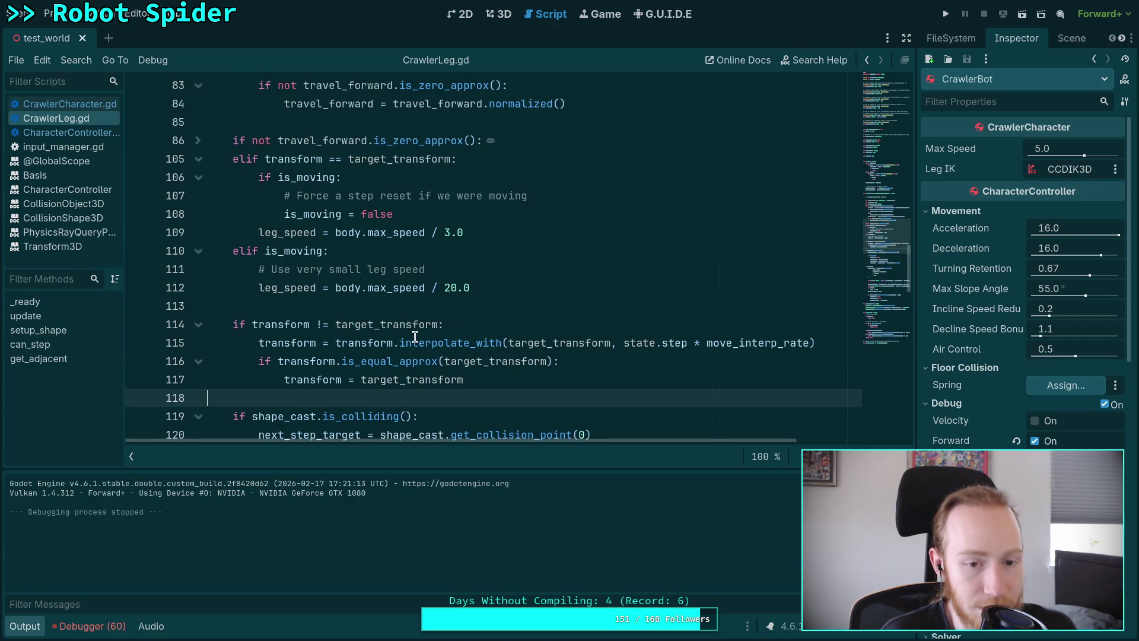
pyautogui.scroll(1, 415, 337)
pyautogui.doubleClick(340, 271)
pyautogui.scroll(1, 424, 338)
pyautogui.scroll(1, 424, 338)
pyautogui.scroll(-1, 425, 336)
pyautogui.click(431, 327)
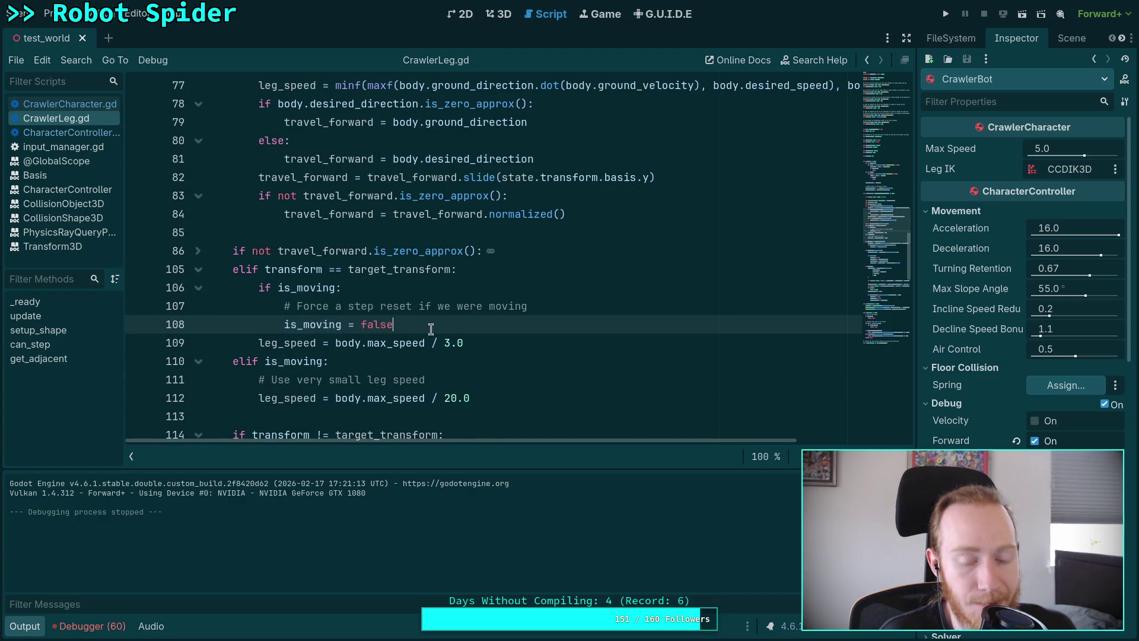
pyautogui.scroll(-10, 439, 328)
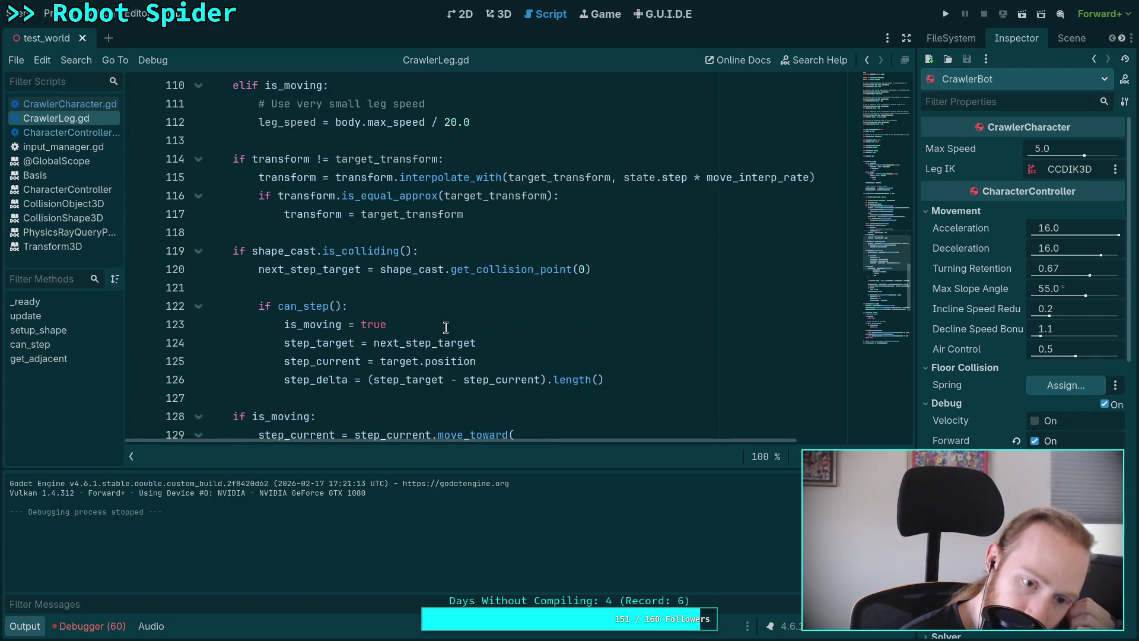
pyautogui.scroll(-2, 446, 327)
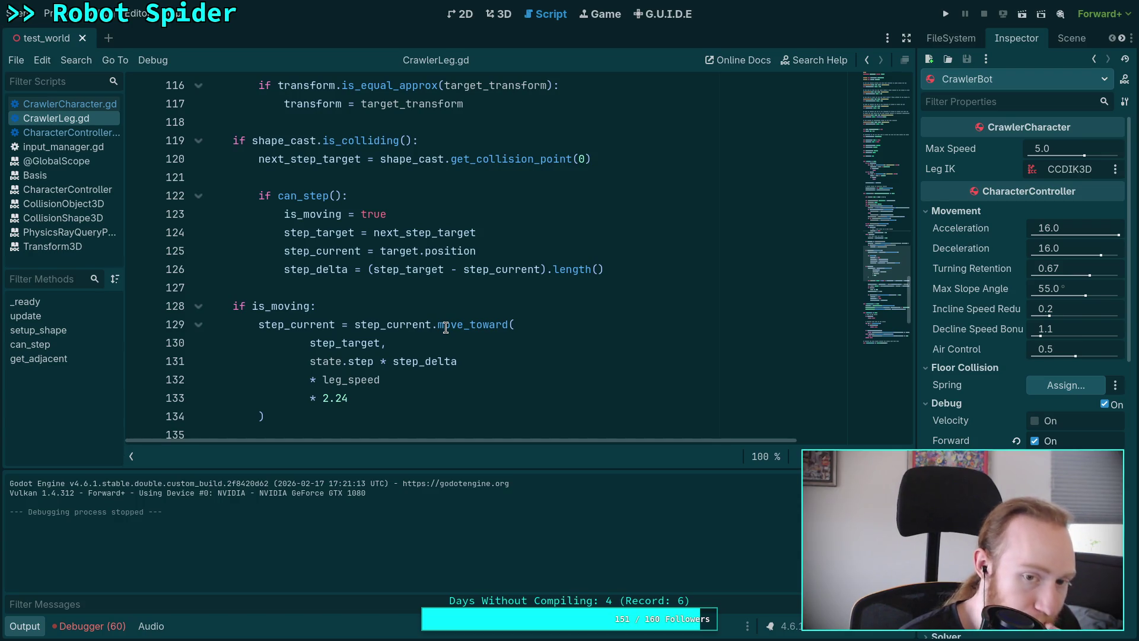
pyautogui.scroll(1, 445, 328)
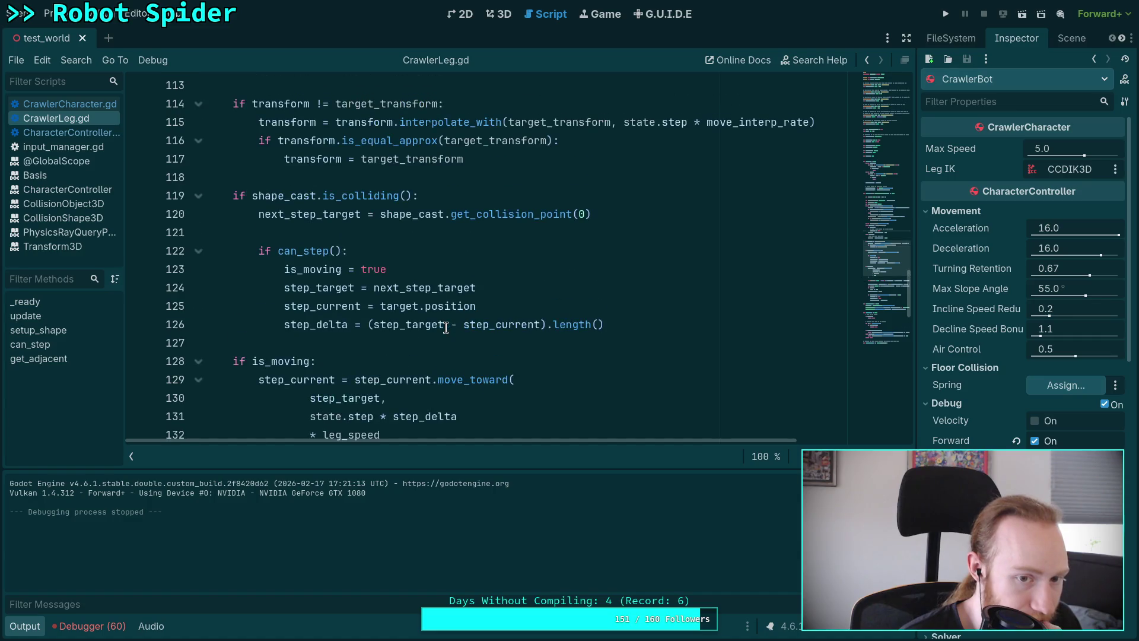
# Step: Add an 'is_moving = false' line below the leg speed line, then delete it again
pyautogui.scroll(1, 446, 328)
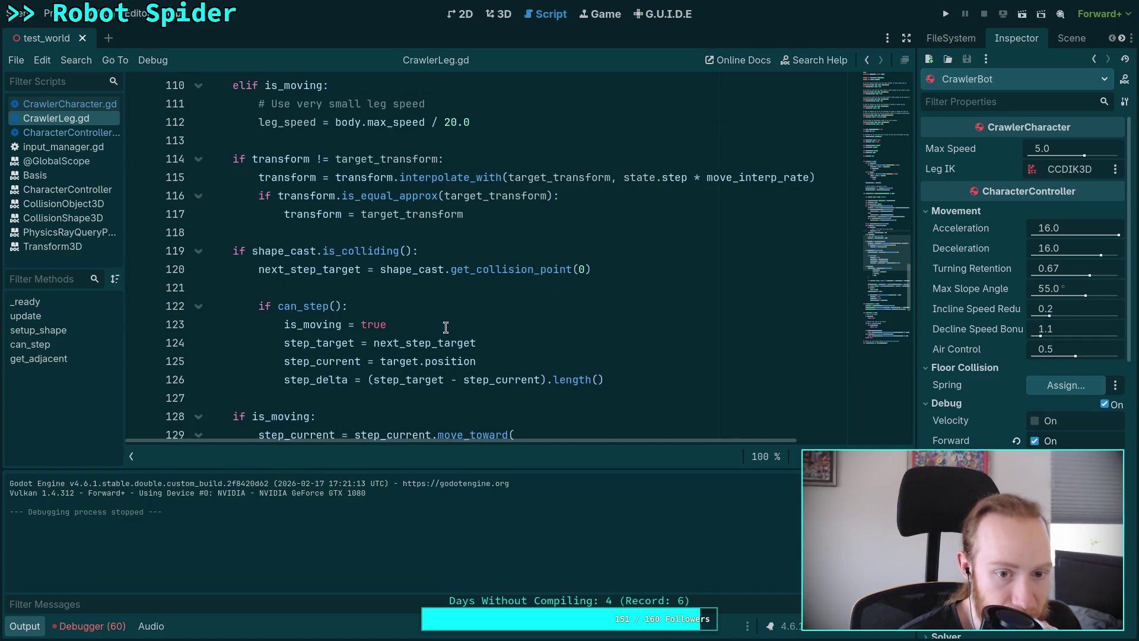
pyautogui.doubleClick(422, 342)
pyautogui.click(475, 122)
pyautogui.press('Return')
pyautogui.write('is_')
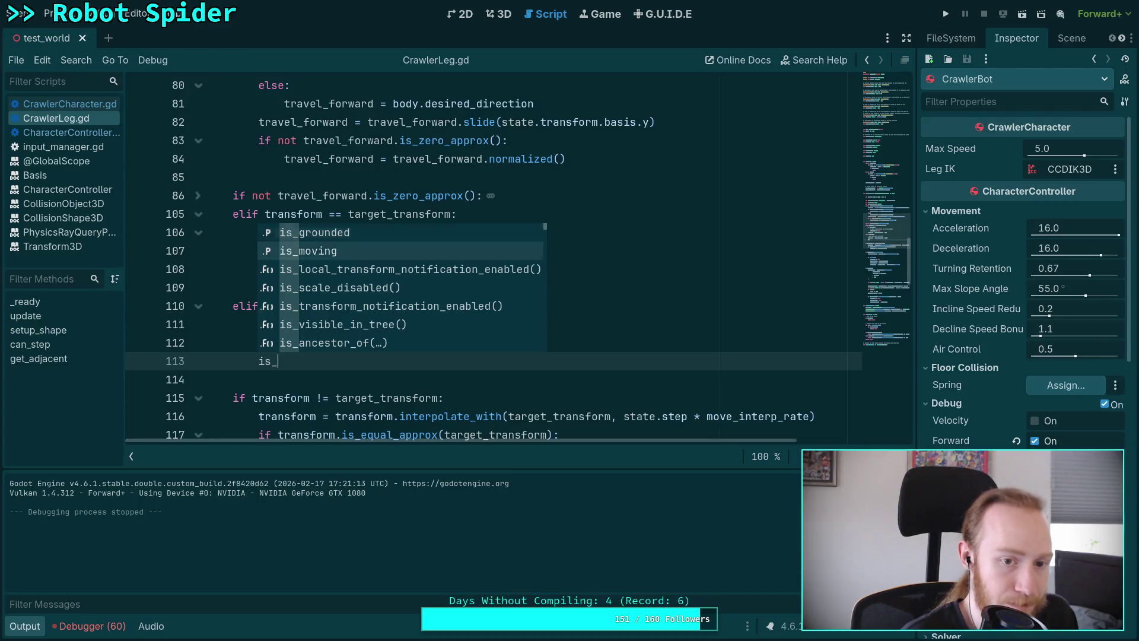
pyautogui.write('moving = fal')
pyautogui.press('Return')
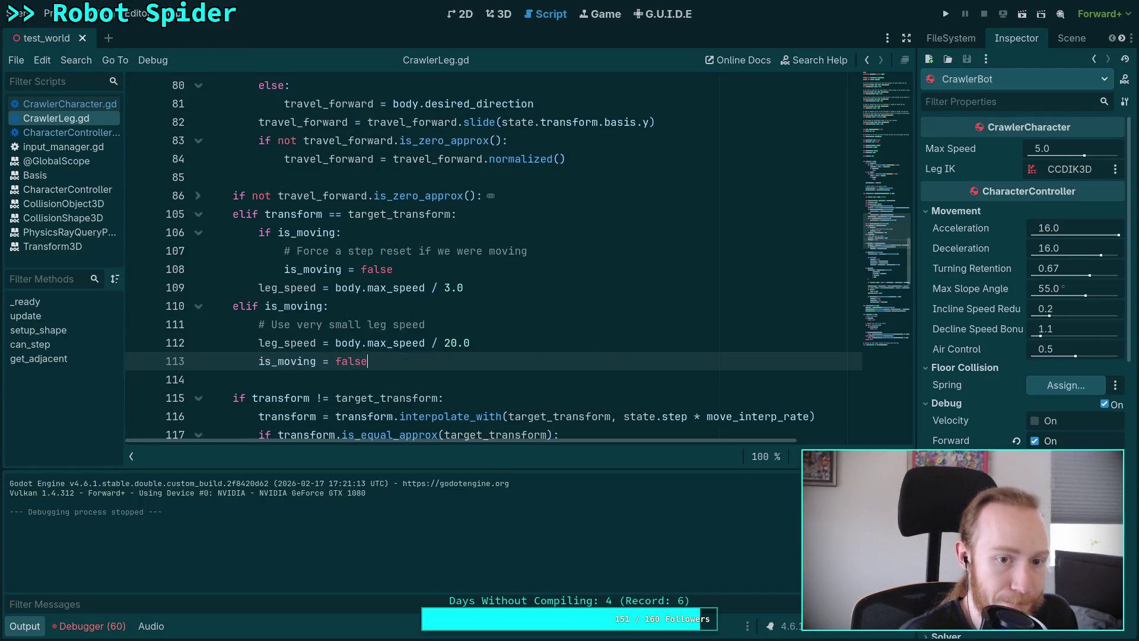
pyautogui.moveTo(389, 373); pyautogui.dragTo(474, 342)
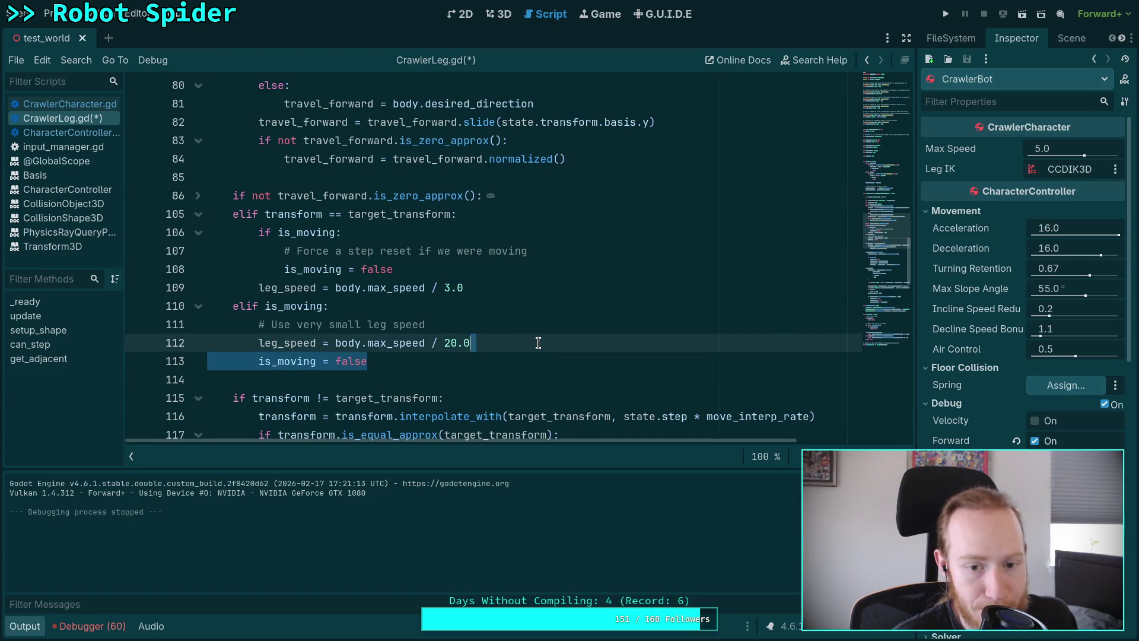
pyautogui.press('BackSpace')
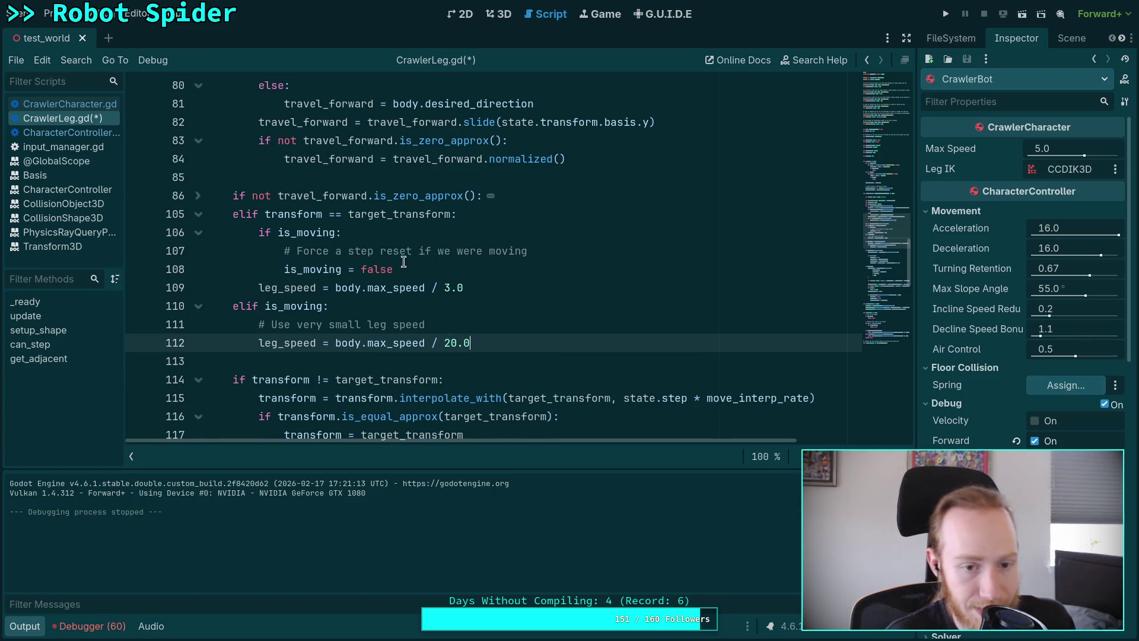
# Step: Select the is_moving check on lines 106–108, collapse the Output panel, and scroll up to the var declarations
pyautogui.moveTo(394, 270); pyautogui.dragTo(110, 236)
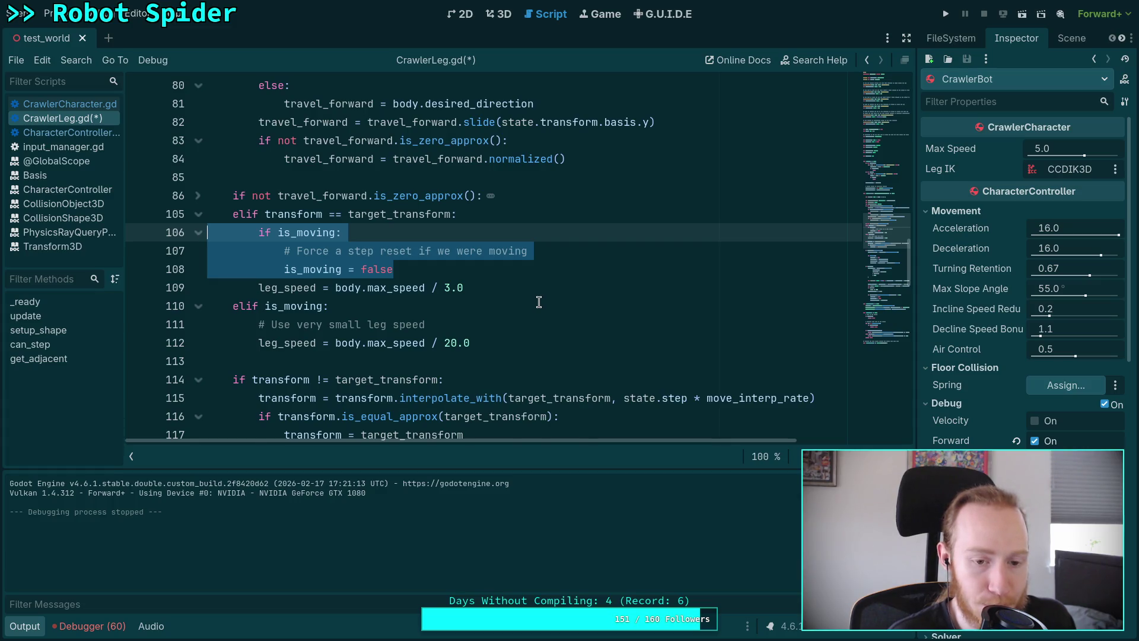
pyautogui.scroll(-5, 539, 302)
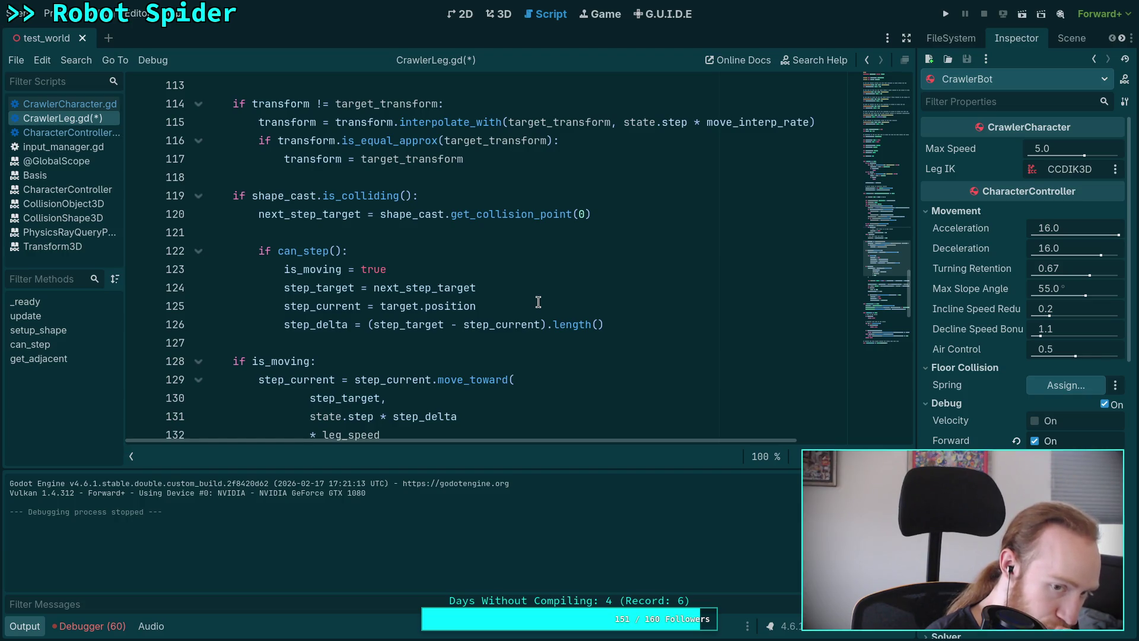
pyautogui.scroll(3, 539, 302)
pyautogui.scroll(-2, 538, 302)
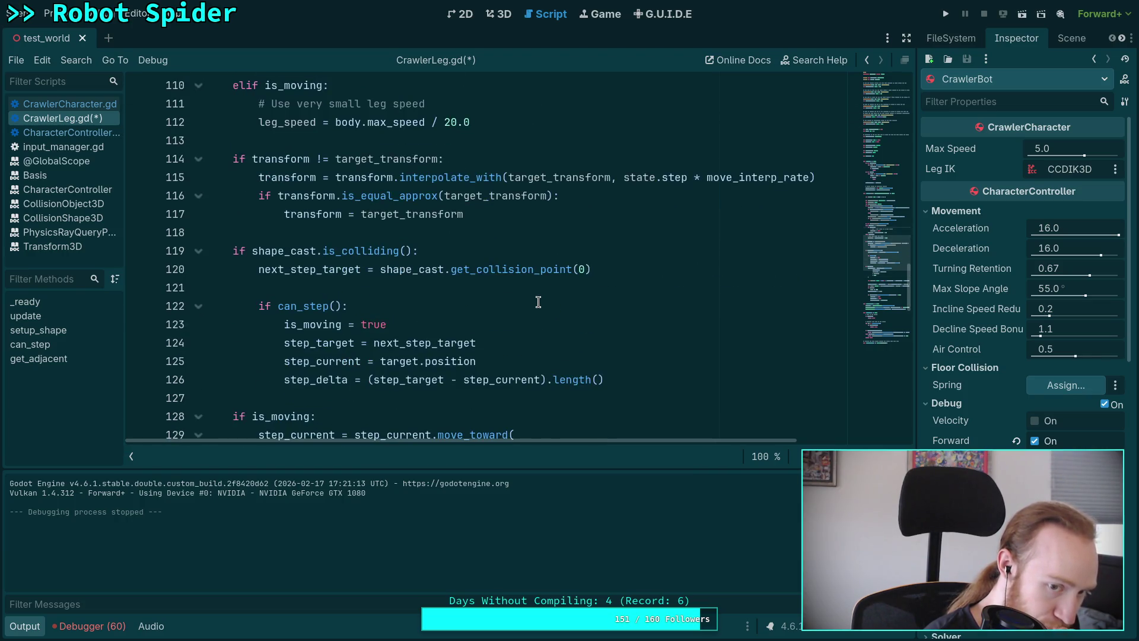
pyautogui.scroll(3, 538, 302)
pyautogui.scroll(5, 538, 302)
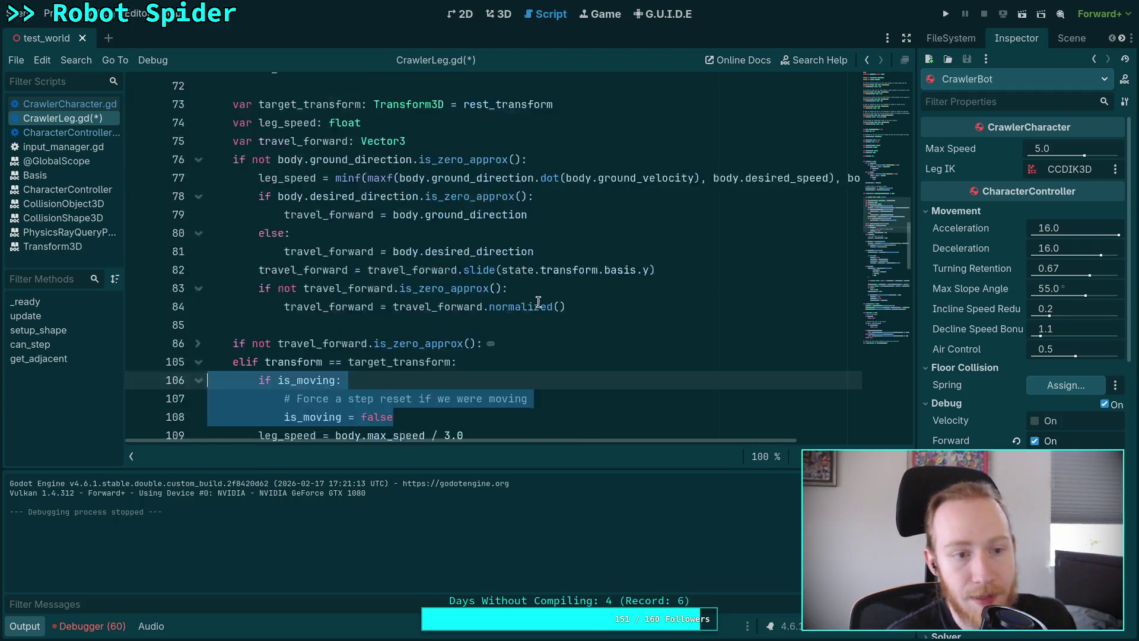
pyautogui.click(24, 626)
pyautogui.scroll(2, 332, 468)
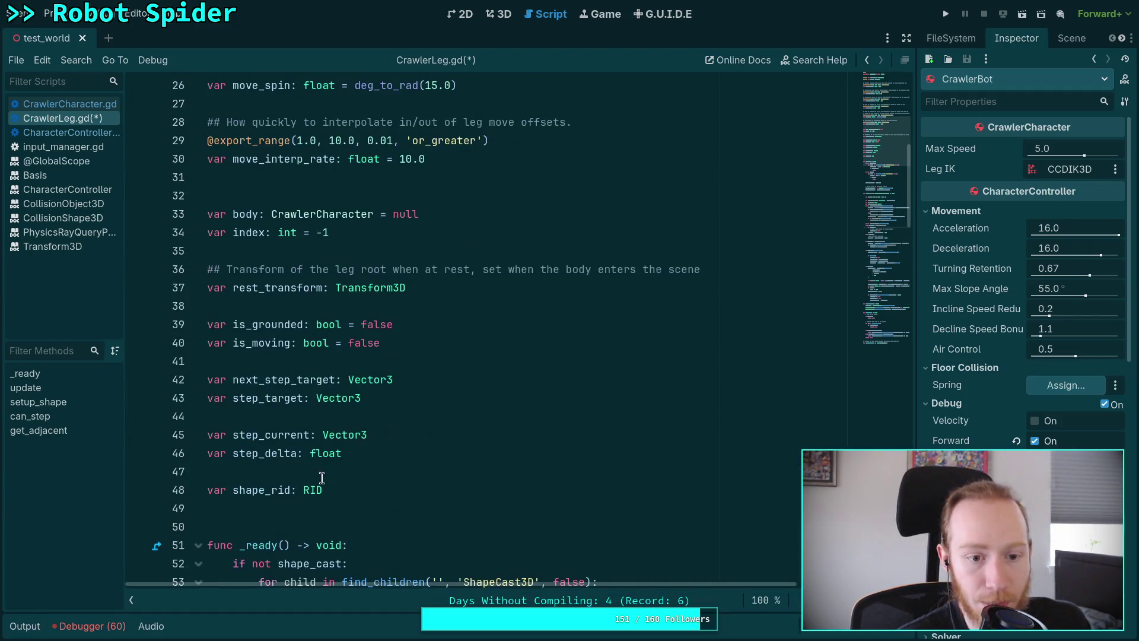
# Step: Declare 'var do_step_reset: bool = false' after the is_moving variable
pyautogui.click(445, 343)
pyautogui.press('Return')
pyautogui.write('va')
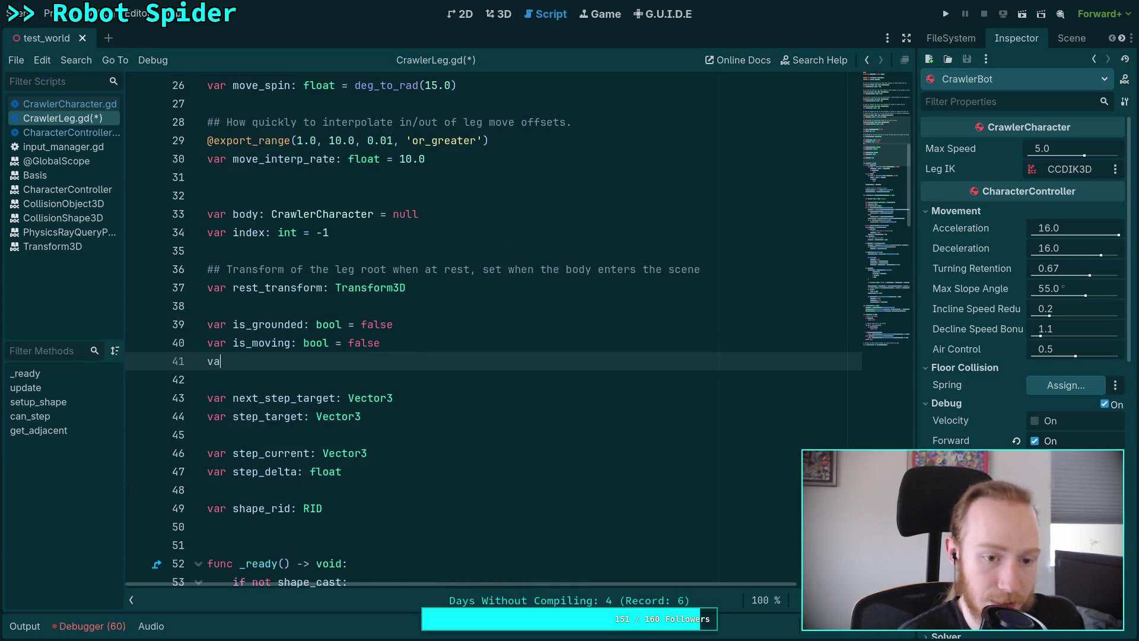
pyautogui.write('r do_r')
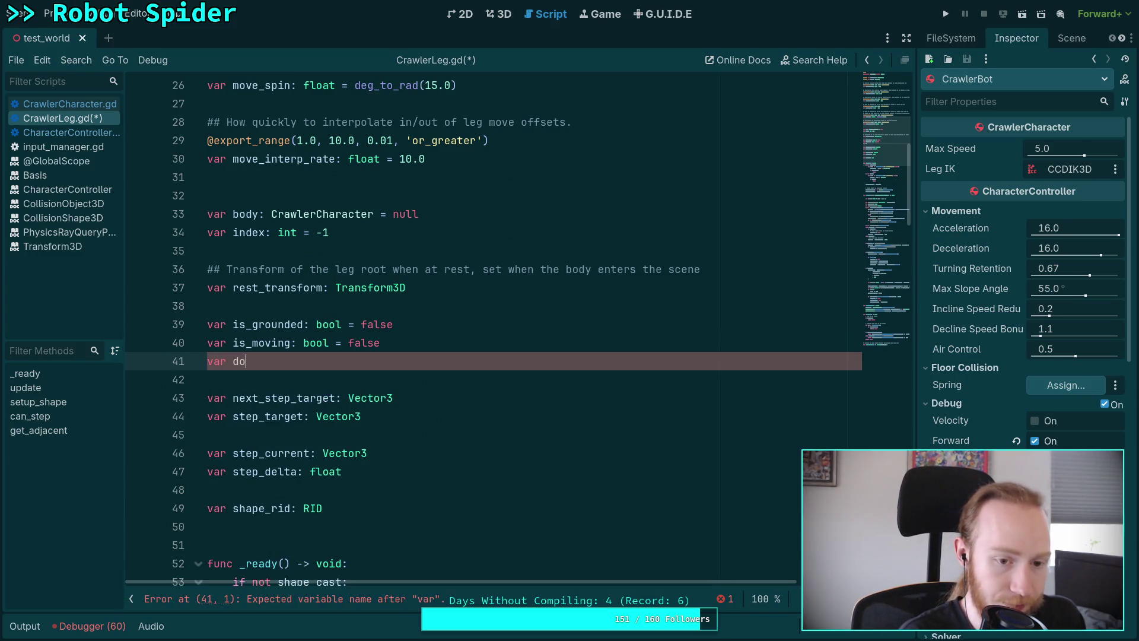
pyautogui.press('BackSpace')
pyautogui.press('BackSpace')
pyautogui.press('BackSpace')
pyautogui.write('step_reset: bool = ')
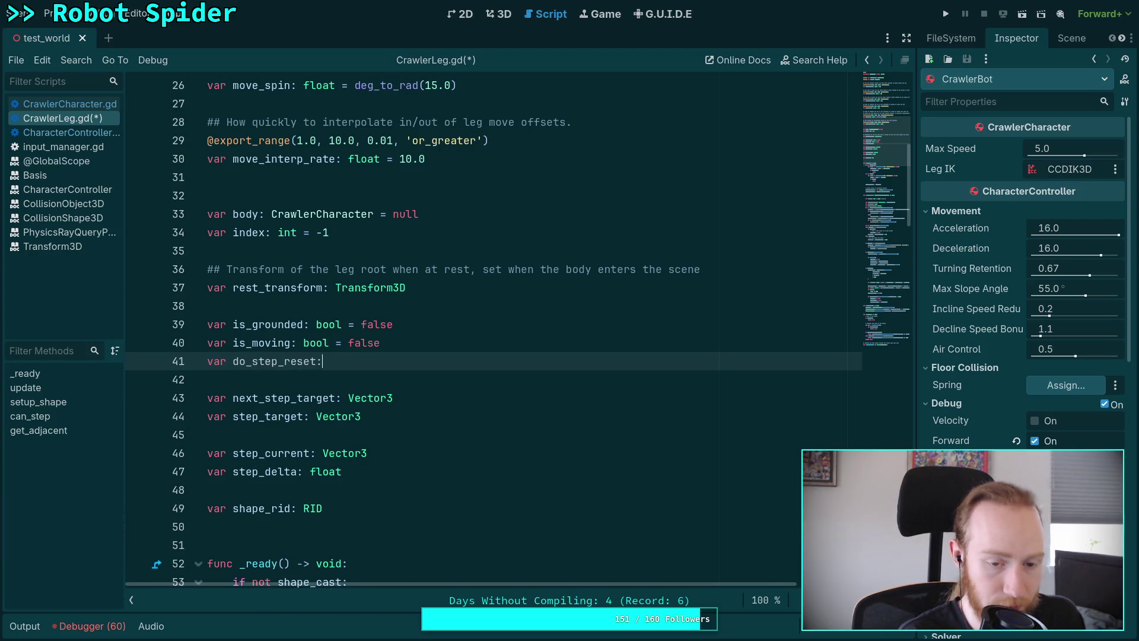
pyautogui.write('fal')
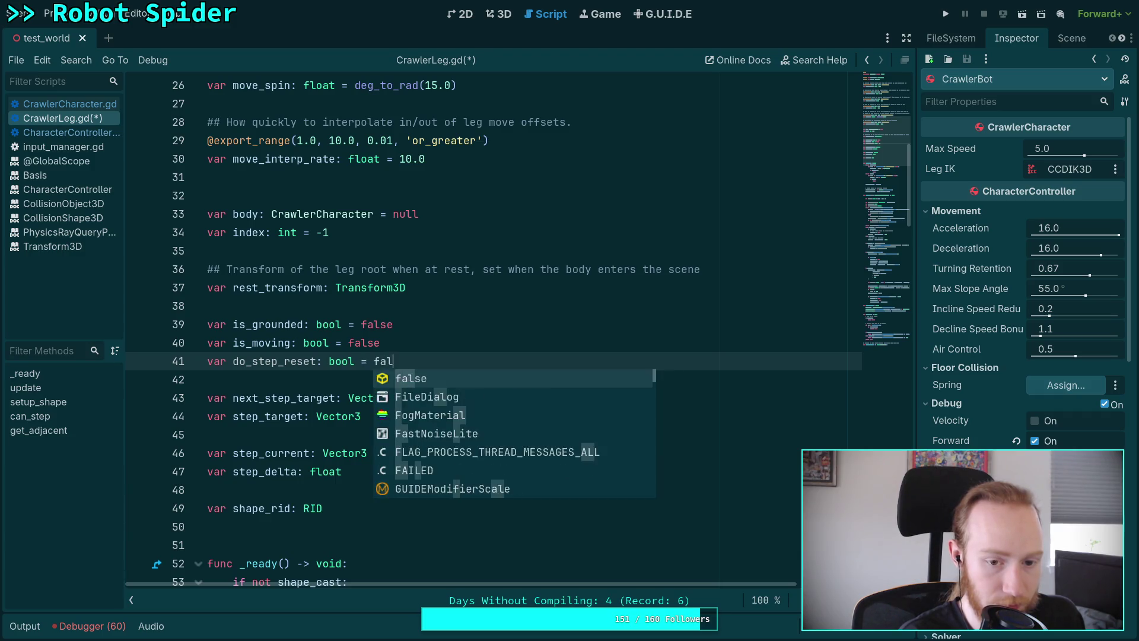
pyautogui.press('Return')
pyautogui.click(448, 347)
# Step: Delete the 'if is_moving:' and 'is_moving = false' lines from the elif branch, unindenting the reset comment
pyautogui.scroll(-18, 448, 347)
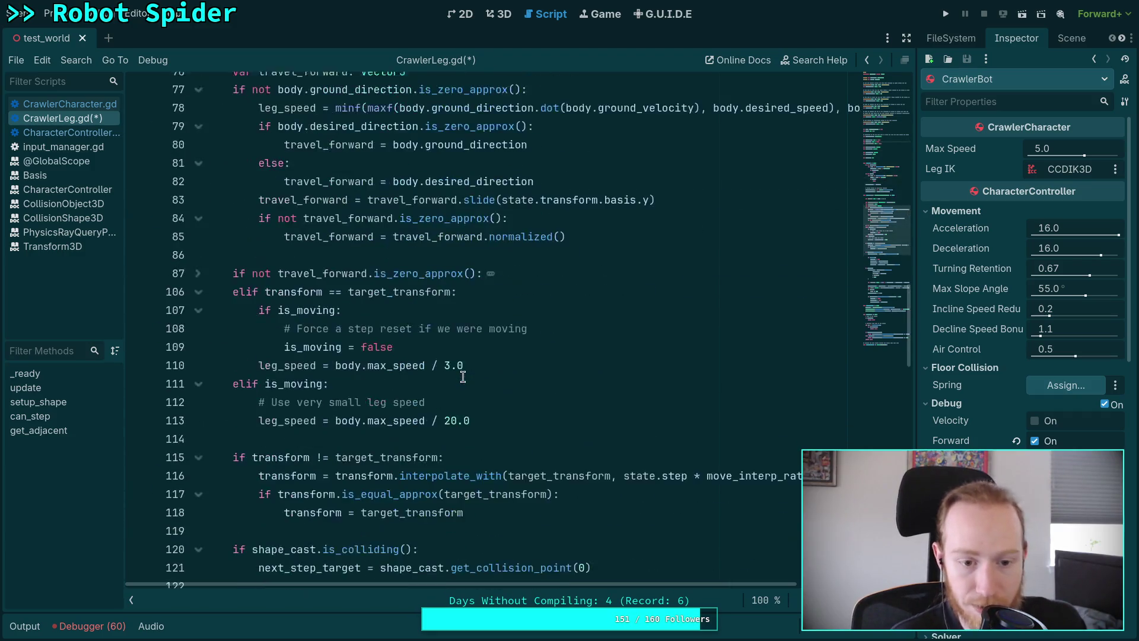
pyautogui.moveTo(408, 272)
pyautogui.mouseDown()
pyautogui.moveTo(416, 287)
pyautogui.moveTo(265, 253)
pyautogui.mouseUp()
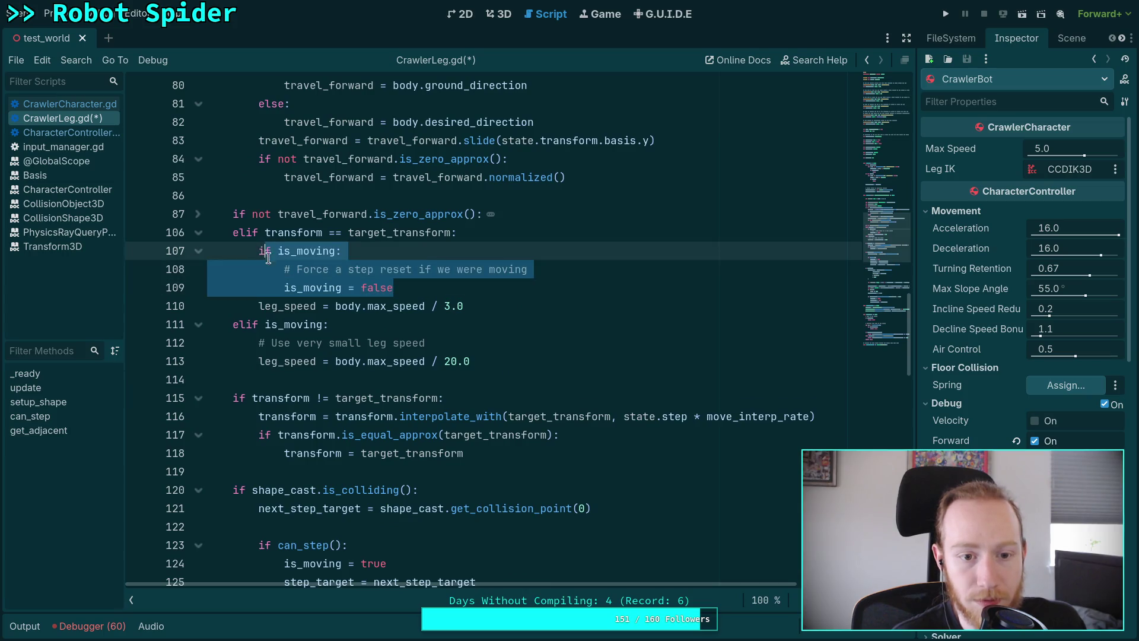
pyautogui.click(288, 272)
pyautogui.hotkey('shift', 'Tab')
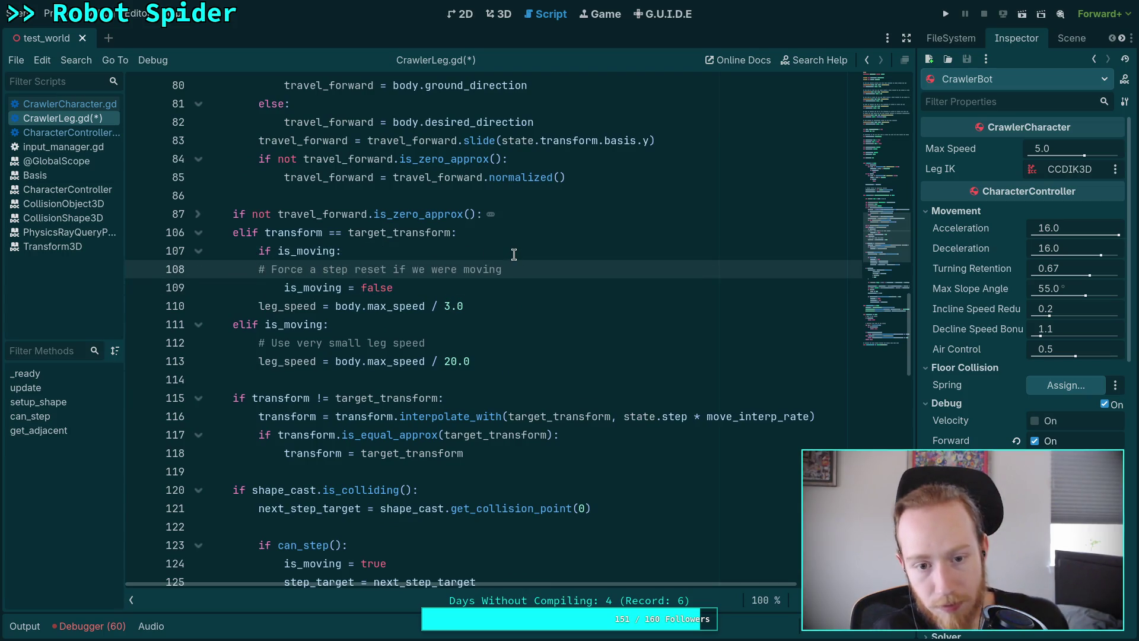
pyautogui.moveTo(513, 254); pyautogui.dragTo(532, 238)
pyautogui.press('BackSpace')
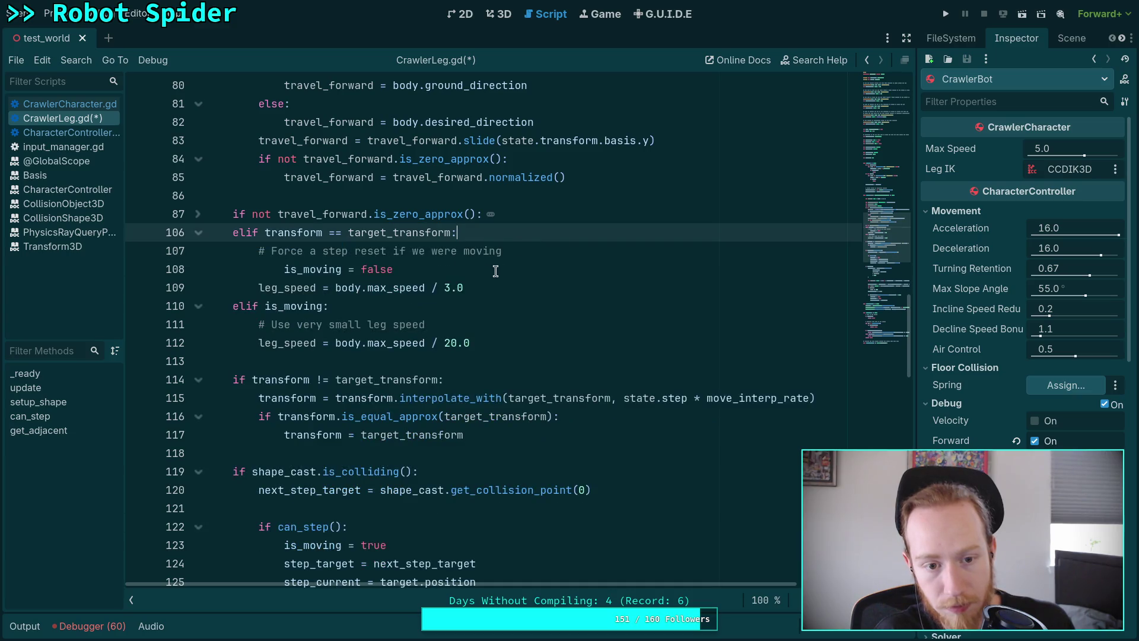
pyautogui.moveTo(495, 270); pyautogui.dragTo(549, 253)
pyautogui.press('BackSpace')
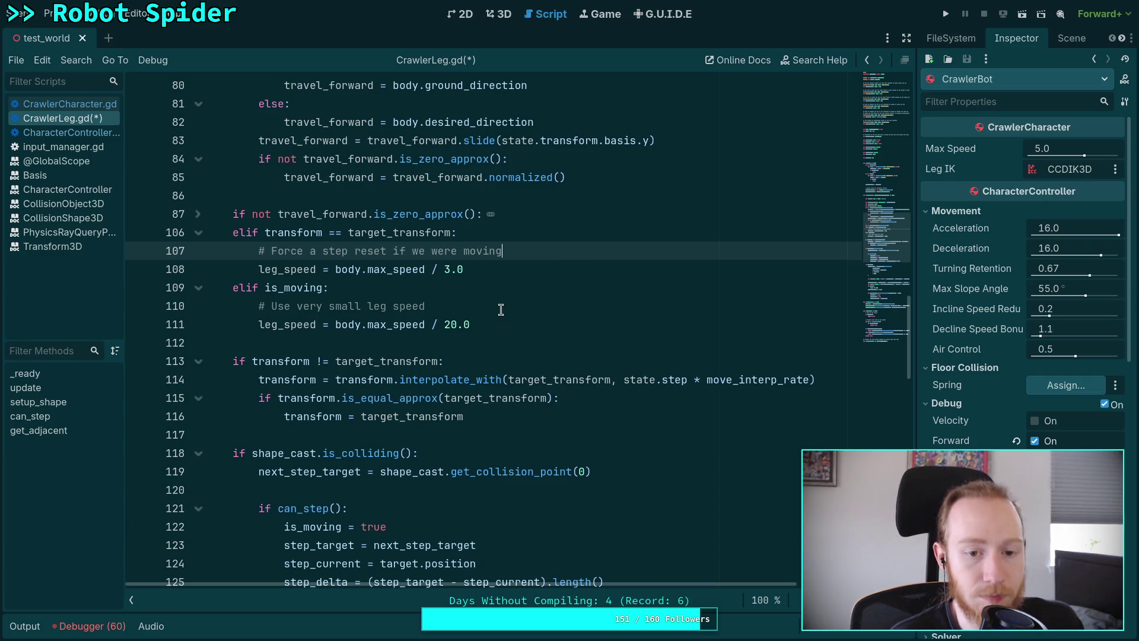
pyautogui.click(328, 289)
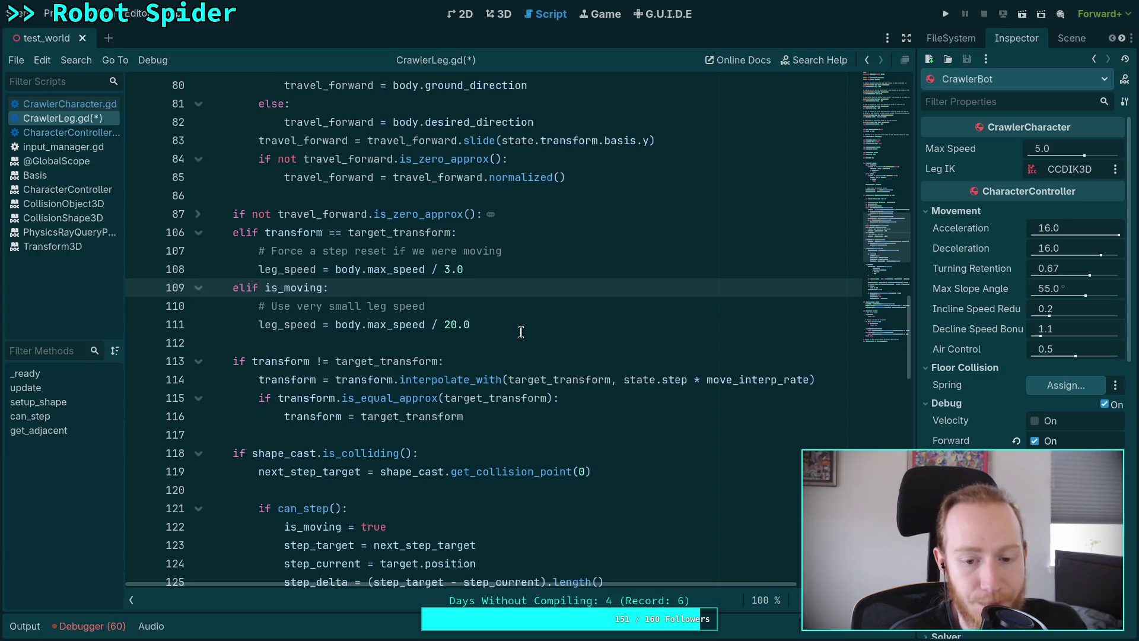
pyautogui.scroll(3, 521, 332)
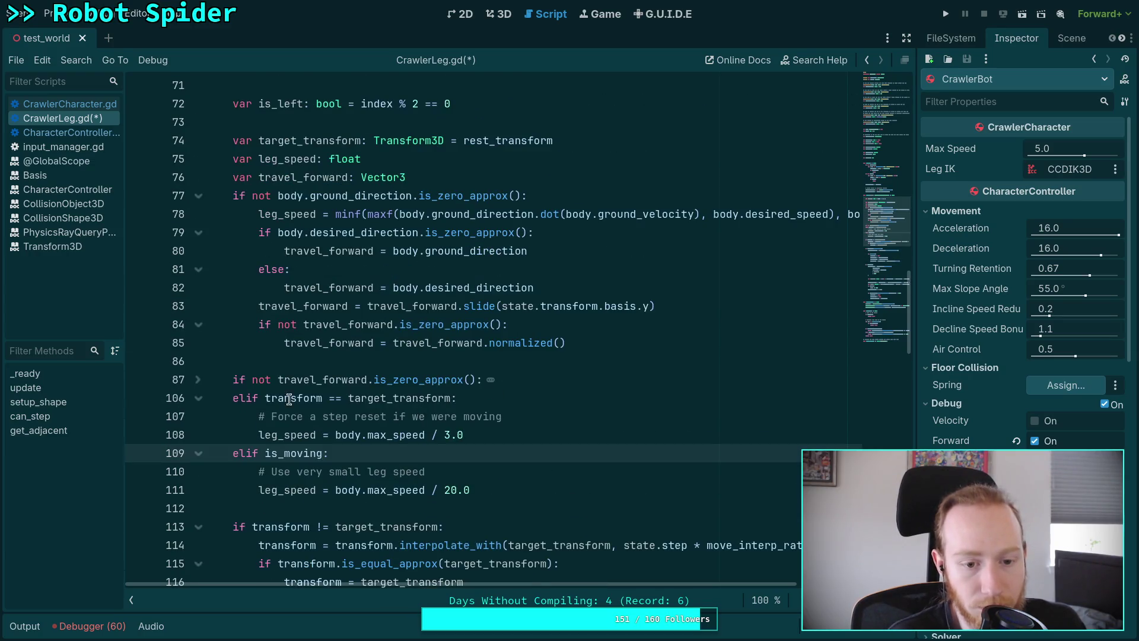
pyautogui.doubleClick(291, 398)
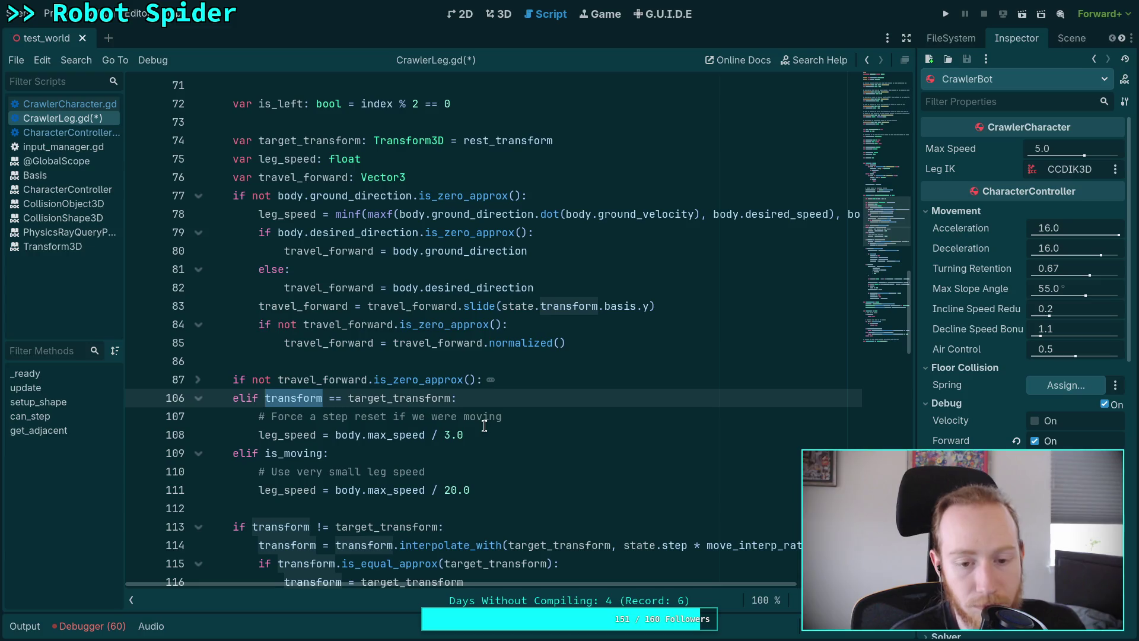
pyautogui.doubleClick(399, 398)
pyautogui.scroll(2, 518, 399)
pyautogui.scroll(-2, 520, 399)
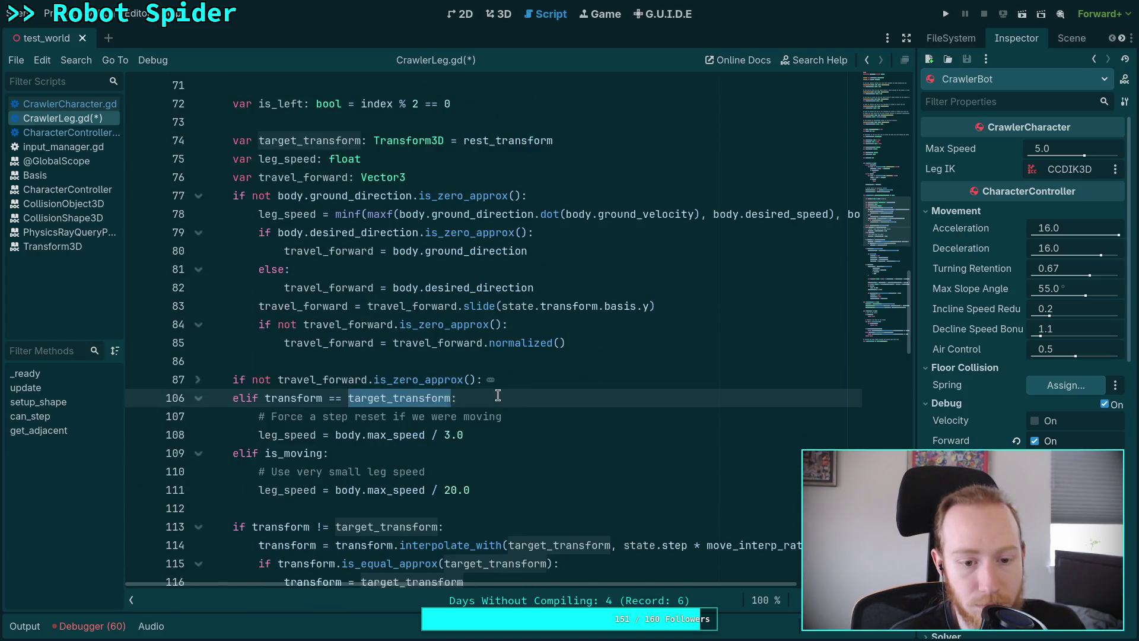
pyautogui.scroll(4, 474, 356)
pyautogui.doubleClick(498, 356)
pyautogui.scroll(2, 498, 356)
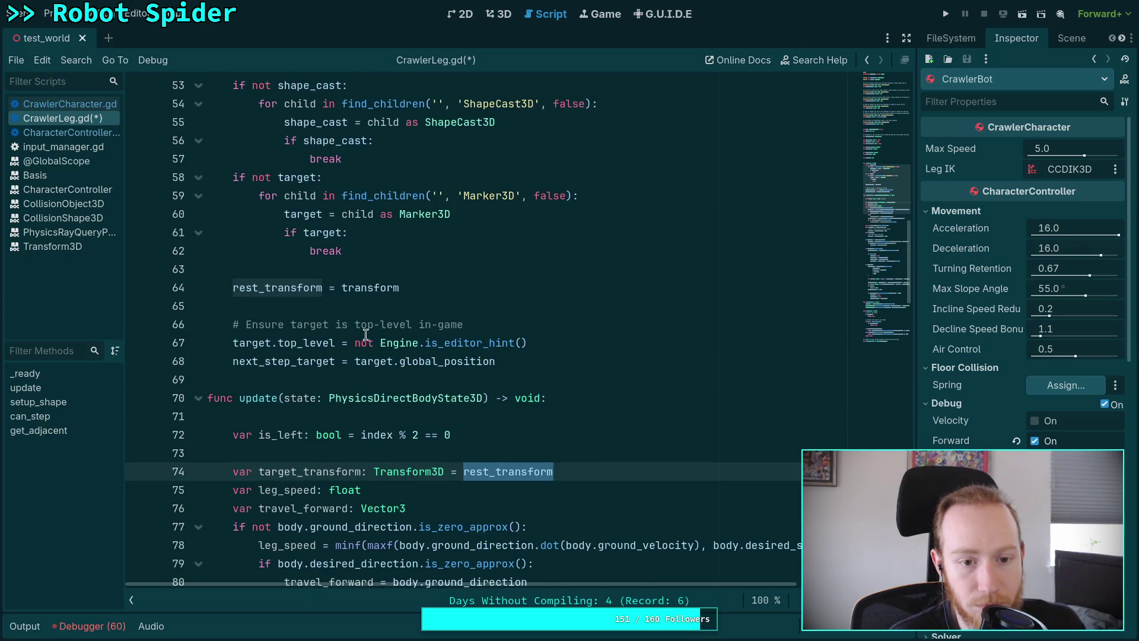
pyautogui.scroll(3, 367, 335)
pyautogui.scroll(-3, 466, 380)
pyautogui.scroll(-8, 510, 388)
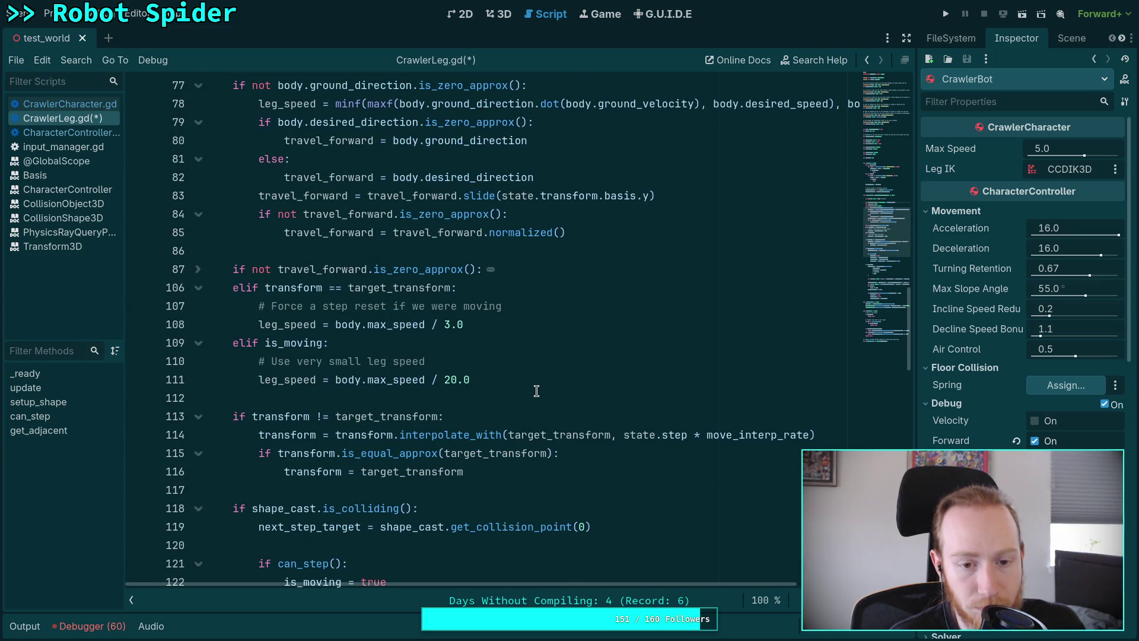
pyautogui.scroll(-2, 500, 368)
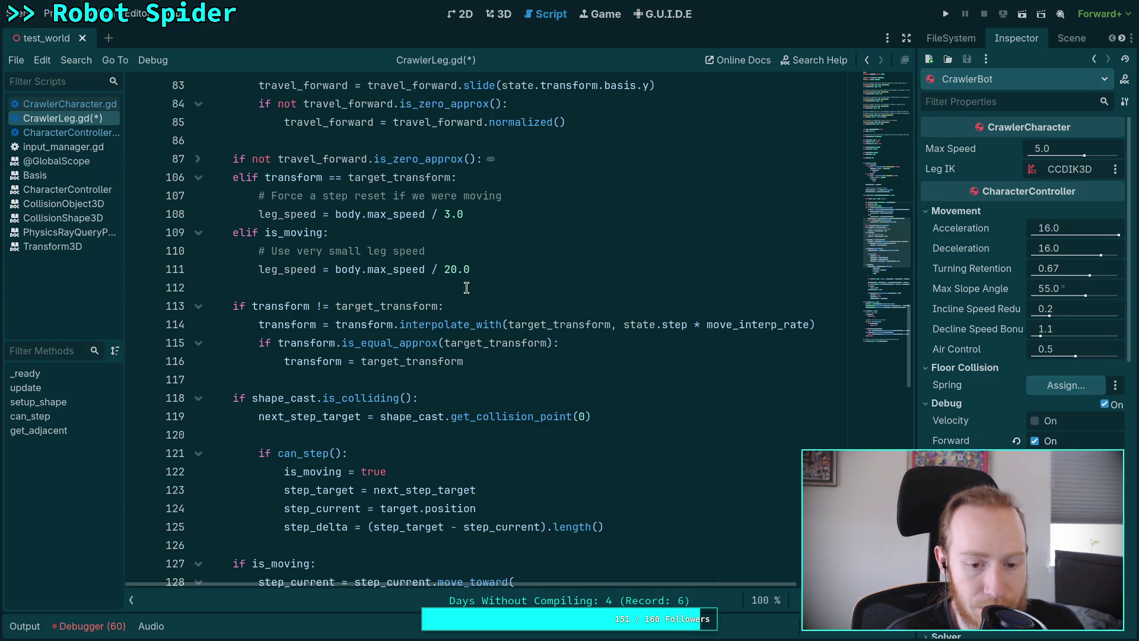
pyautogui.scroll(-5, 418, 380)
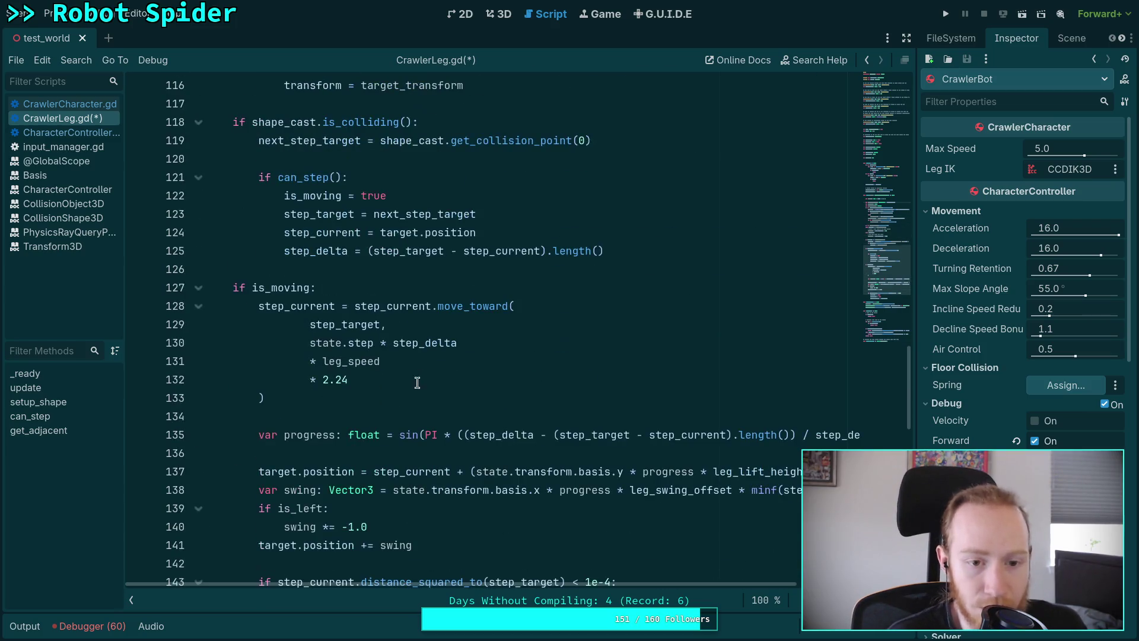
pyautogui.click(307, 195)
pyautogui.click(334, 214)
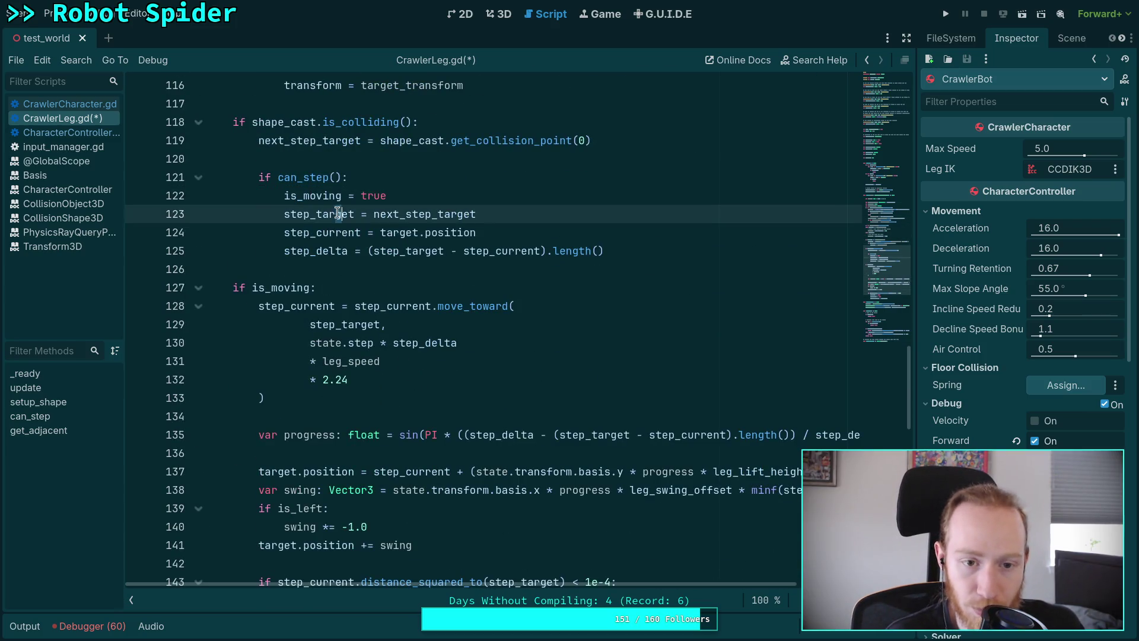
pyautogui.click(380, 360)
pyautogui.scroll(3, 270, 370)
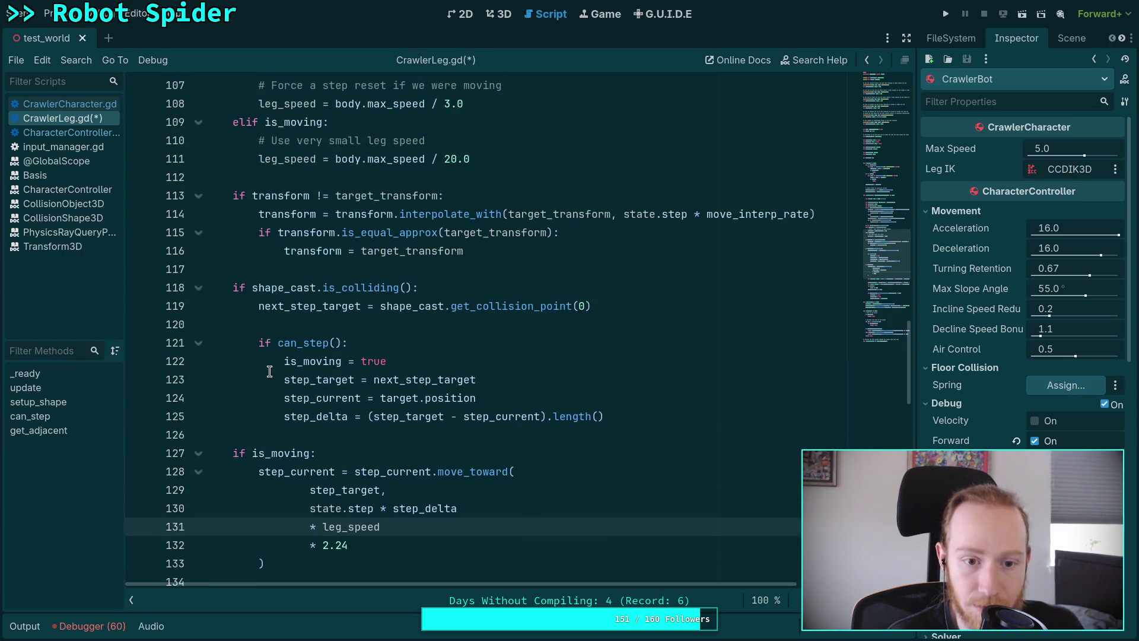
pyautogui.click(303, 308)
pyautogui.doubleClick(303, 308)
pyautogui.scroll(-14, 356, 356)
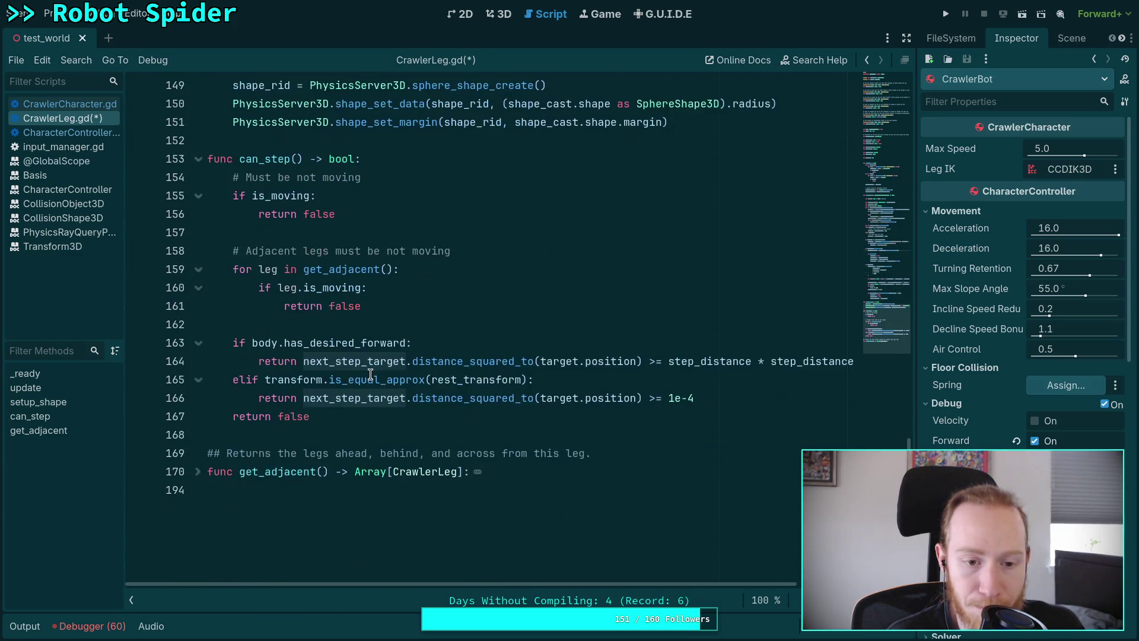
pyautogui.doubleClick(366, 398)
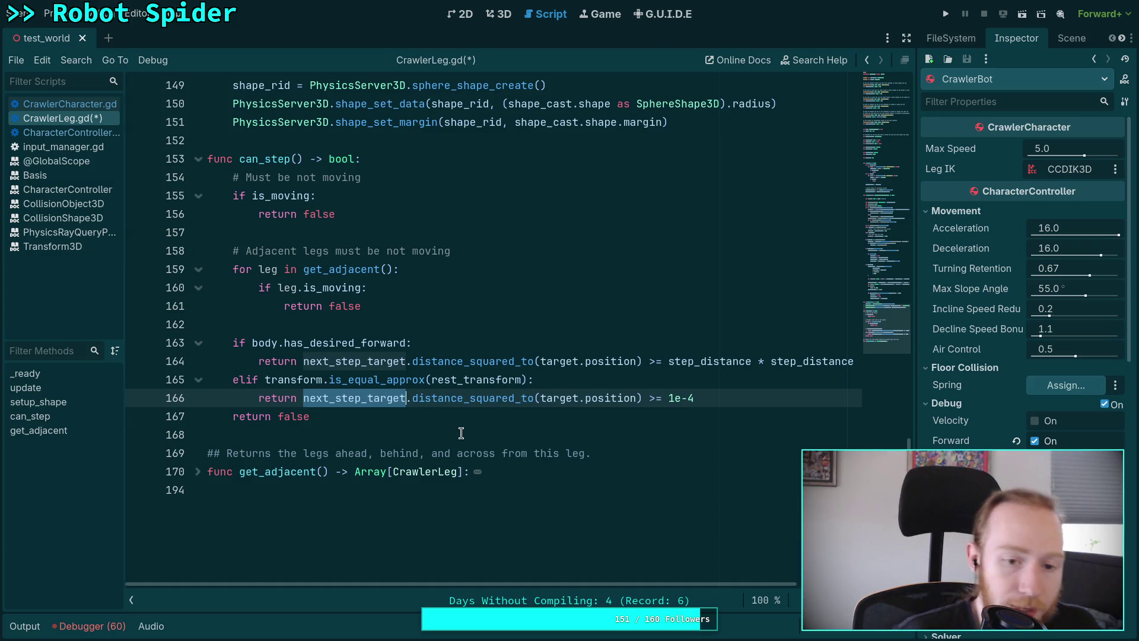
pyautogui.scroll(2, 504, 398)
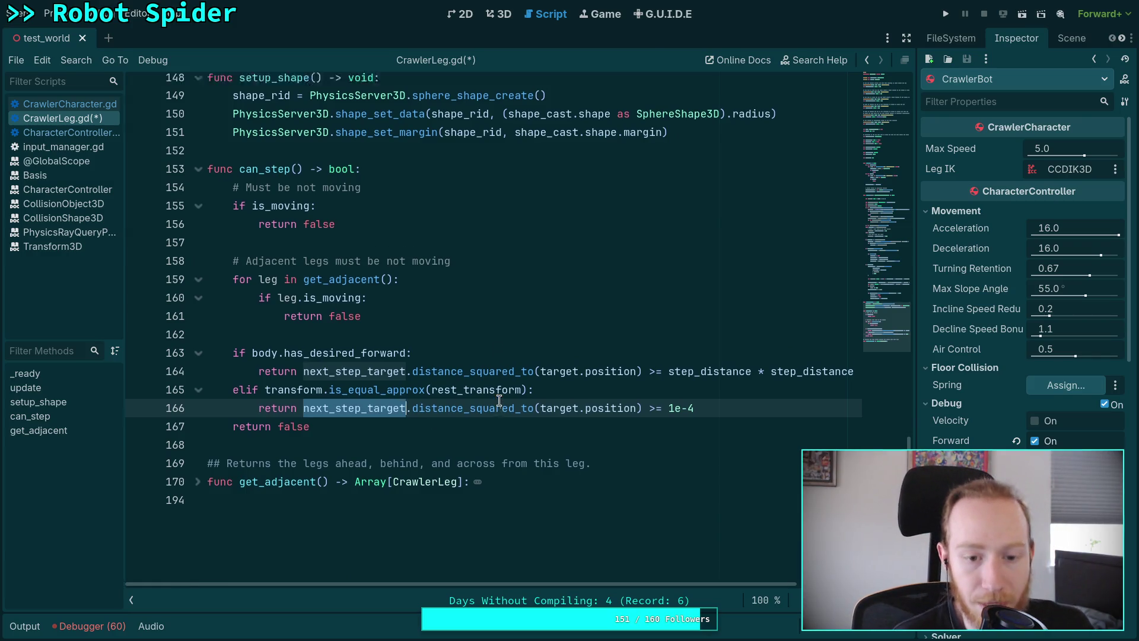
pyautogui.scroll(20, 503, 398)
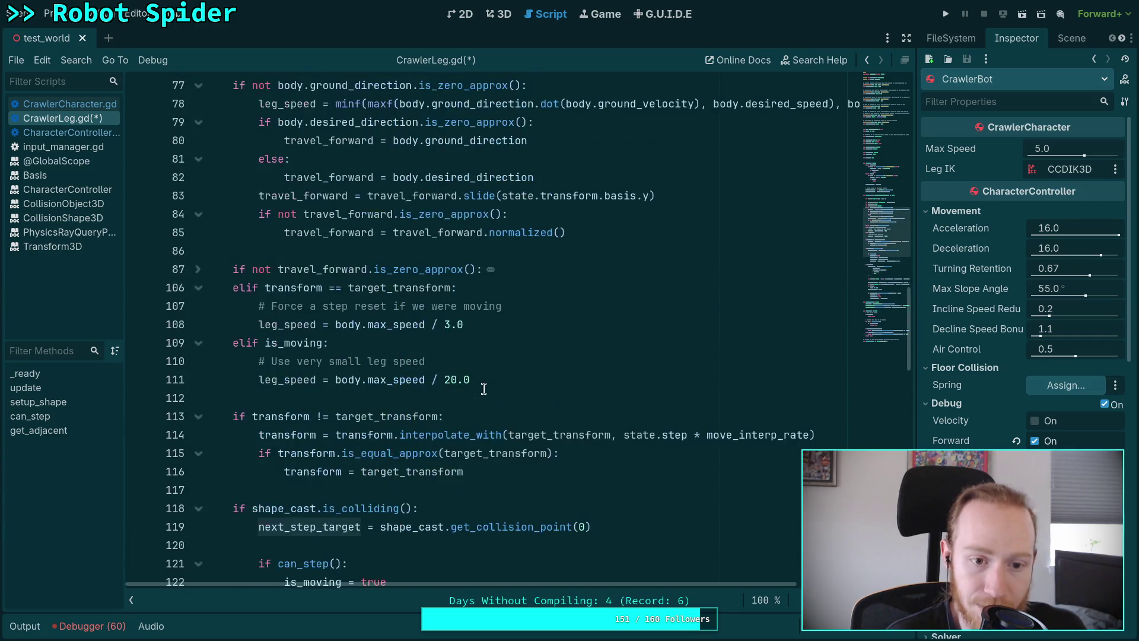
pyautogui.scroll(3, 485, 377)
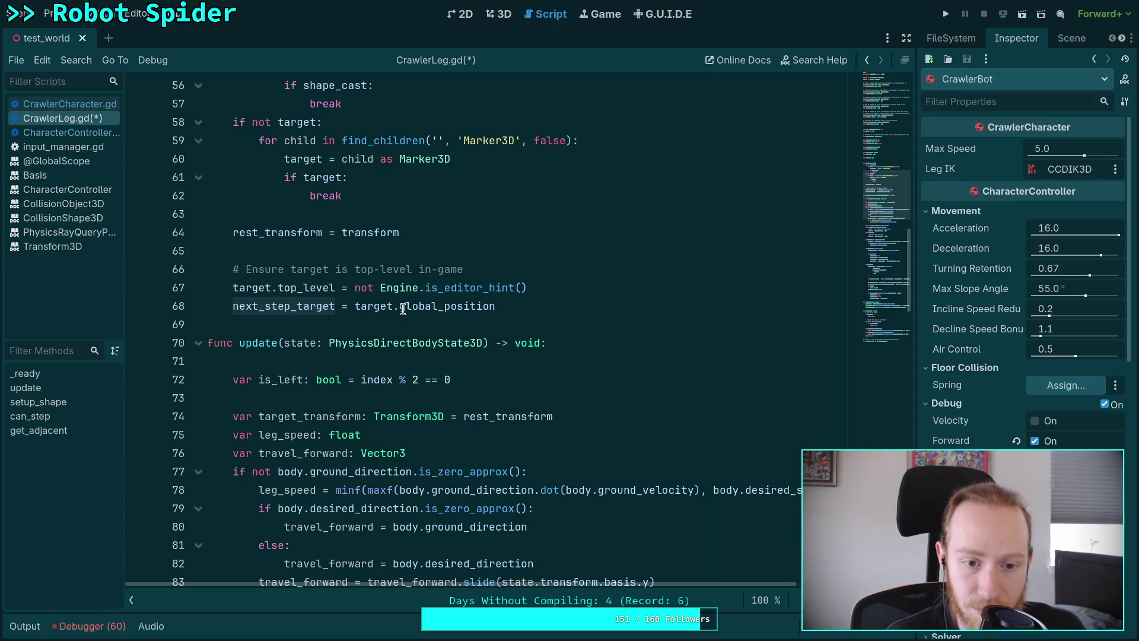
pyautogui.scroll(-2, 380, 335)
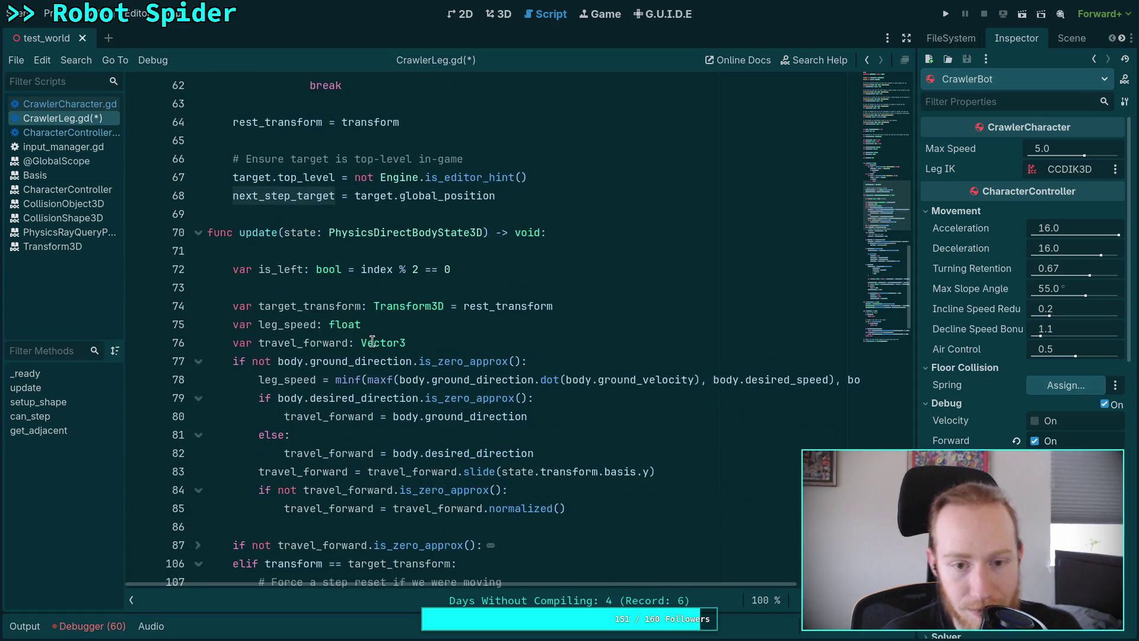
pyautogui.moveTo(368, 337)
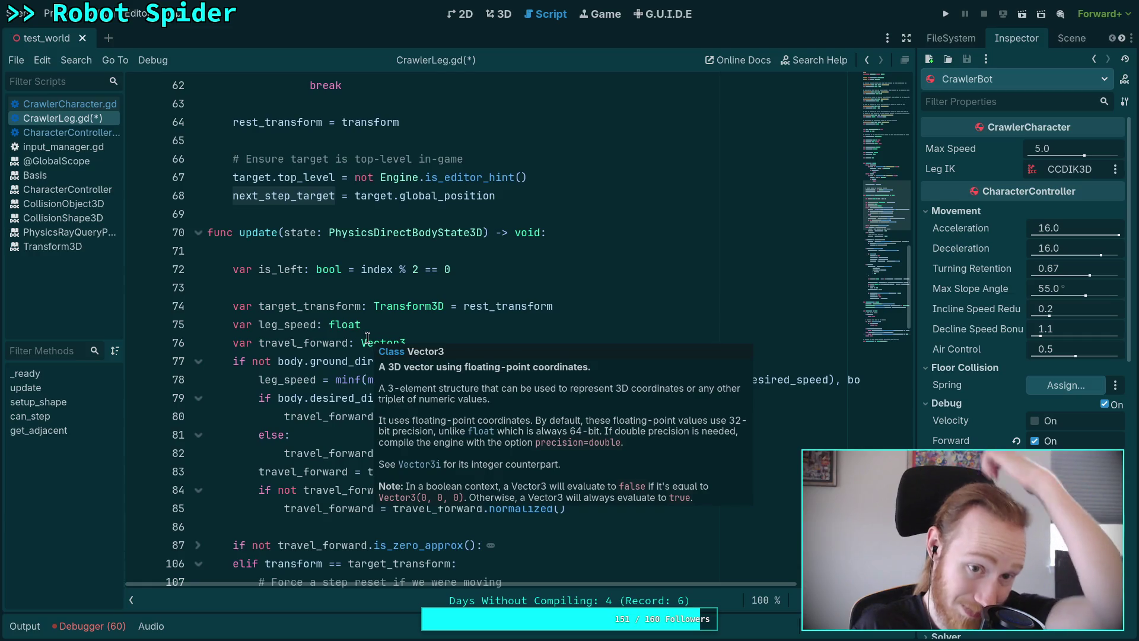
pyautogui.scroll(-15, 368, 338)
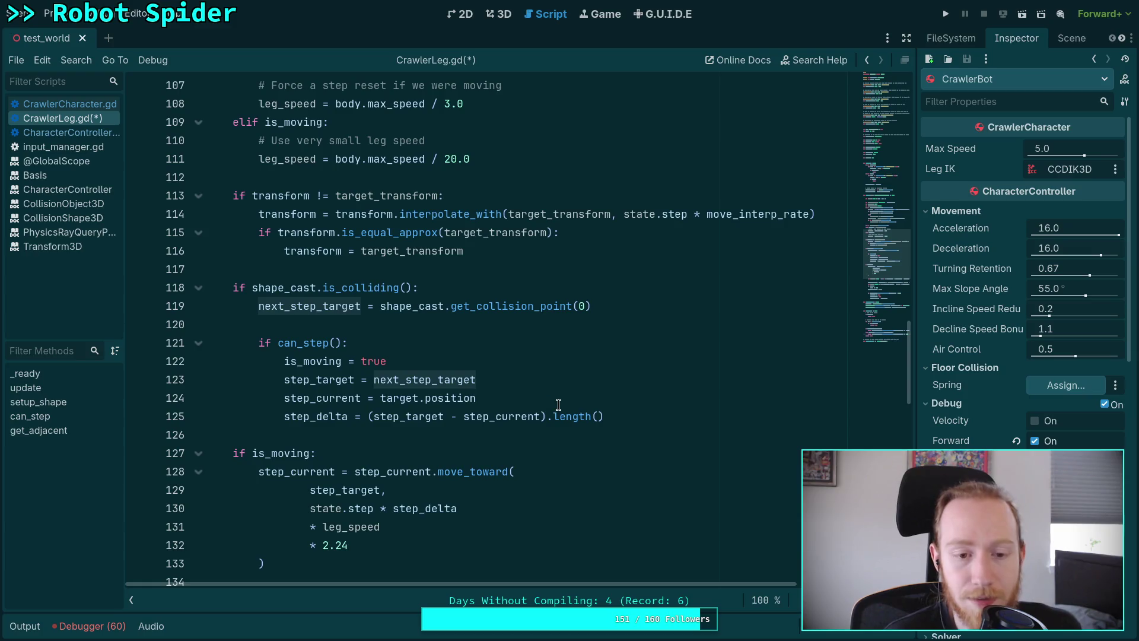
pyautogui.scroll(-5, 557, 406)
pyautogui.scroll(-1, 512, 423)
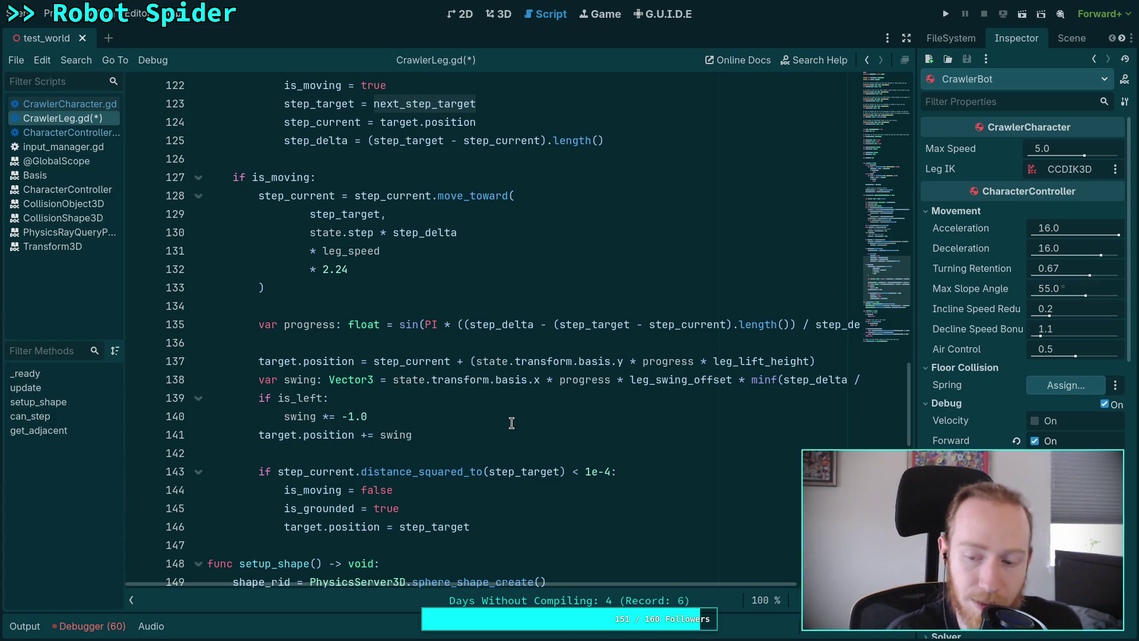
pyautogui.scroll(-2, 512, 423)
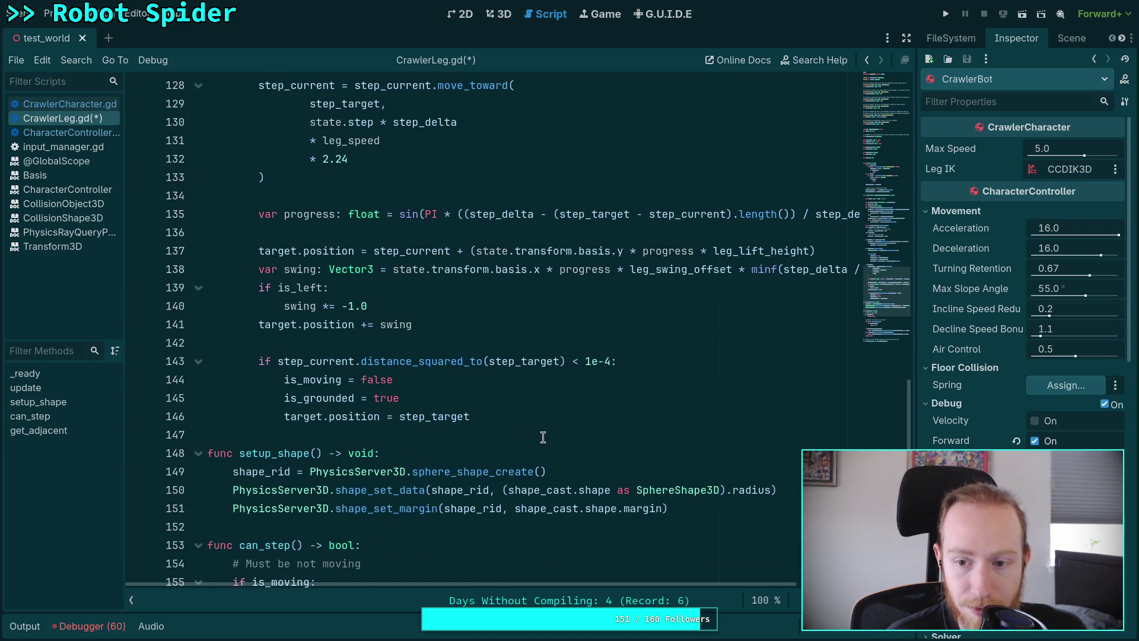
pyautogui.scroll(-7, 541, 436)
pyautogui.click(690, 398)
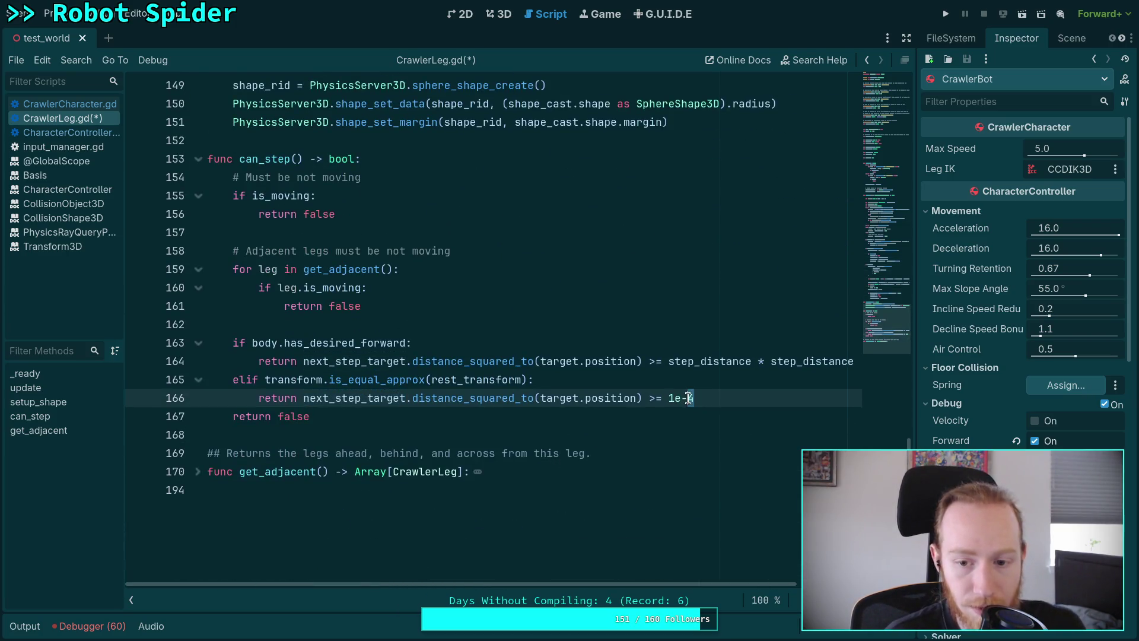
pyautogui.press('Left')
pyautogui.press('Left')
pyautogui.press('Left')
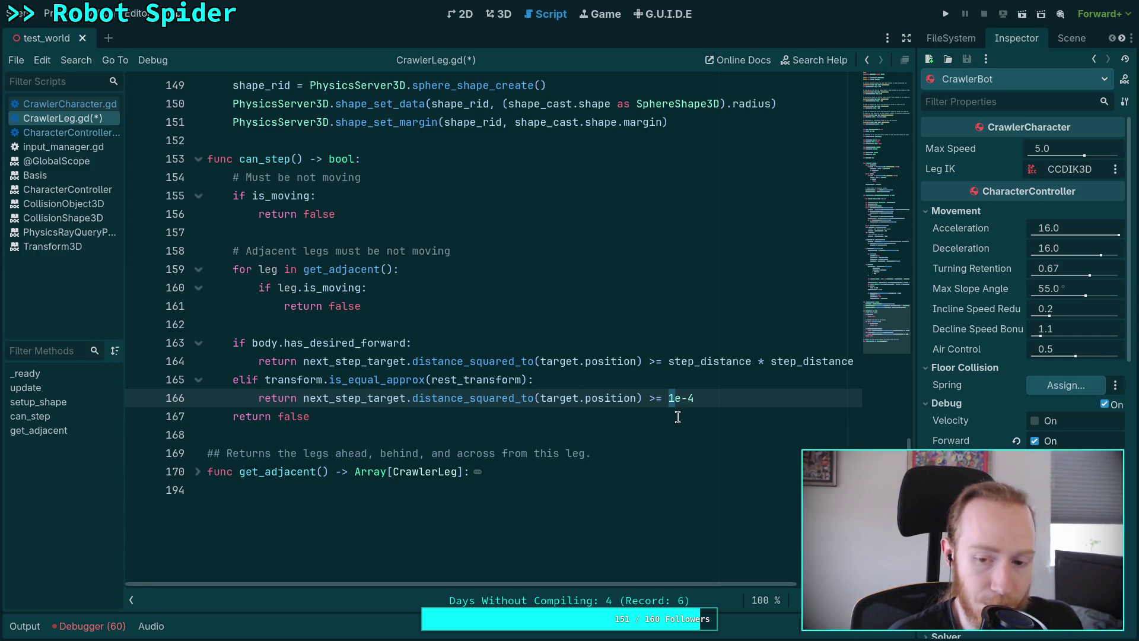
pyautogui.press('super+1')
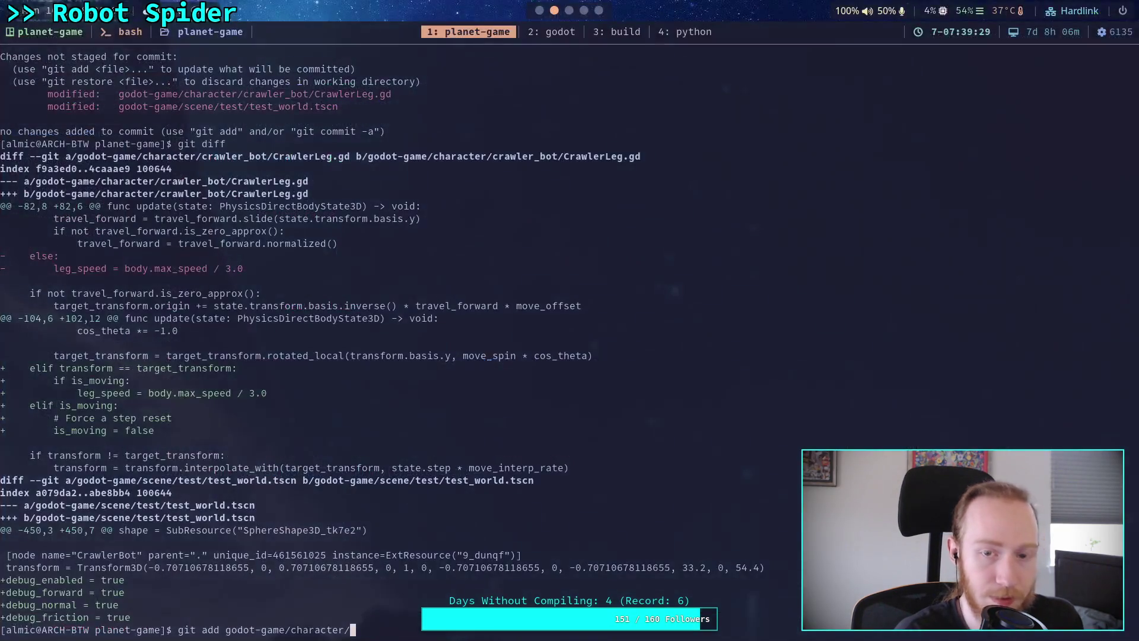
# Step: Compute 0.05 * 0.05 in Python and set the can_step rest threshold to 2.5e-3
pyautogui.press('super+4')
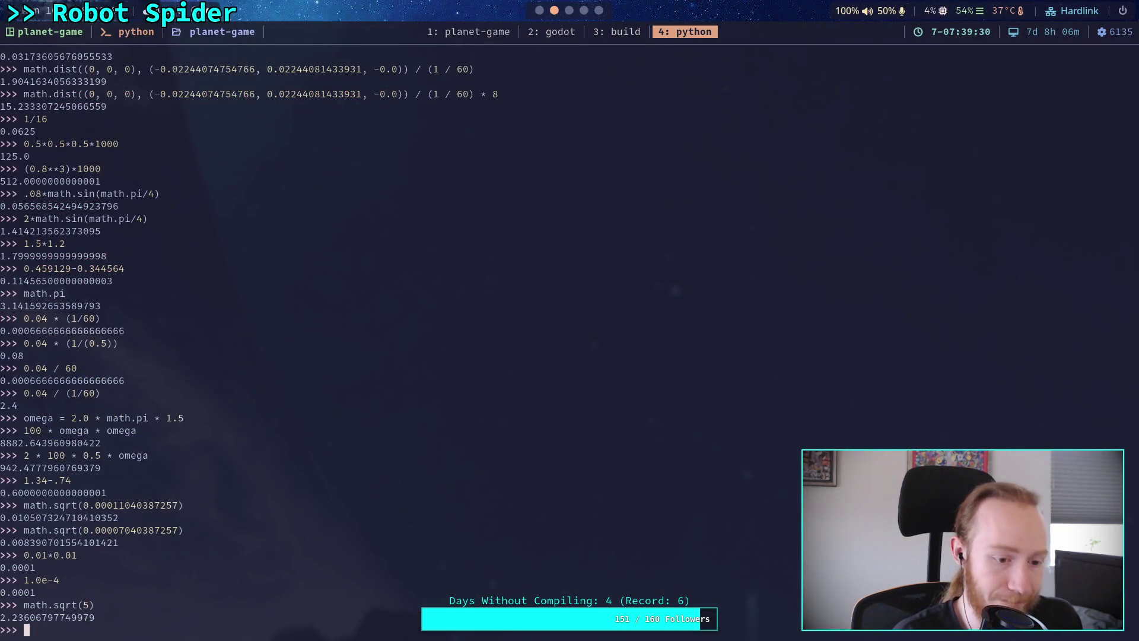
pyautogui.write('0.05 ')
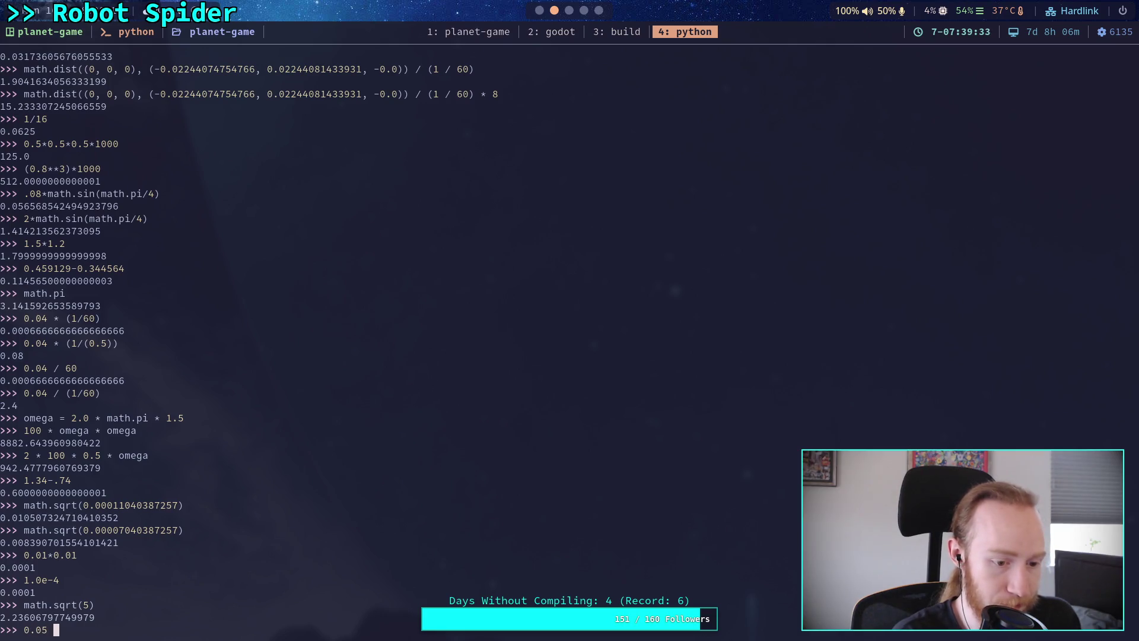
pyautogui.write('* 0.05')
pyautogui.press('Return')
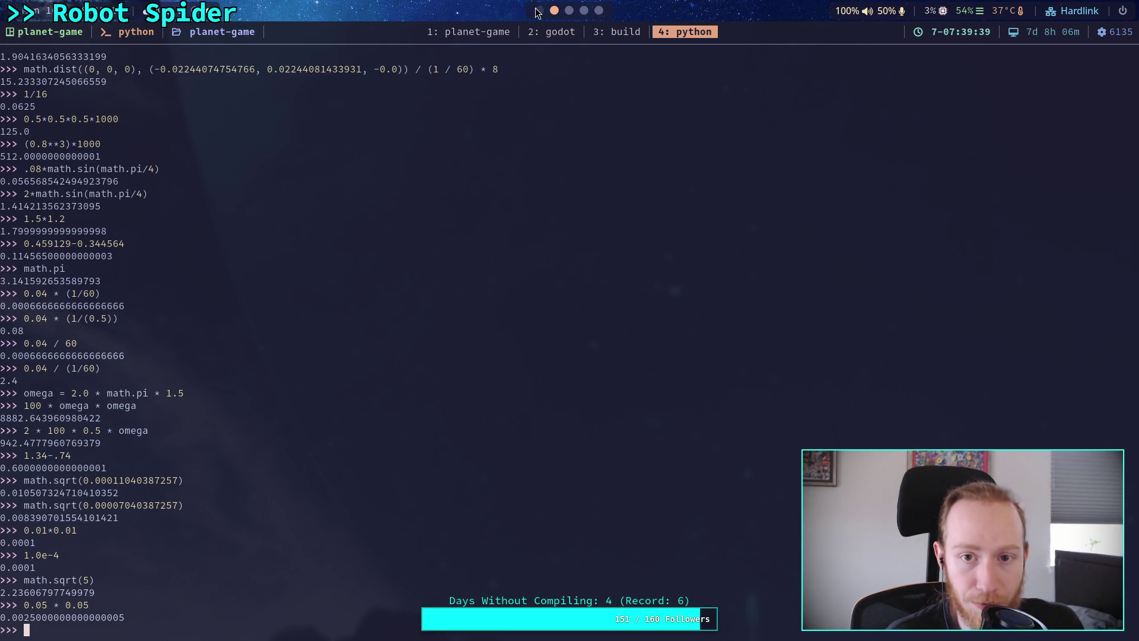
pyautogui.press('super+1')
pyautogui.write('2.5e-3')
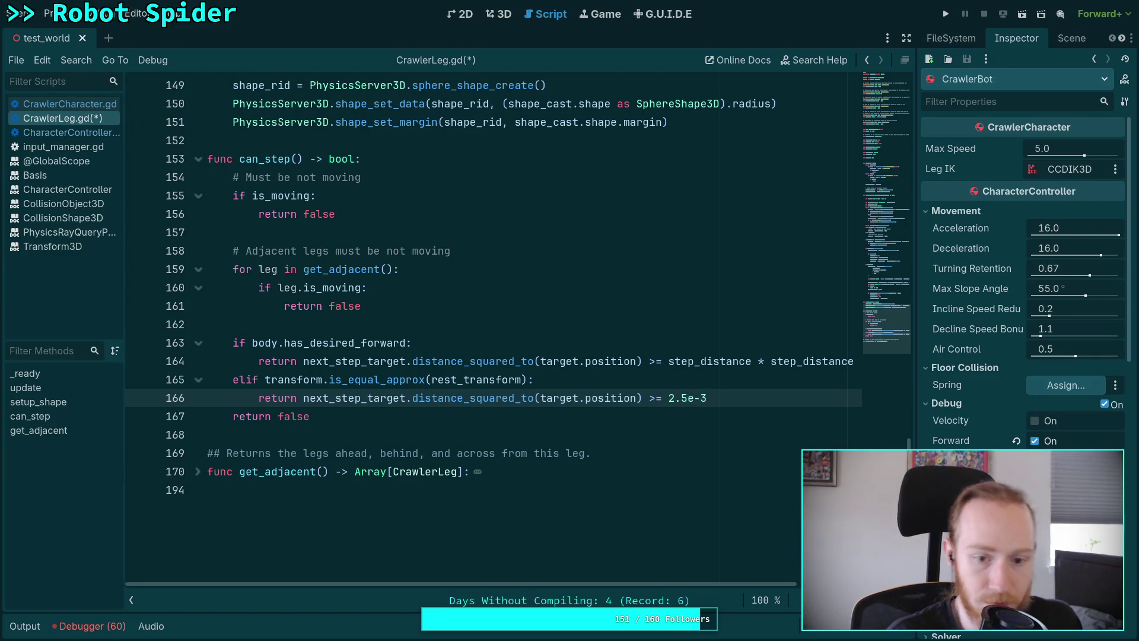
# Step: Put the caret on line 146 and run test_world with F5 to watch the leg stepping
pyautogui.scroll(2, 635, 390)
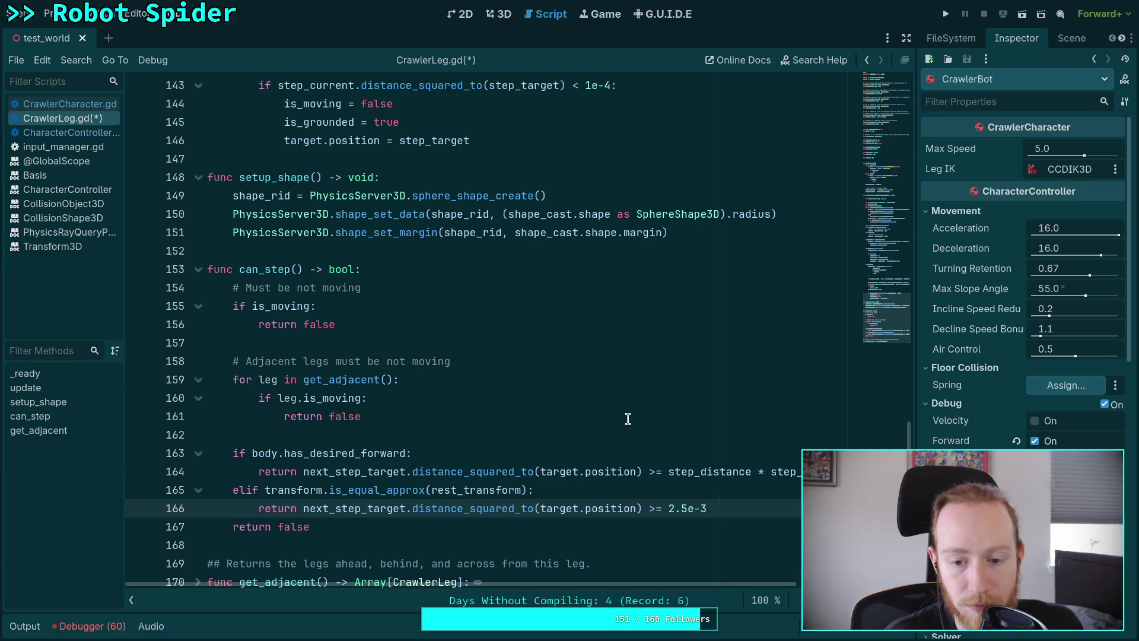
pyautogui.scroll(2, 627, 419)
pyautogui.scroll(-4, 623, 415)
pyautogui.scroll(1, 618, 409)
pyautogui.scroll(10, 618, 410)
pyautogui.scroll(-4, 618, 409)
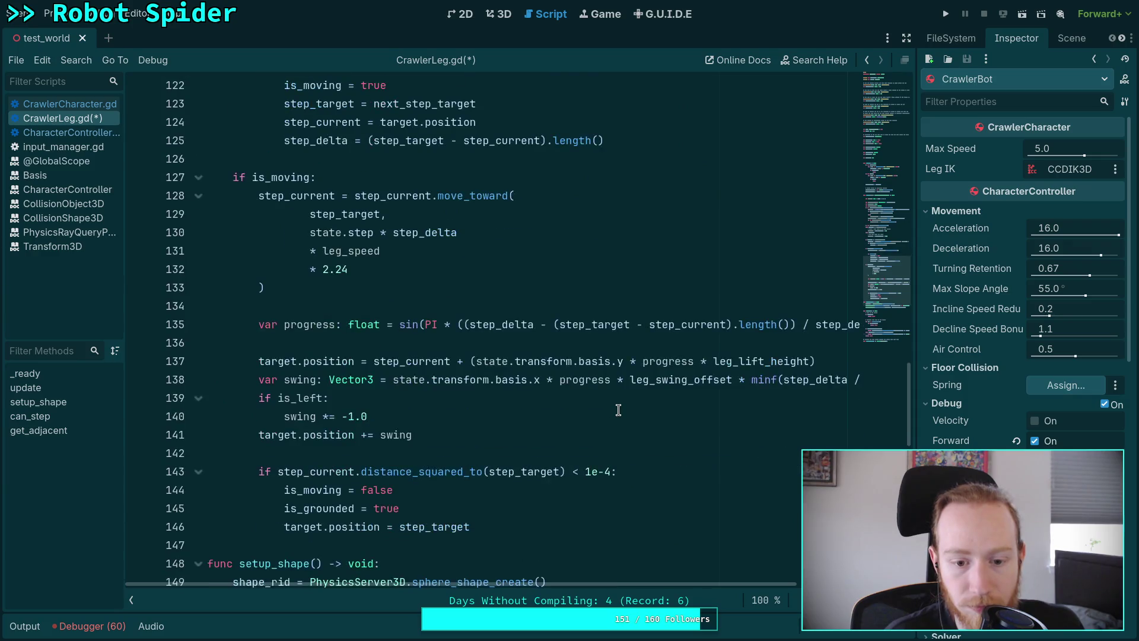
pyautogui.click(590, 417)
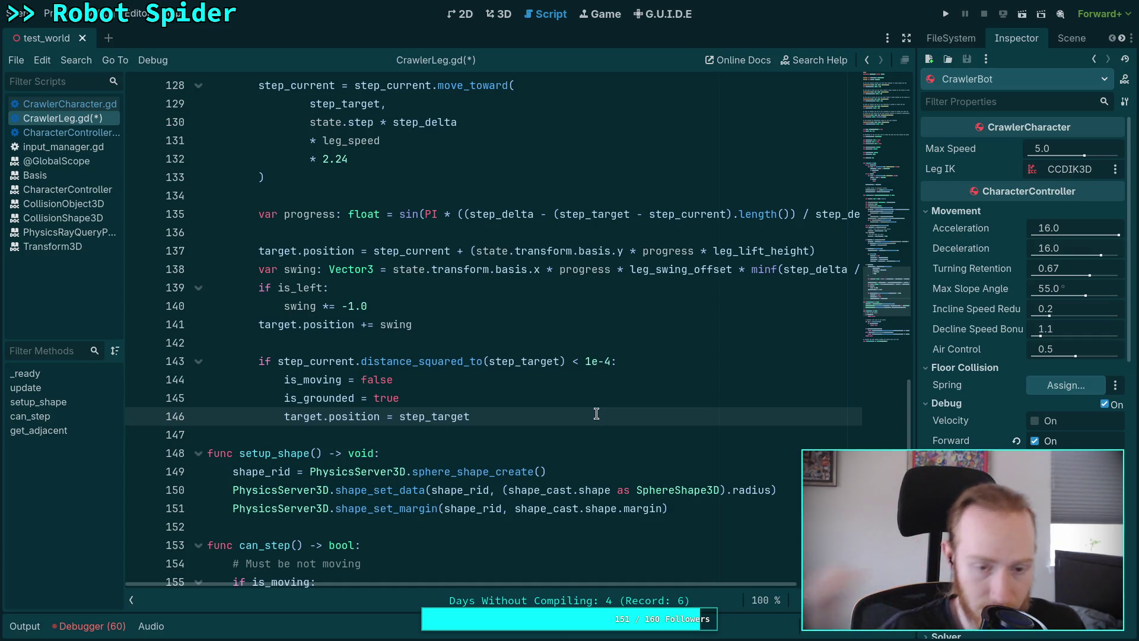
pyautogui.press('F5')
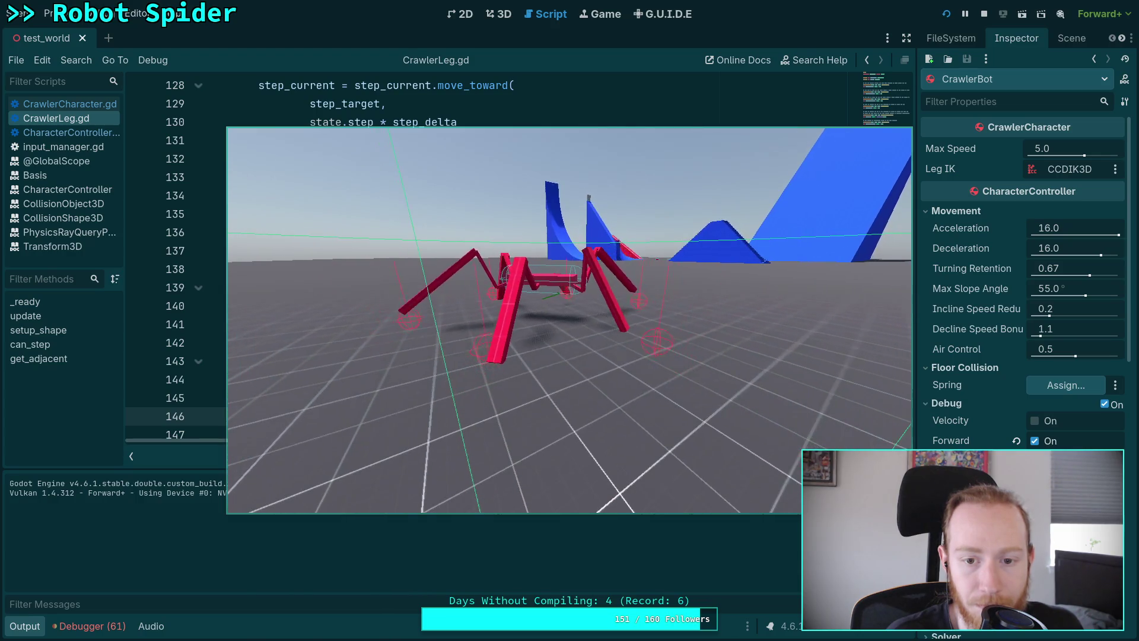
# Step: Walk the spider with the D, A and S keys to check its legs, then stop with F8
pyautogui.press('d')
pyautogui.press('a')
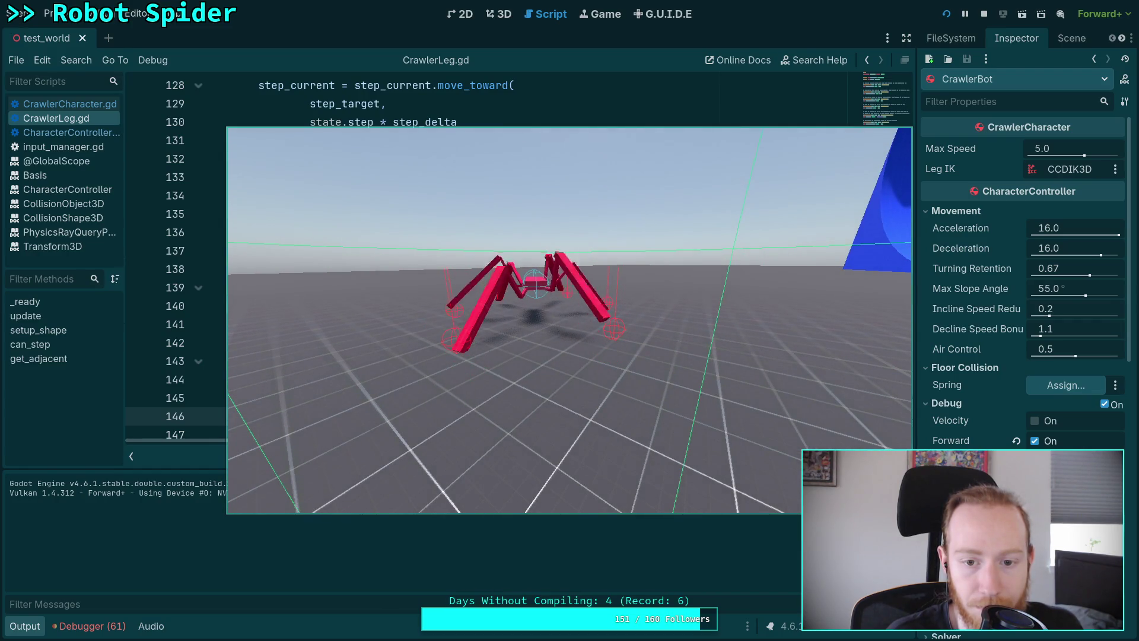
pyautogui.press('s')
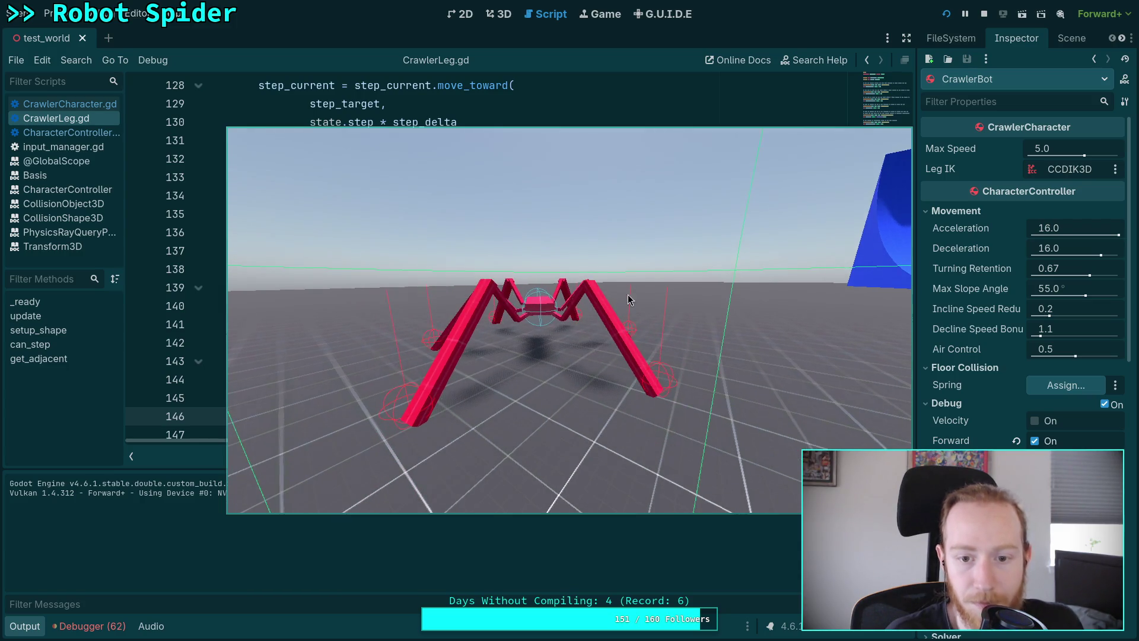
pyautogui.press('F8')
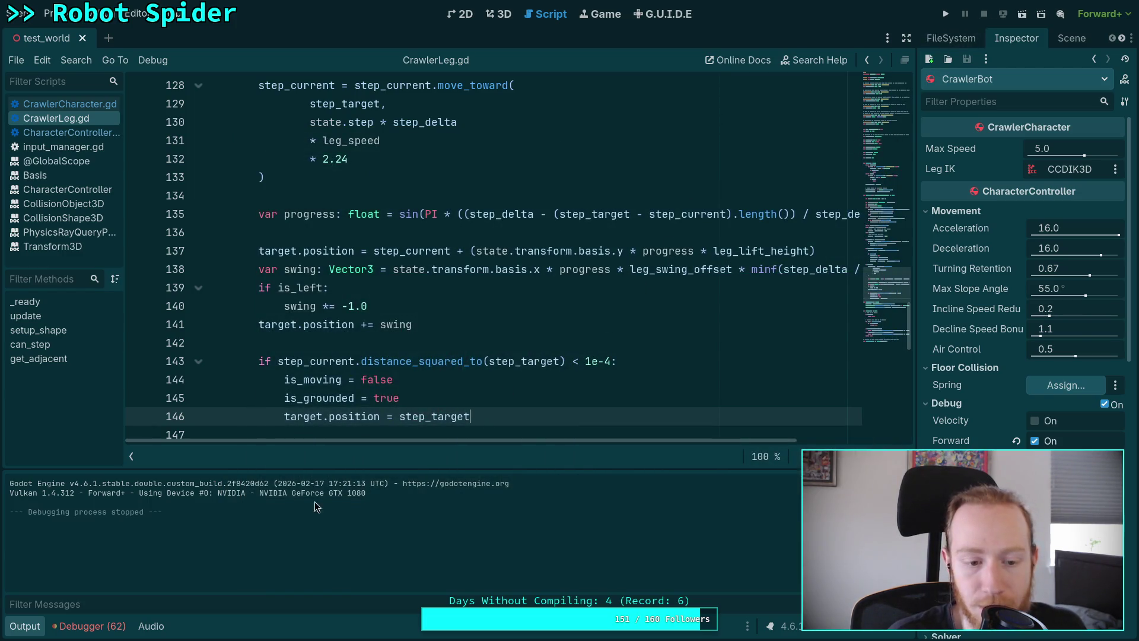
# Step: Hide the output log and delete the force step reset comment line
pyautogui.click(24, 626)
pyautogui.scroll(1, 389, 412)
pyautogui.click(391, 398)
pyautogui.scroll(2, 379, 394)
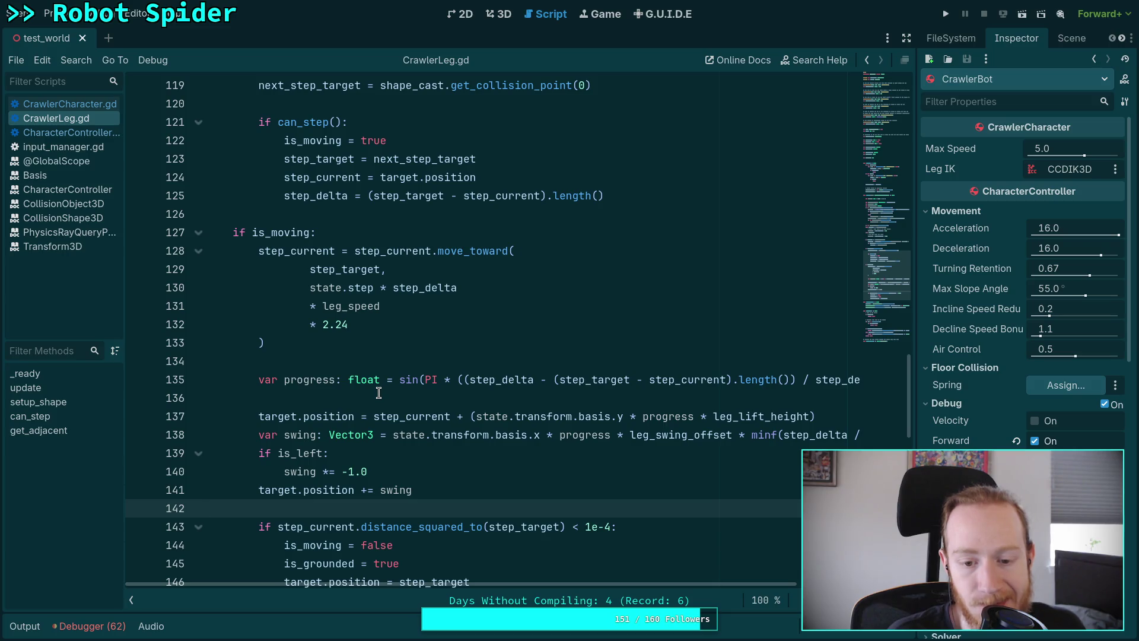
pyautogui.scroll(7, 378, 392)
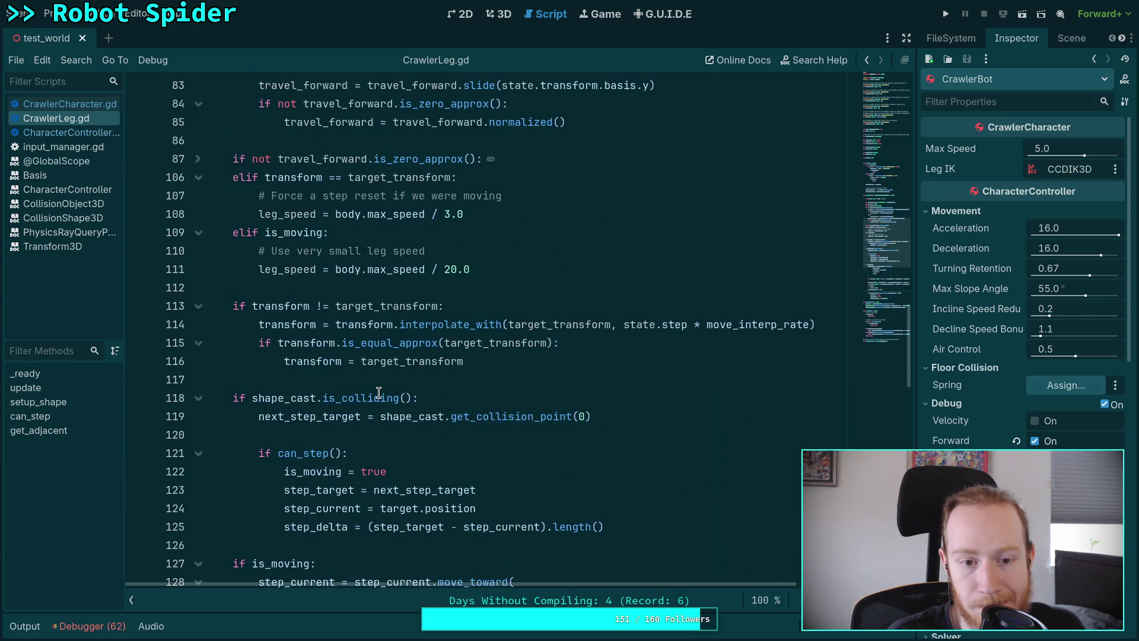
pyautogui.scroll(3, 379, 393)
pyautogui.click(396, 380)
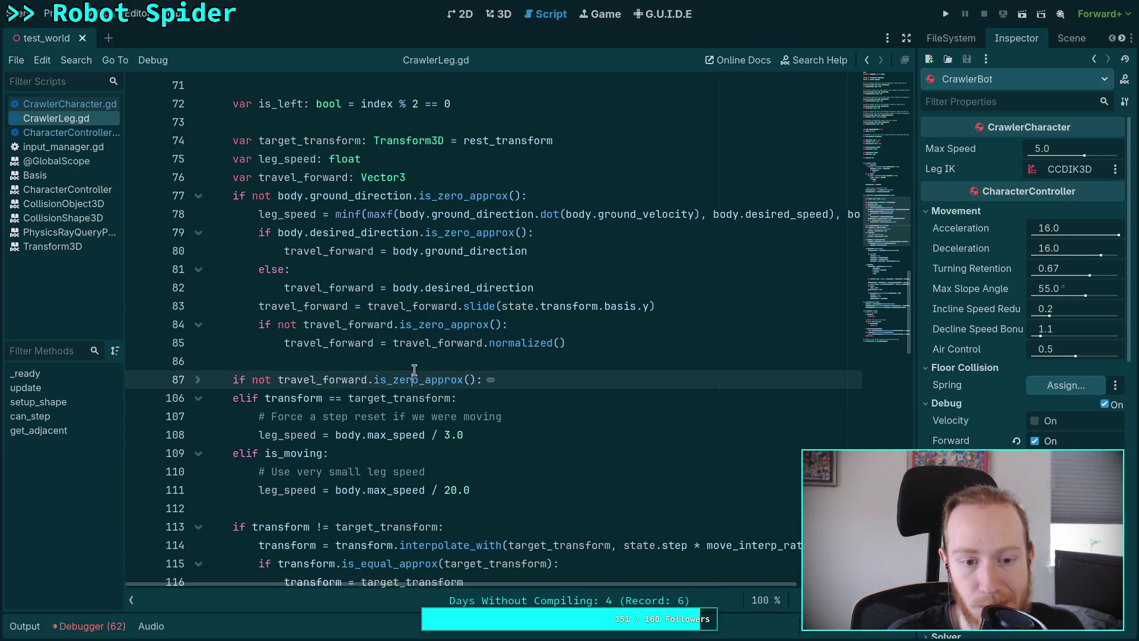
pyautogui.click(409, 361)
pyautogui.scroll(-2, 382, 373)
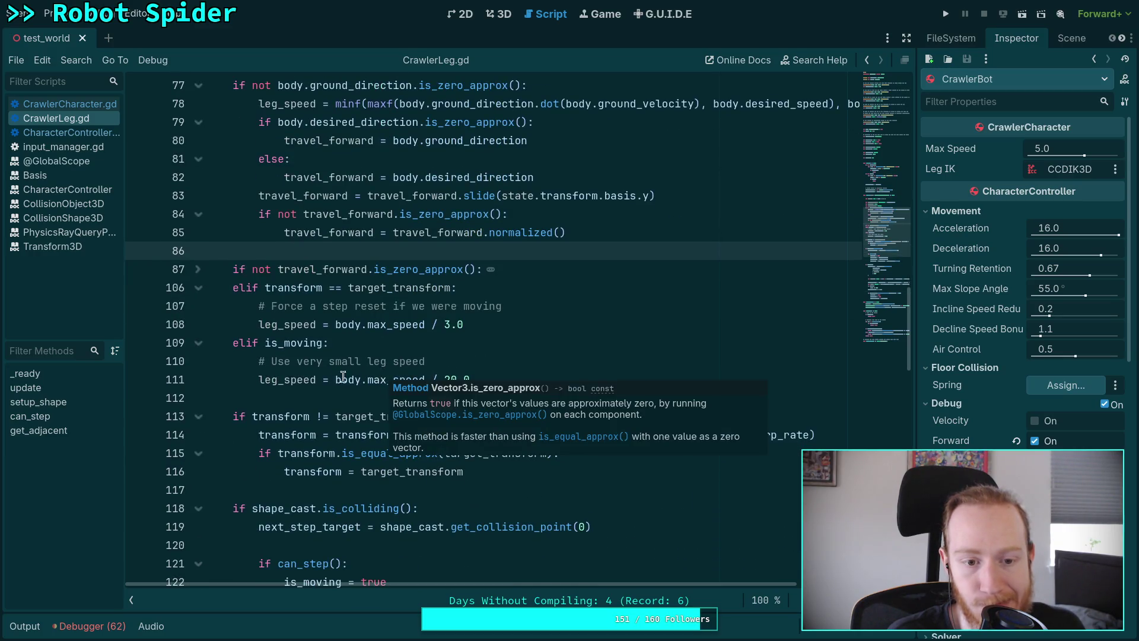
pyautogui.moveTo(553, 313); pyautogui.dragTo(554, 293)
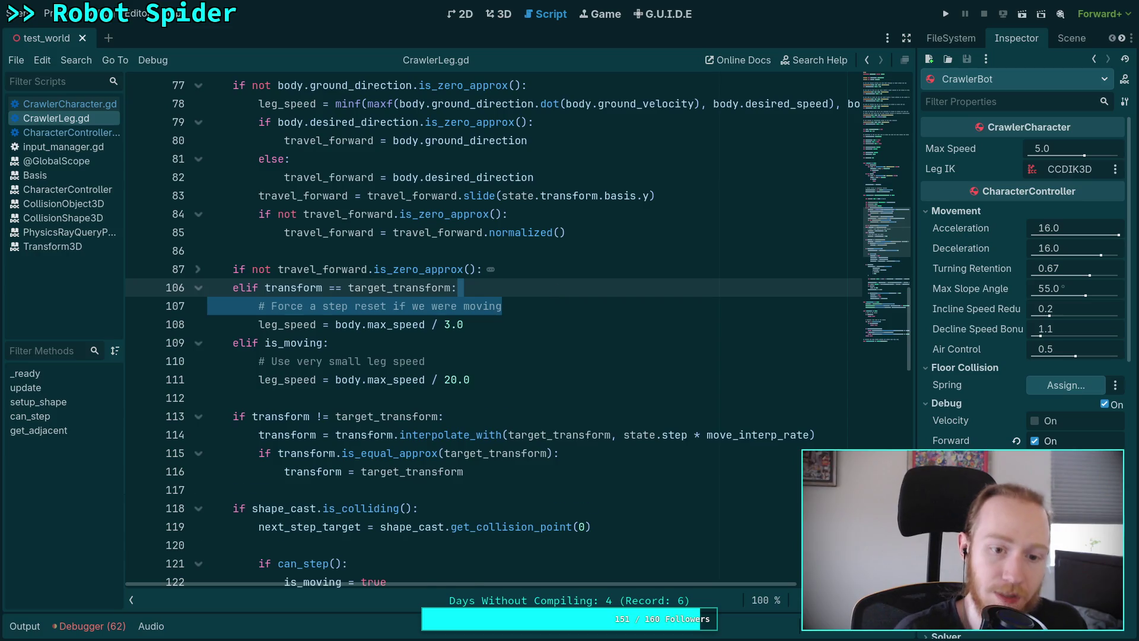
pyautogui.press('BackSpace')
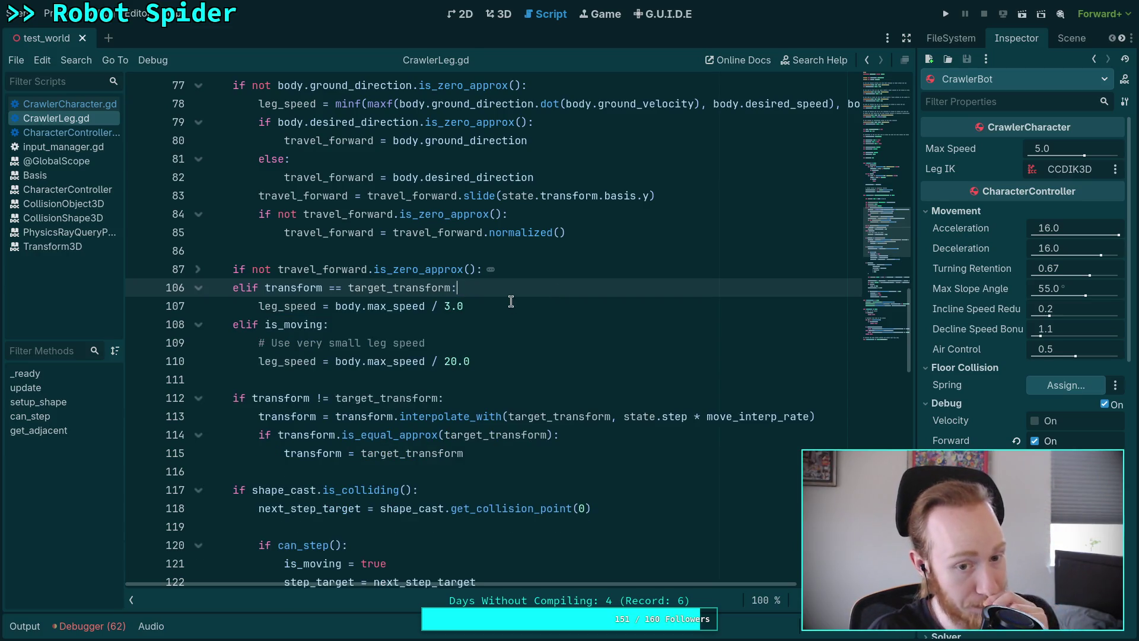
# Step: Reword line 109's comment to 'Use very small leg speed while interpolating to rest', save, and run
pyautogui.click(503, 340)
pyautogui.write('w')
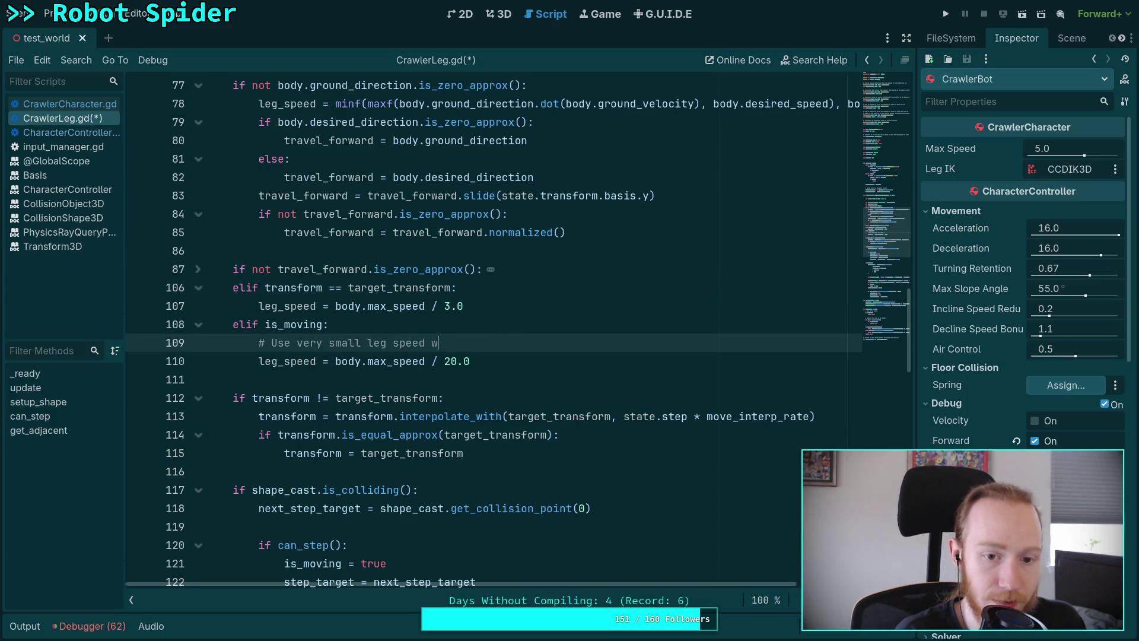
pyautogui.write('hile ')
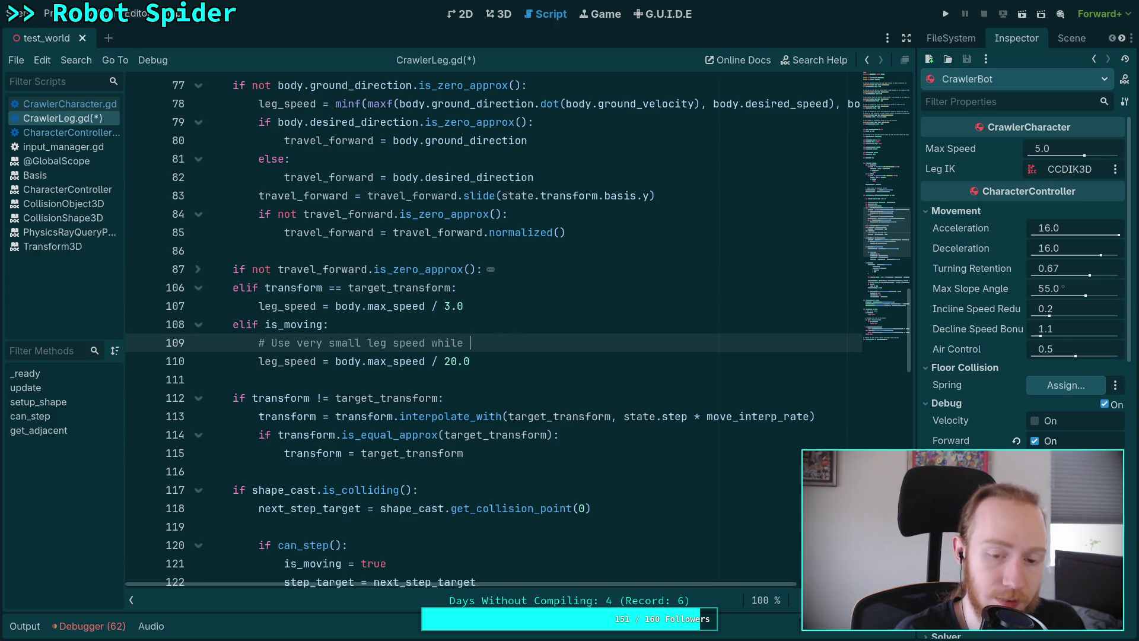
pyautogui.write('rest transform inte')
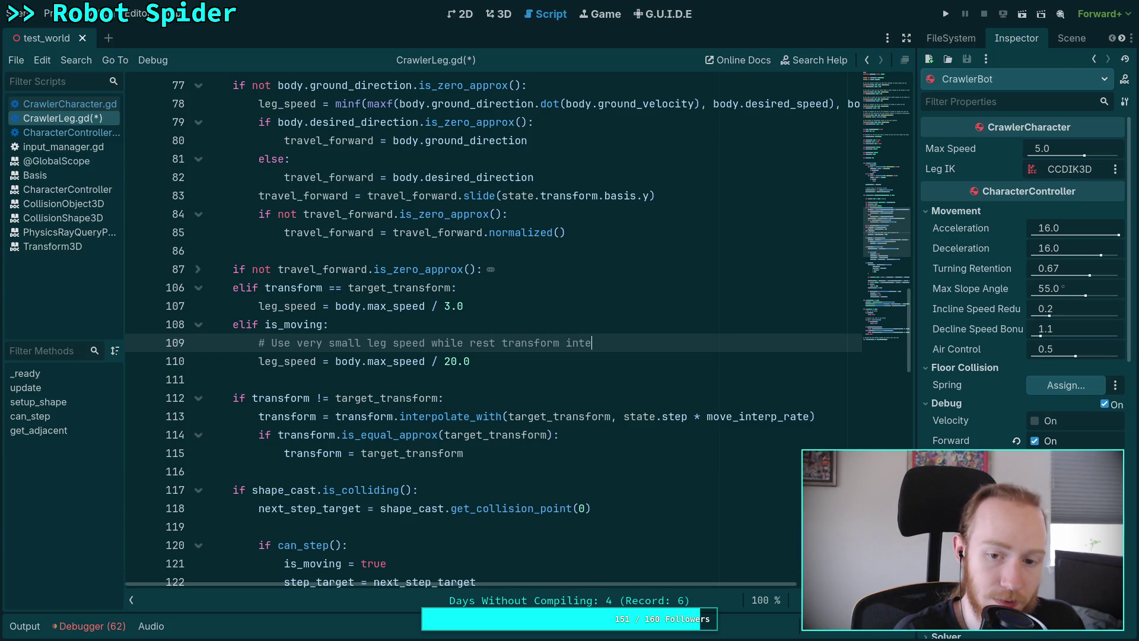
pyautogui.press('BackSpace')
pyautogui.press('BackSpace')
pyautogui.press('BackSpace')
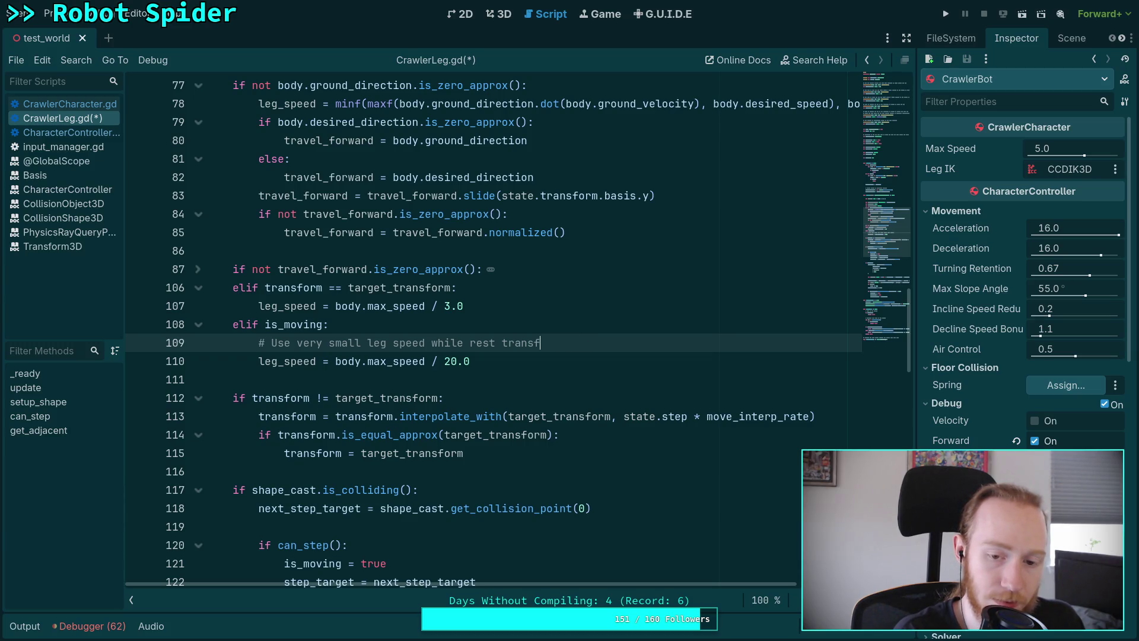
pyautogui.press('BackSpace')
pyautogui.press('BackSpace')
pyautogui.press('BackSpace')
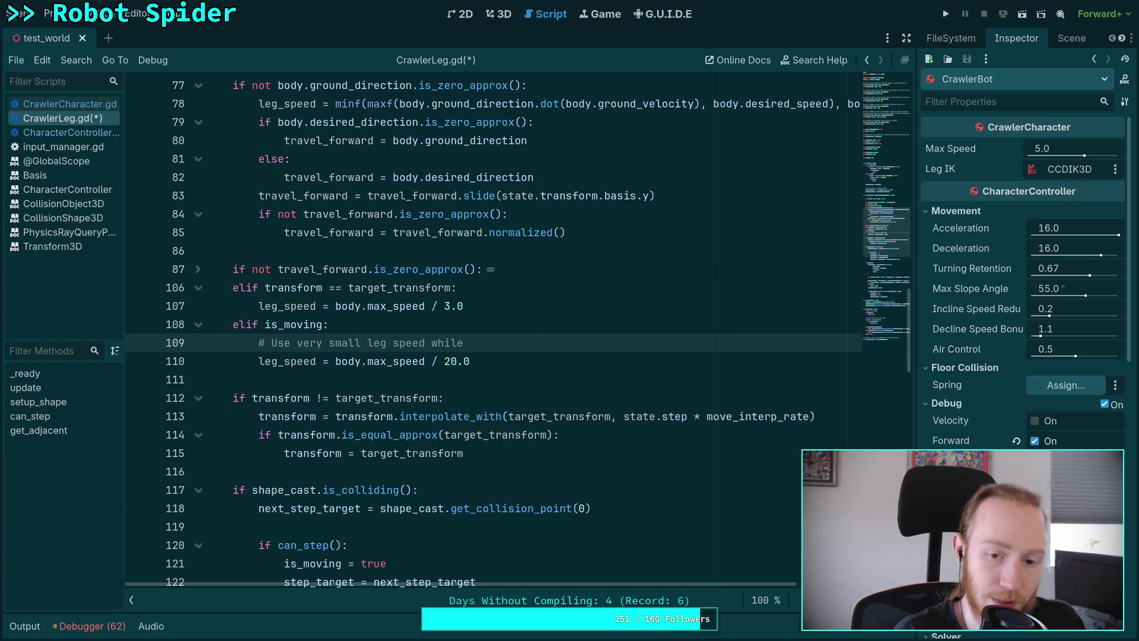
pyautogui.write(' interpolatin')
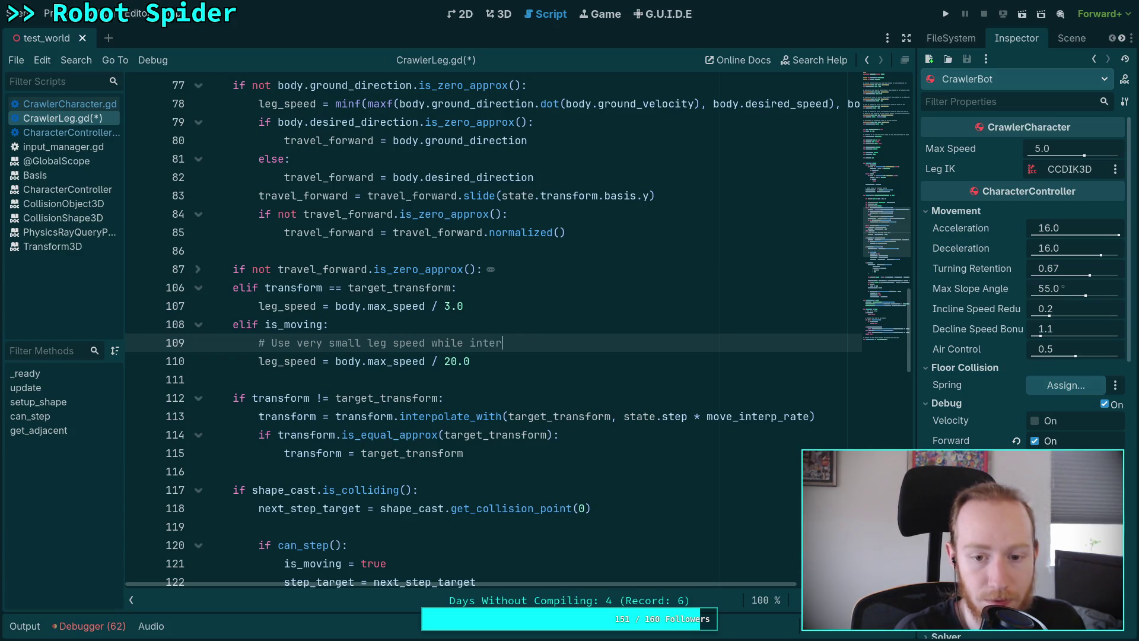
pyautogui.write('g to rest')
pyautogui.hotkey('ctrl', 's')
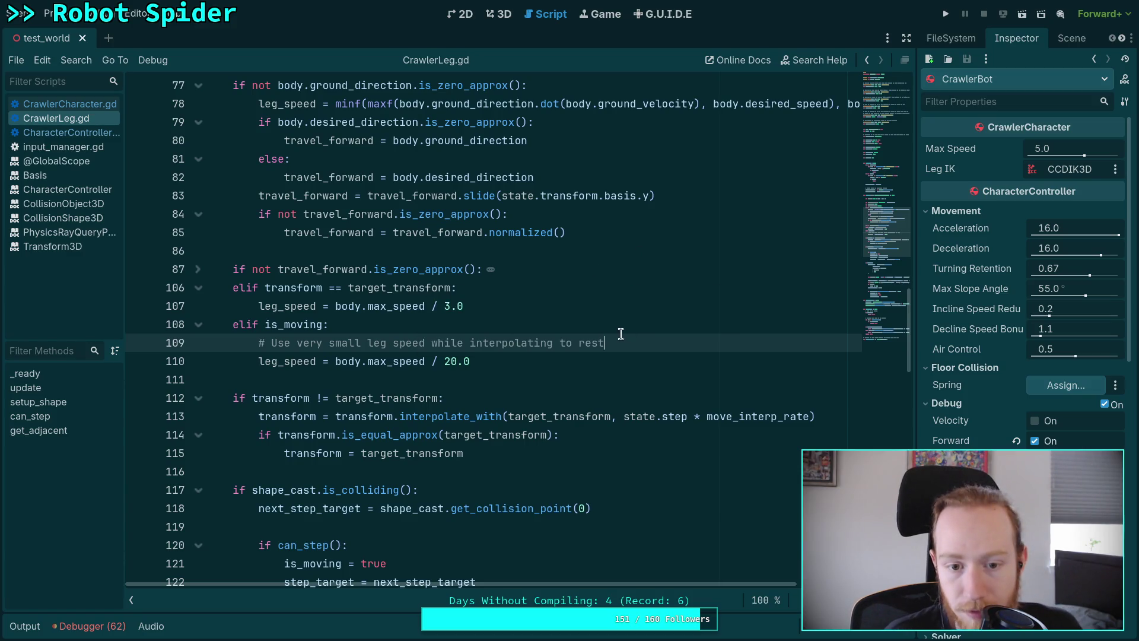
pyautogui.press('F5')
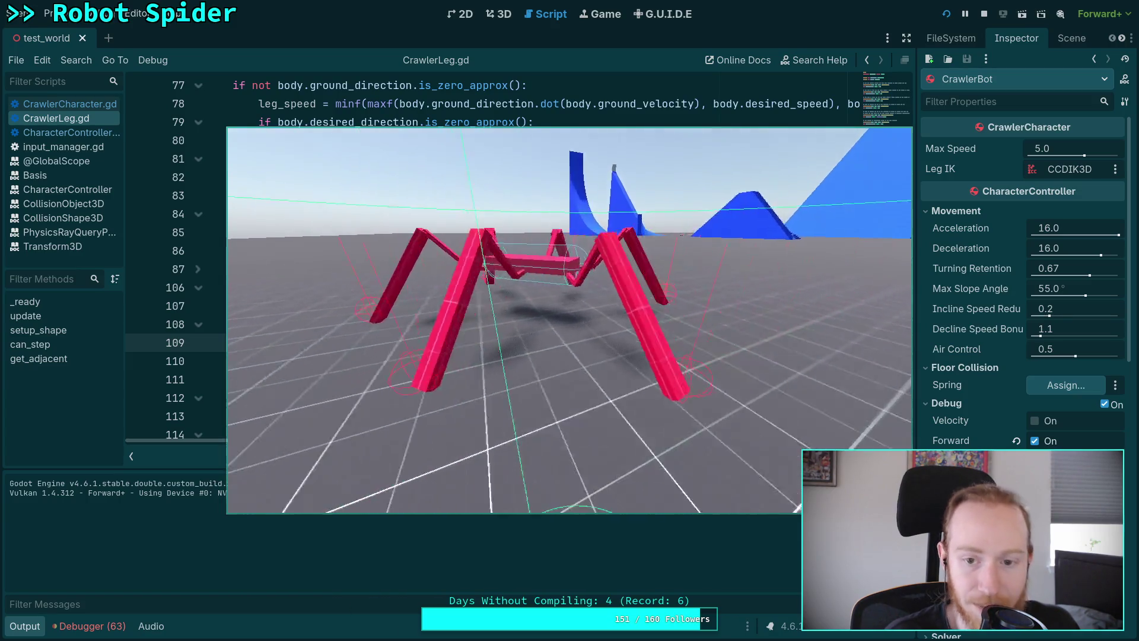
# Step: Stop the running game, collapse the Output panel, and switch to the terminal workspace
pyautogui.click(984, 14)
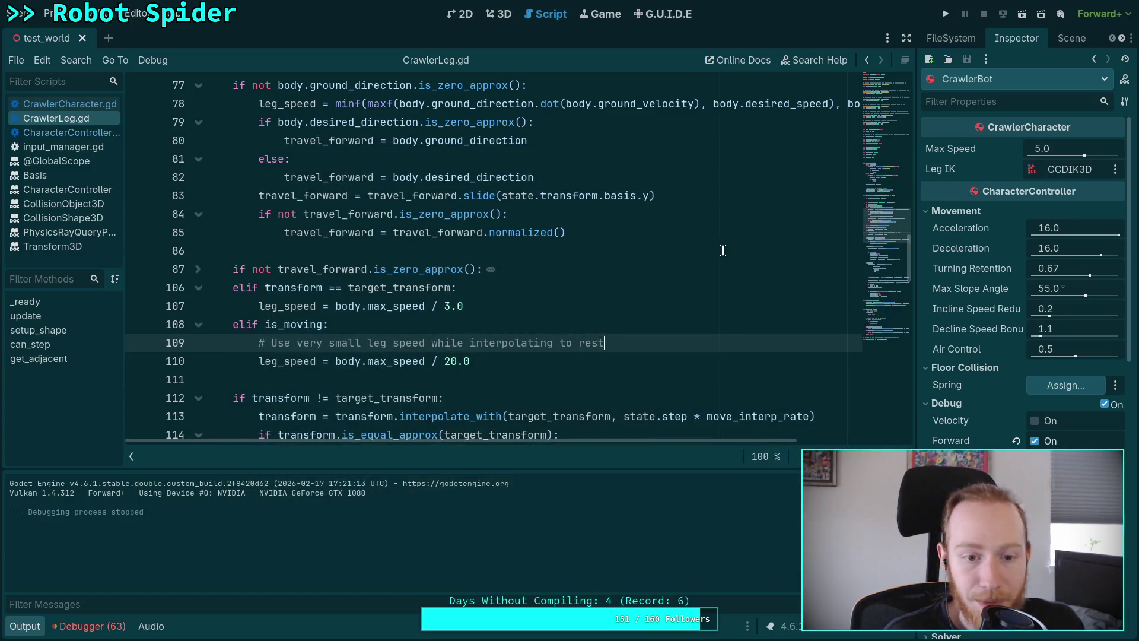
pyautogui.click(24, 626)
pyautogui.click(259, 380)
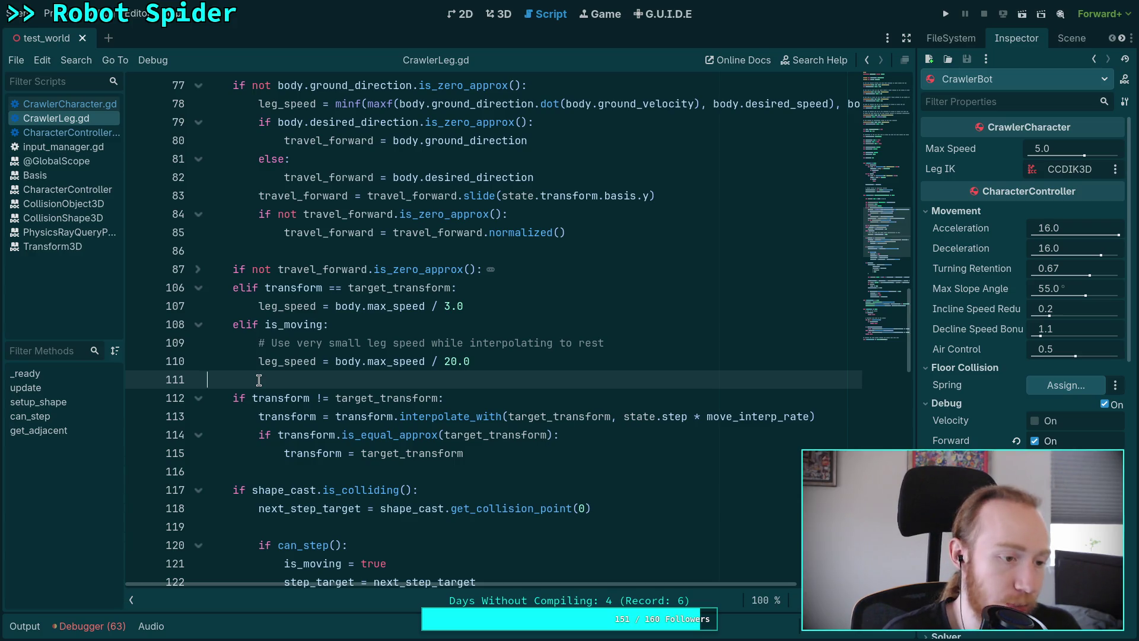
pyautogui.press('super+4')
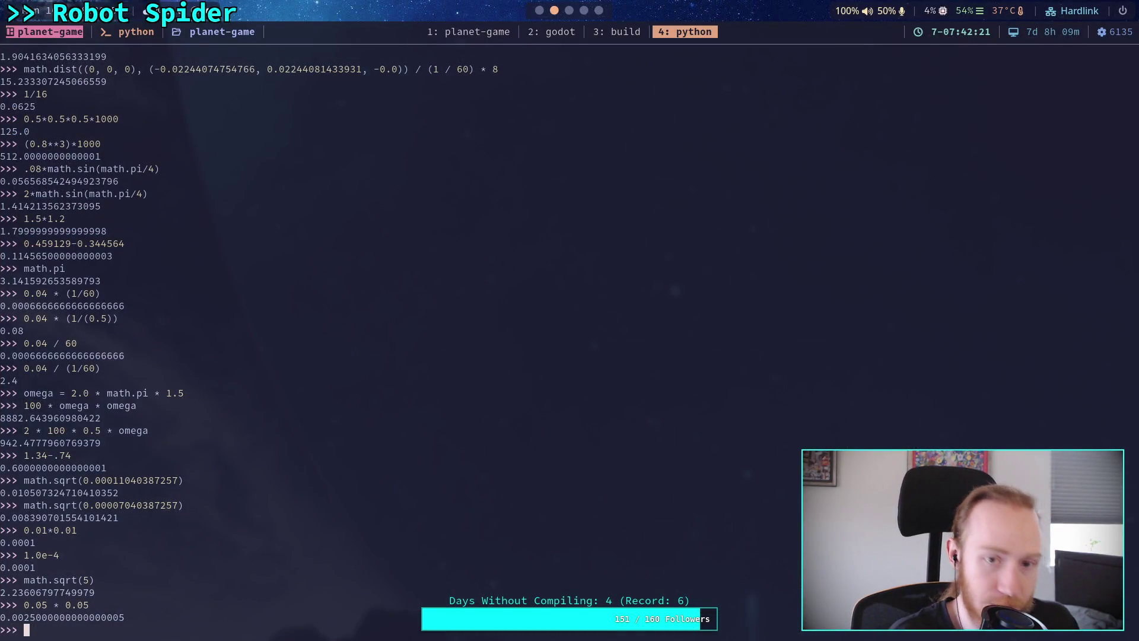
# Step: In the planet-game shell, replace the unfinished git add with git status
pyautogui.press('super+1')
pyautogui.press('BackSpace')
pyautogui.press('BackSpace')
pyautogui.press('BackSpace')
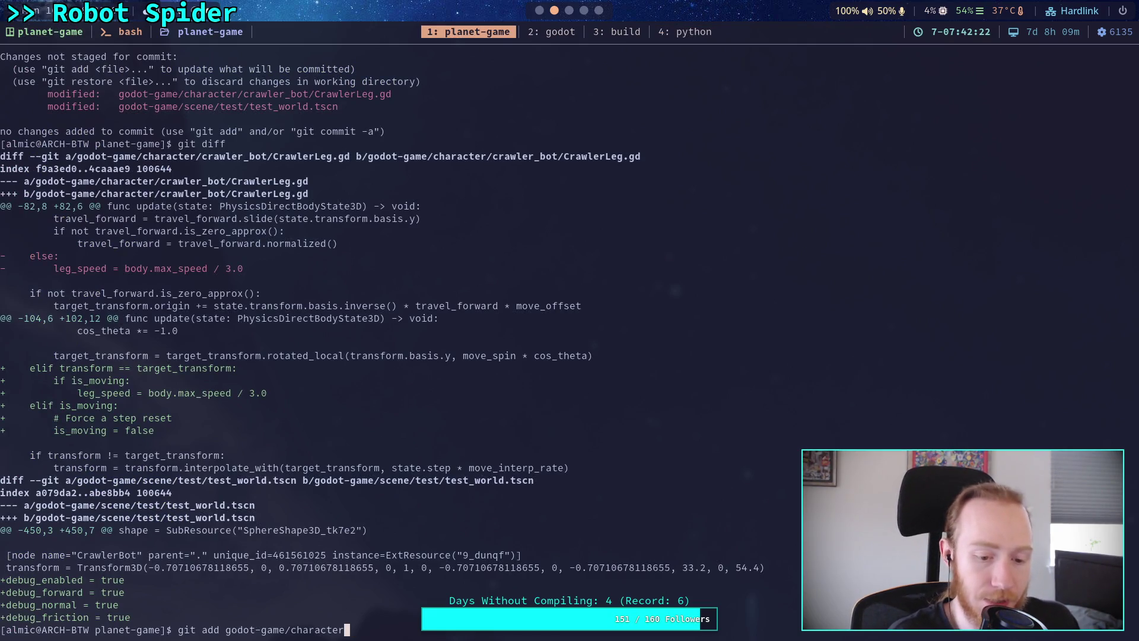
pyautogui.write('it status')
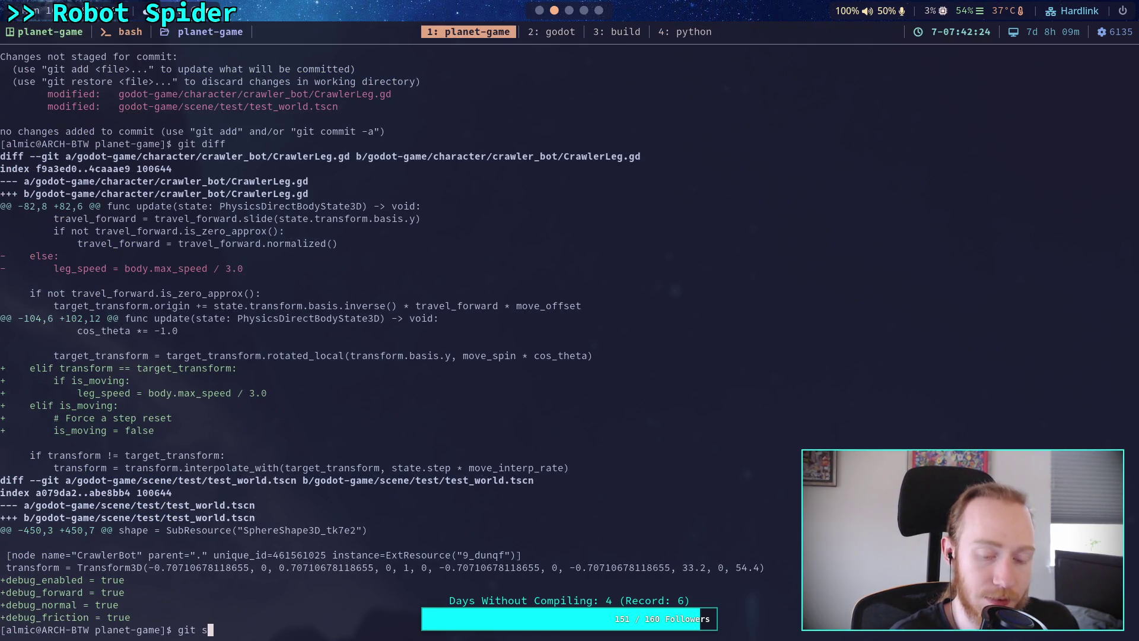
pyautogui.press('Return')
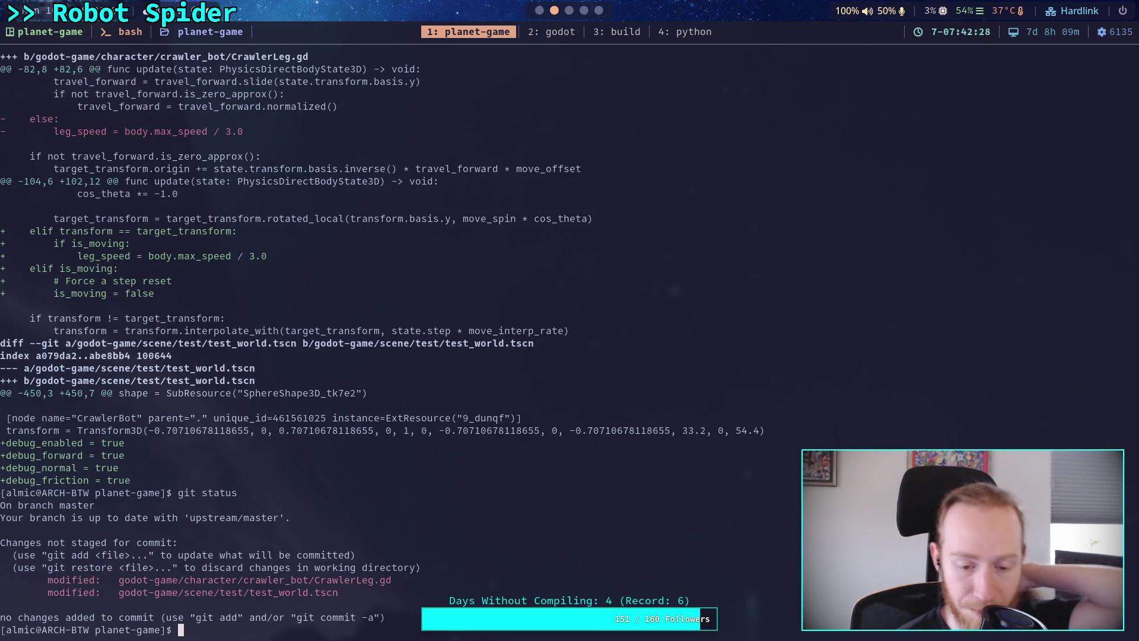
# Step: Run git diff to review the uncommitted changes, then return to Godot
pyautogui.write('git')
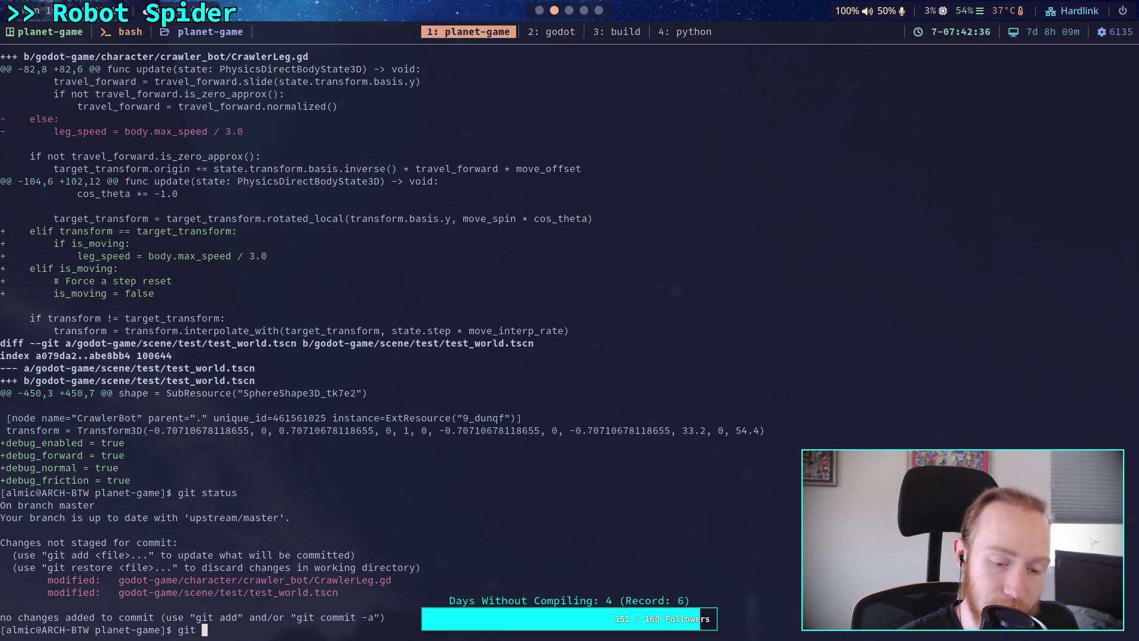
pyautogui.write('diff')
pyautogui.press('Return')
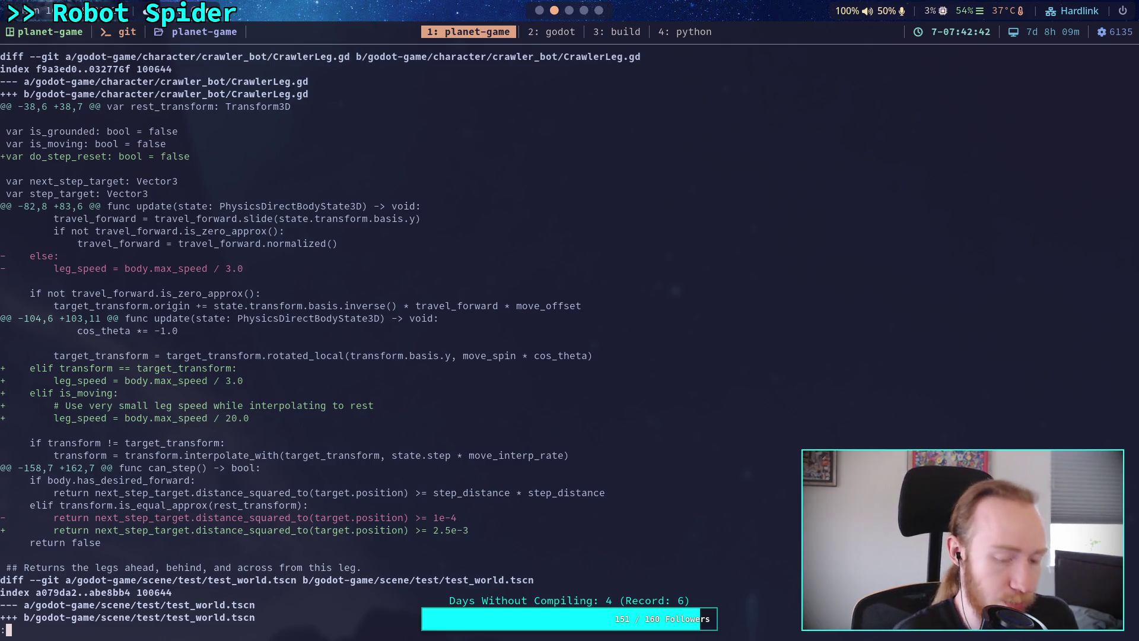
pyautogui.press('super+1')
pyautogui.scroll(15, 412, 299)
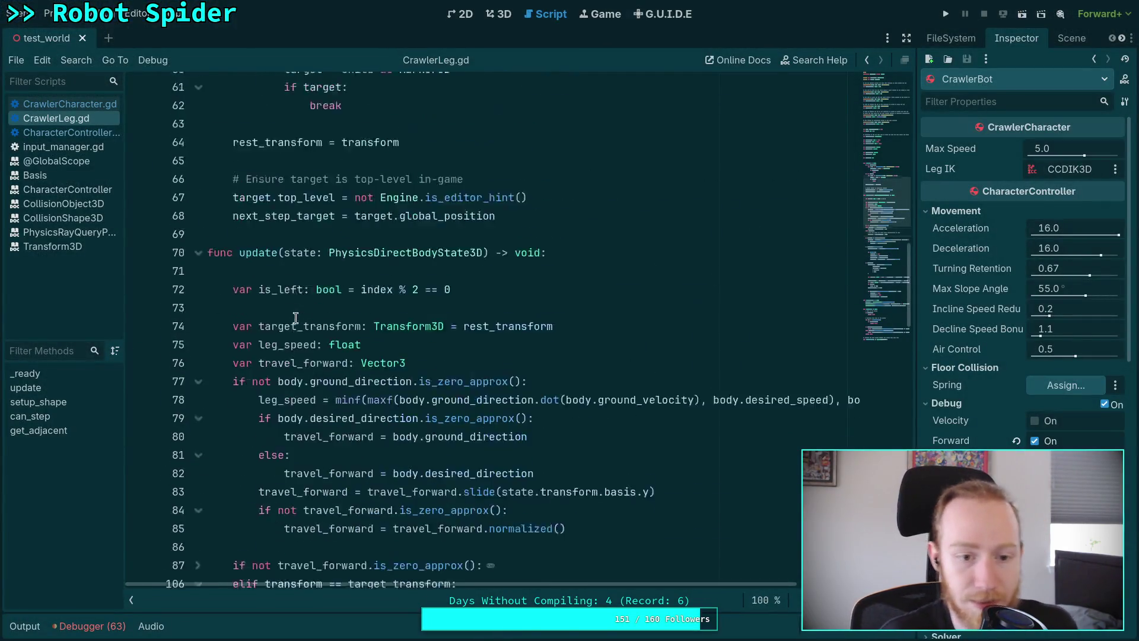
# Step: Delete the unused 'var do_step_reset' declaration on line 41, keeping is_moving in place
pyautogui.tripleClick(413, 299)
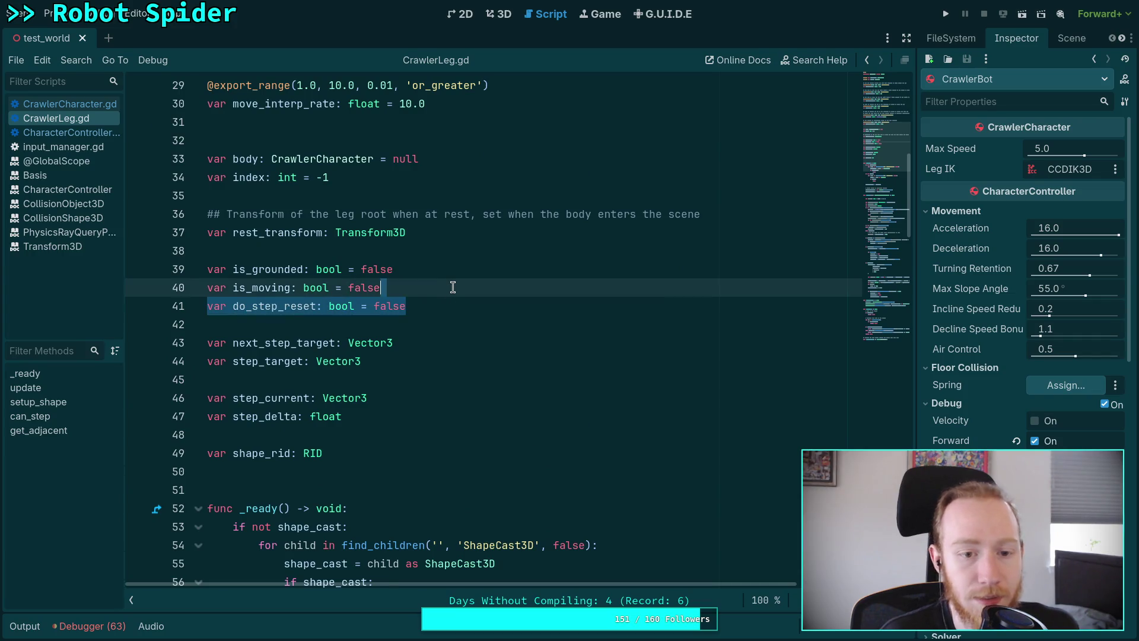
pyautogui.press('BackSpace')
pyautogui.press('BackSpace')
pyautogui.hotkey('alt', 'Down')
pyautogui.hotkey('alt', 'Up')
pyautogui.click(316, 291)
pyautogui.click(337, 307)
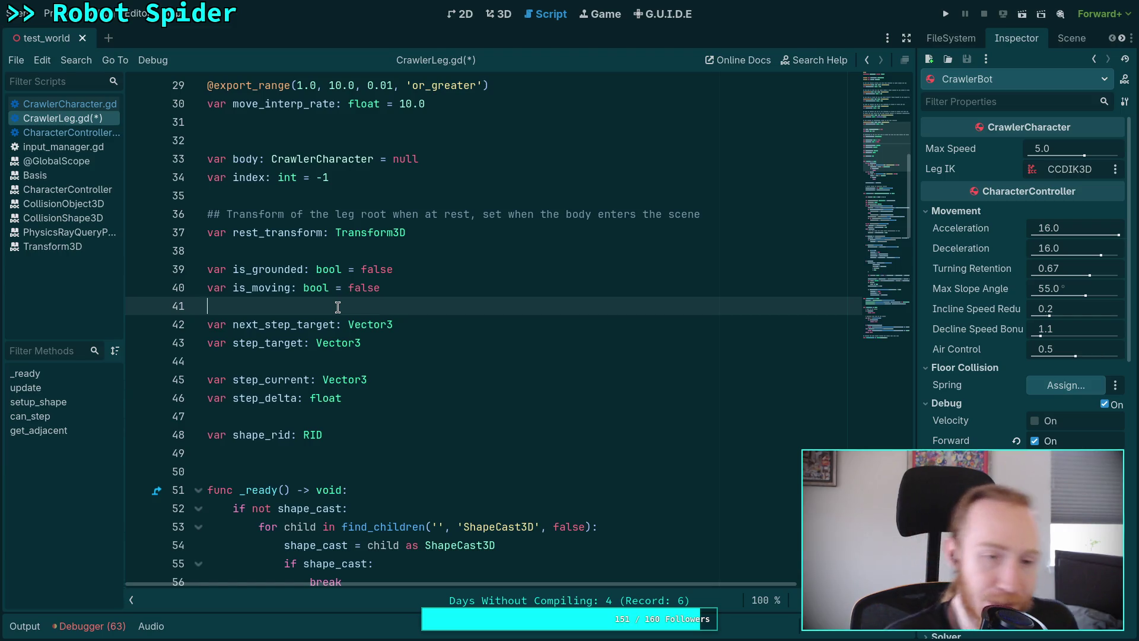
pyautogui.scroll(4, 339, 308)
pyautogui.moveTo(474, 343)
pyautogui.mouseDown()
pyautogui.moveTo(415, 287)
pyautogui.moveTo(474, 345)
pyautogui.mouseUp()
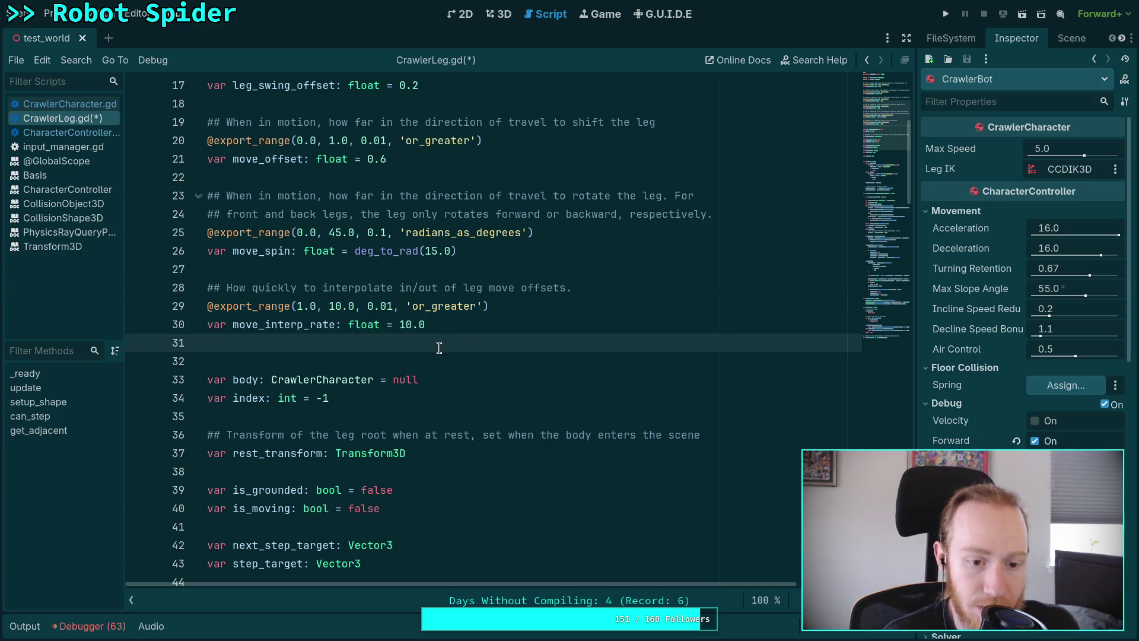
# Step: Change the move_interp_rate default from 10.0 to 20.0 and save
pyautogui.click(406, 326)
pyautogui.press('BackSpace')
pyautogui.write('2')
pyautogui.hotkey('ctrl', 's')
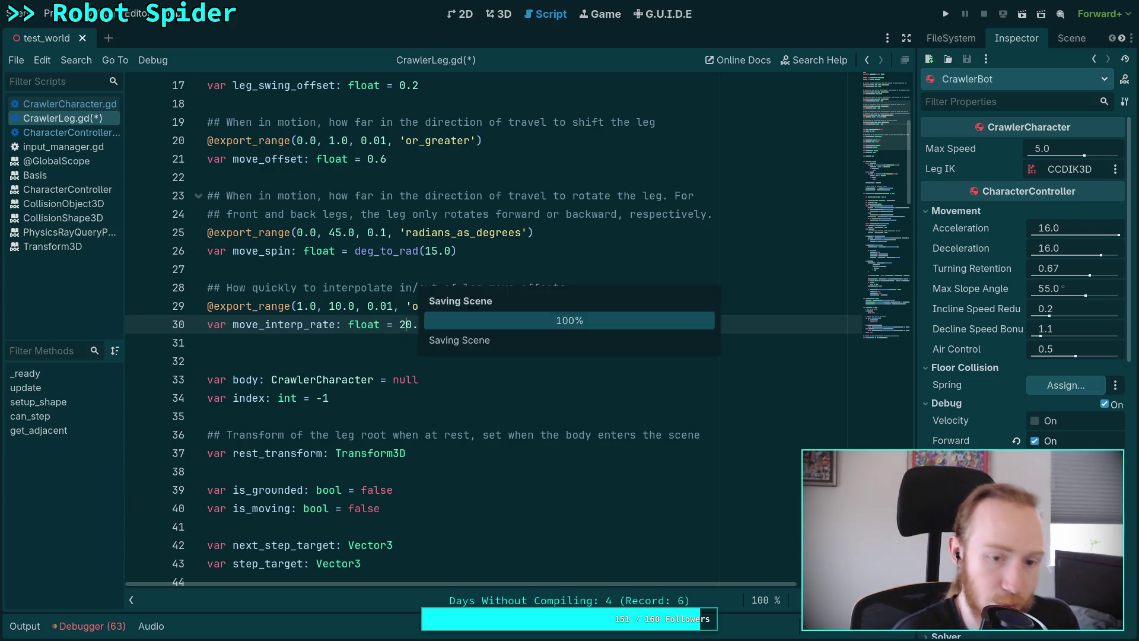
pyautogui.click(374, 306)
pyautogui.click(331, 306)
pyautogui.press('BackSpace')
pyautogui.write('4')
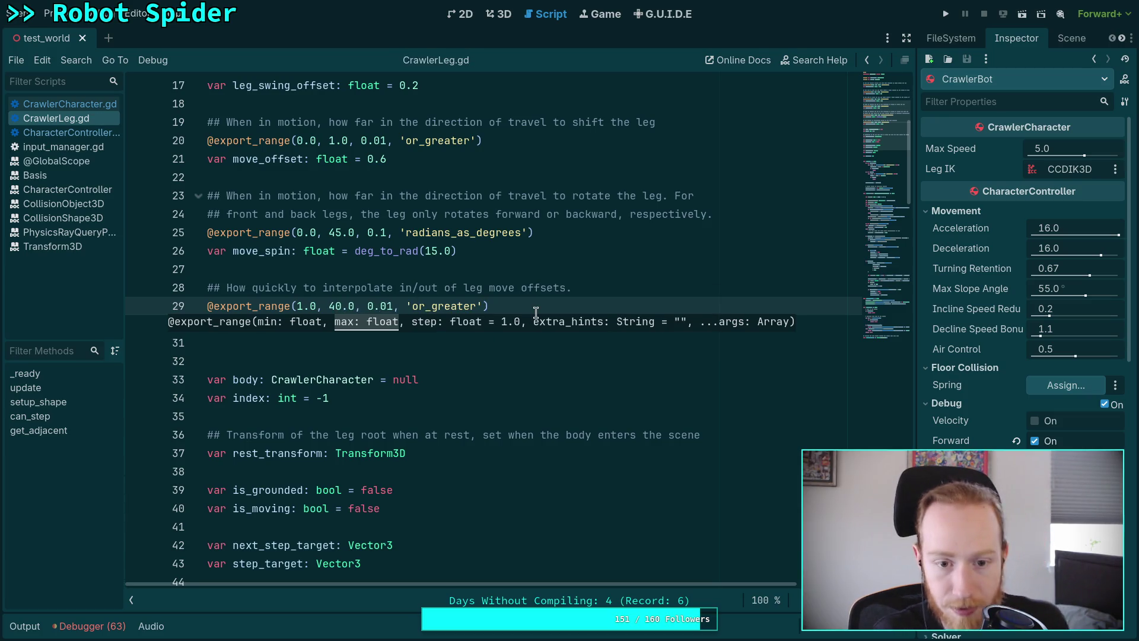
pyautogui.press('Up')
pyautogui.click(946, 19)
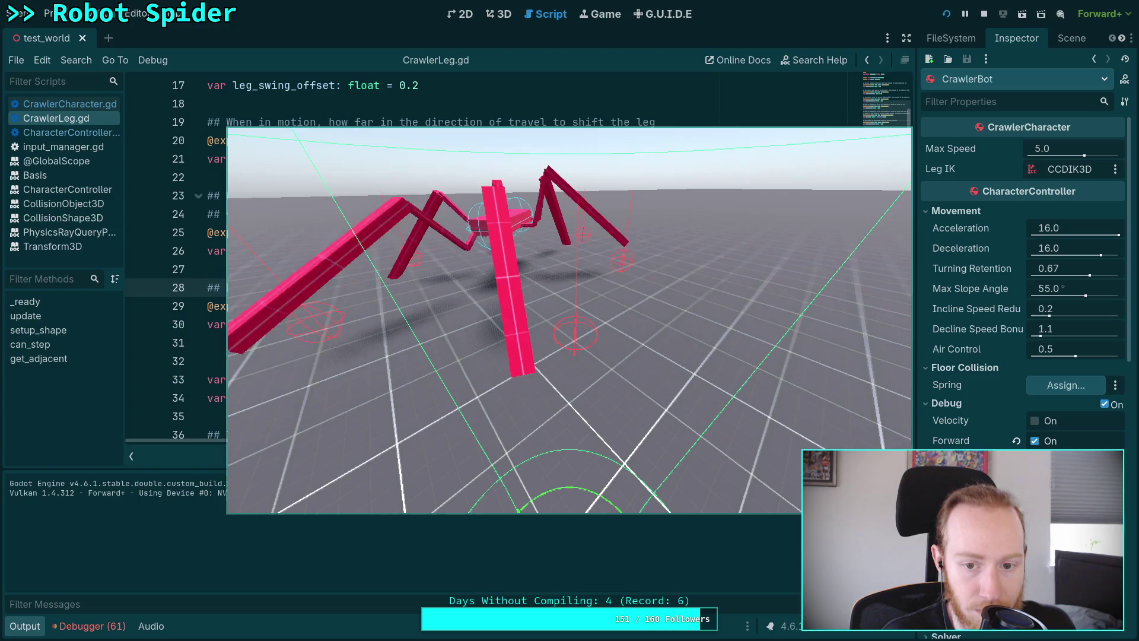
# Step: Stop the game and change move_interp_rate from 20.0 to 30.0
pyautogui.click(983, 14)
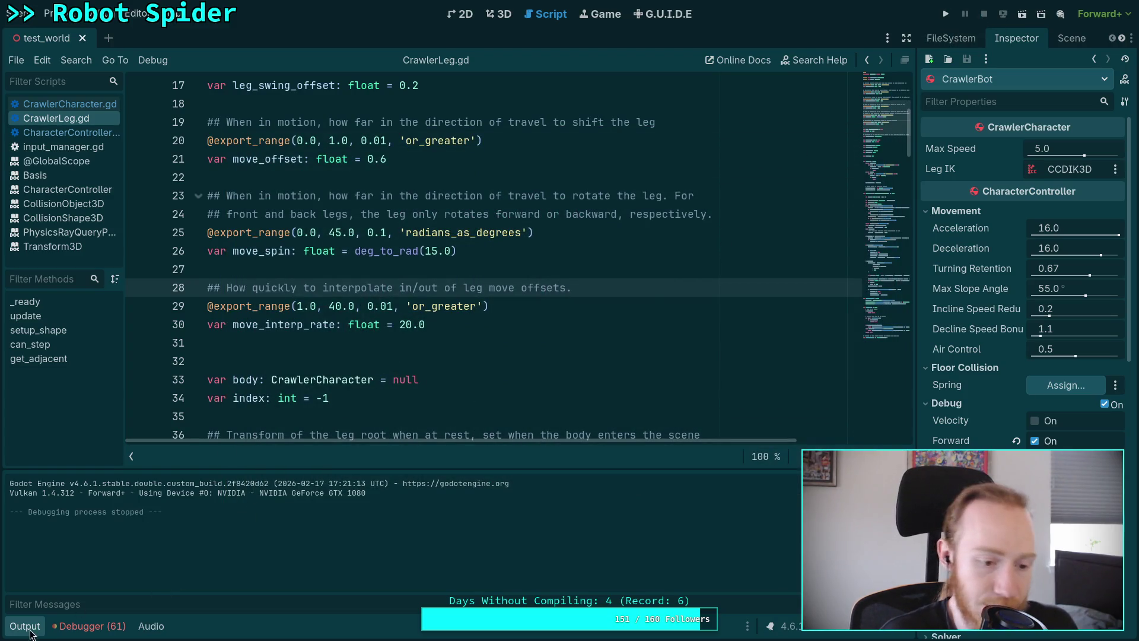
pyautogui.hotkey('ctrl', 'j')
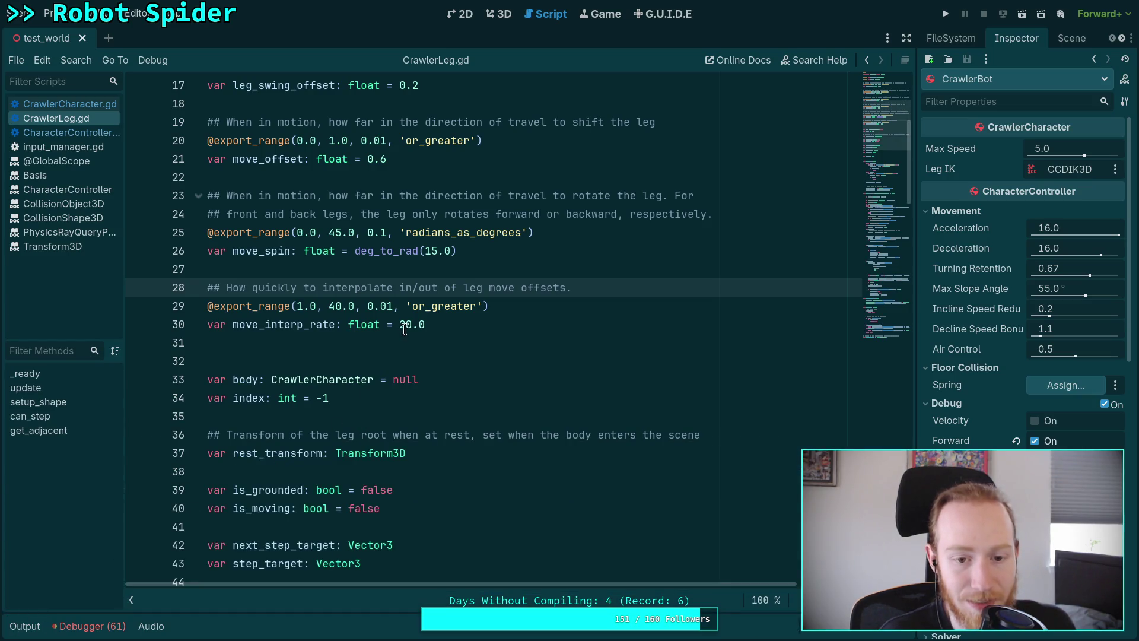
pyautogui.click(400, 328)
pyautogui.press('Delete')
pyautogui.write('3')
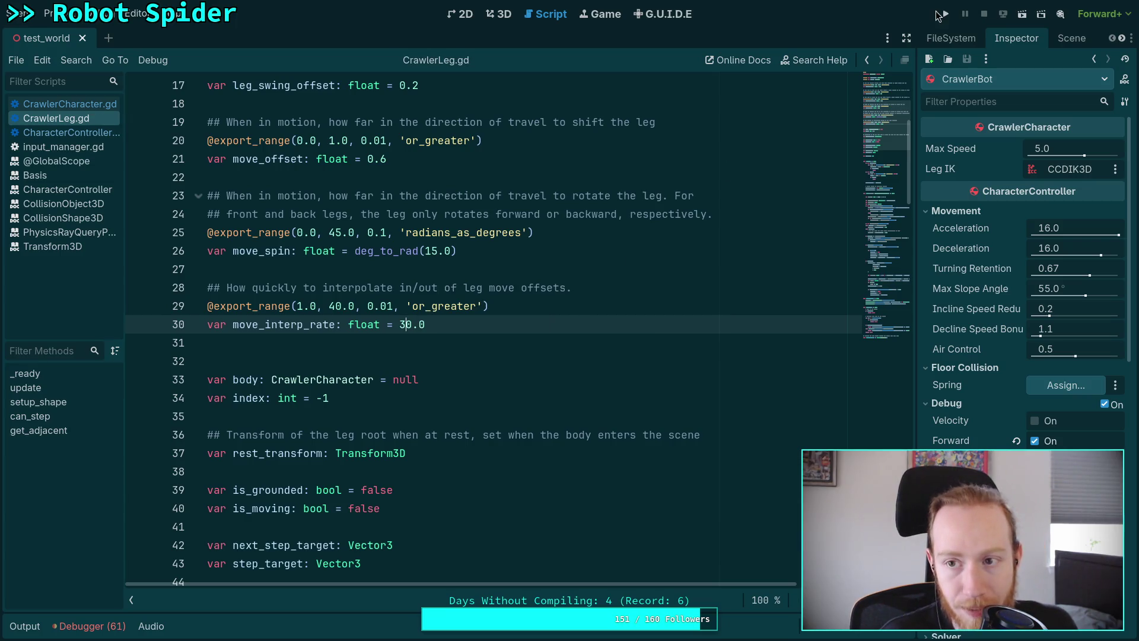
# Step: Run the game to test rate 30.0, then stop it with F8
pyautogui.click(945, 13)
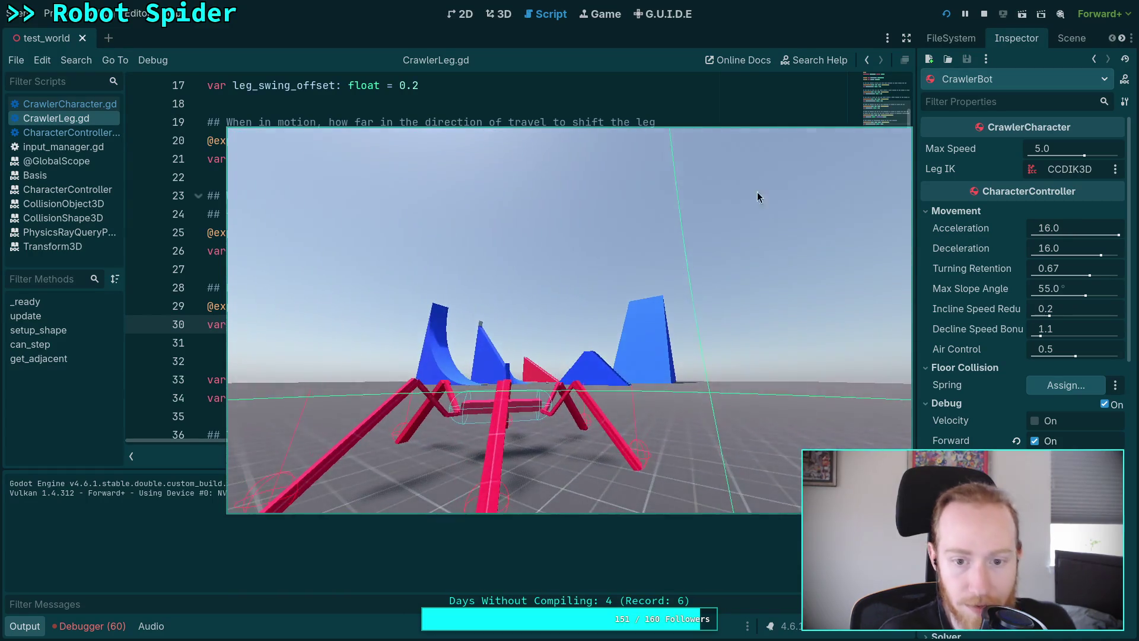
pyautogui.press('F8')
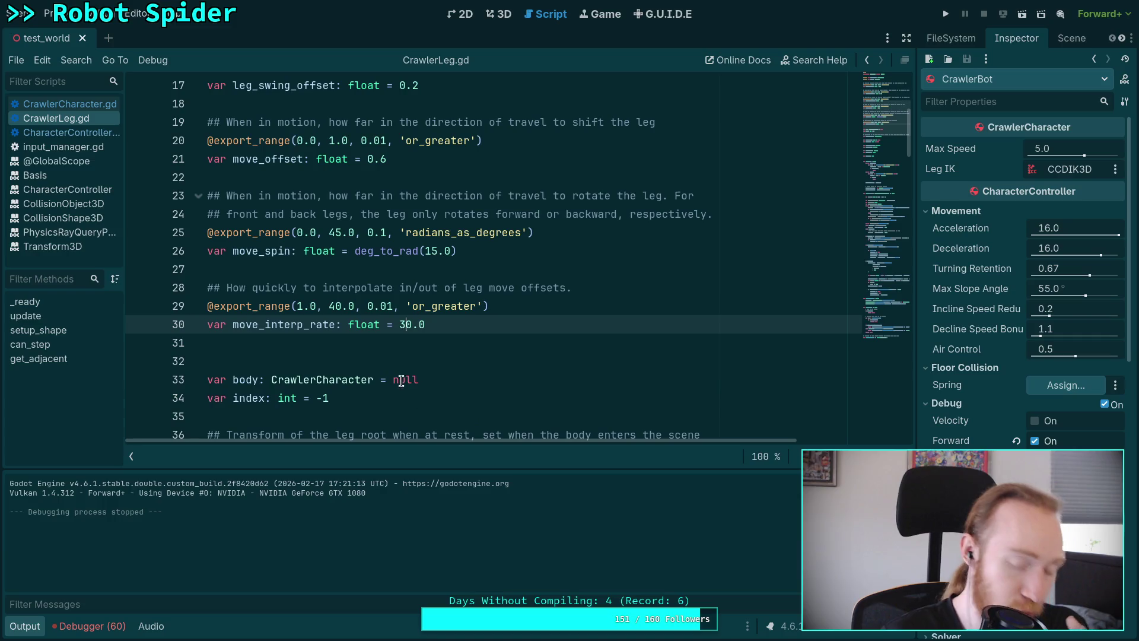
pyautogui.click(433, 343)
pyautogui.scroll(-3, 440, 349)
pyautogui.scroll(-9, 440, 349)
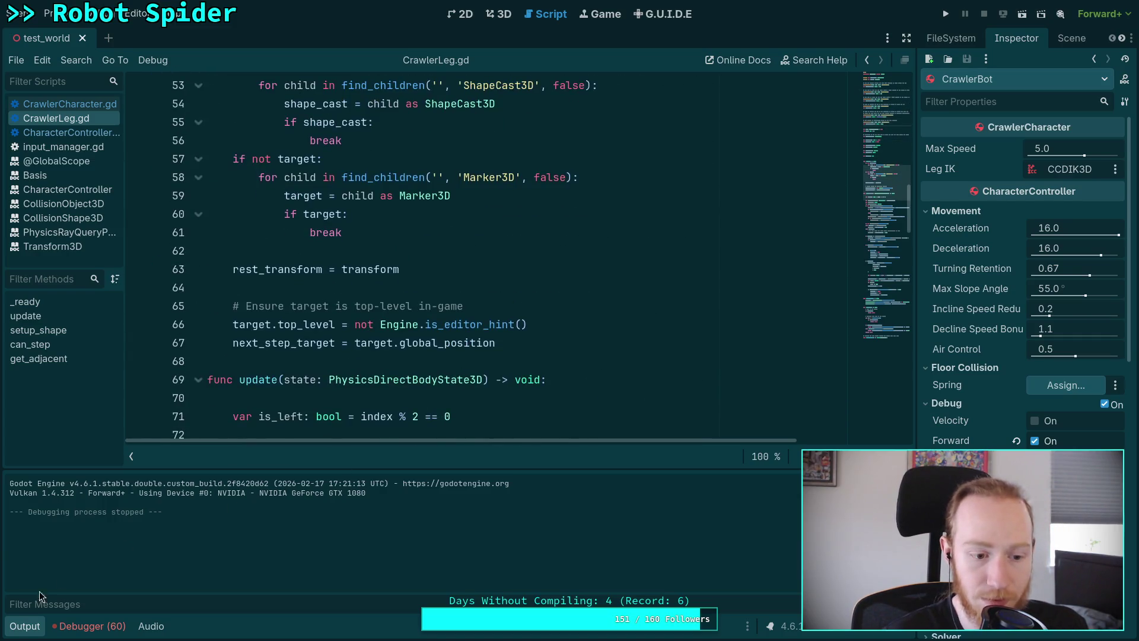
# Step: Hide the output log and add a new line 113 below the interpolate_with call
pyautogui.click(24, 626)
pyautogui.scroll(-6, 436, 396)
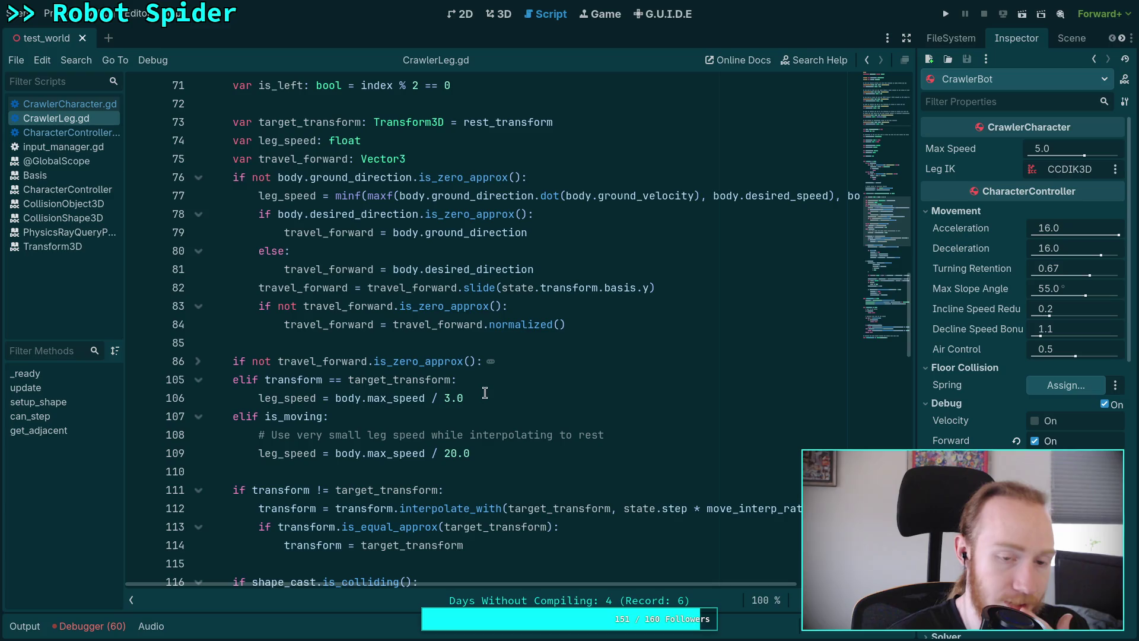
pyautogui.scroll(-4, 501, 391)
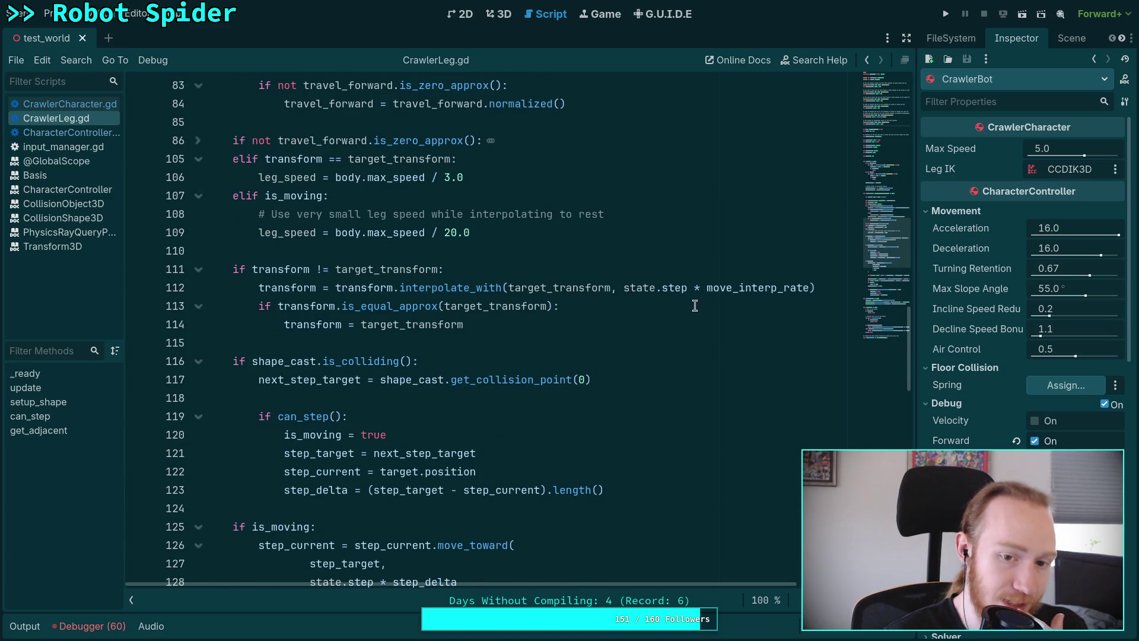
pyautogui.click(818, 287)
pyautogui.press('Return')
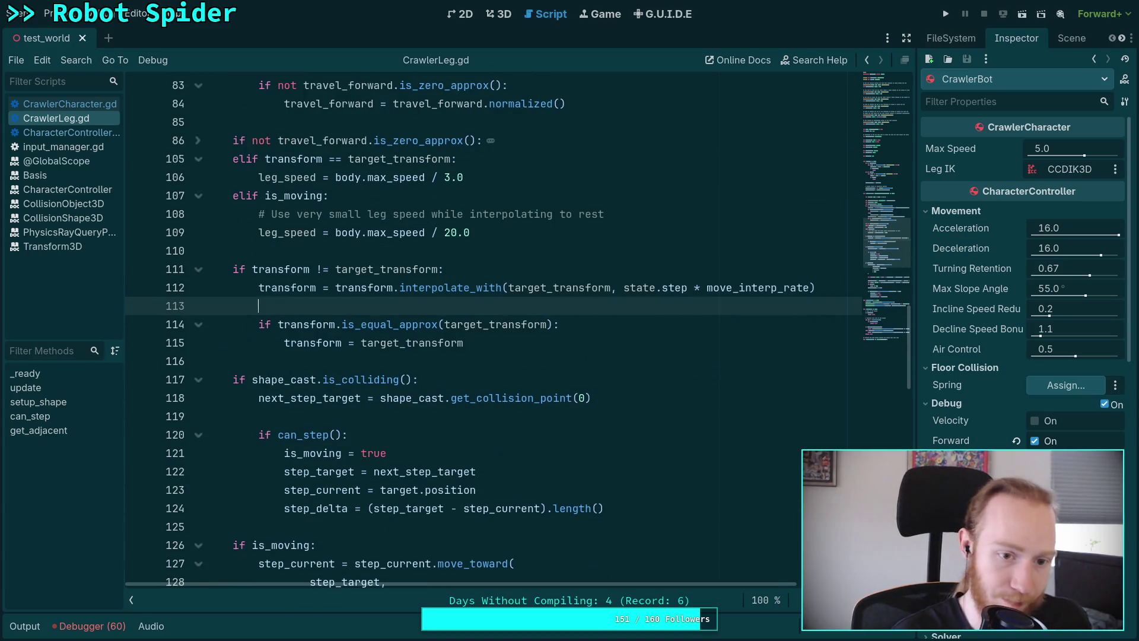
# Step: Type 'transform.basis.', insert slerp from autocomplete, and select the line to review it
pyautogui.write('transform.ba')
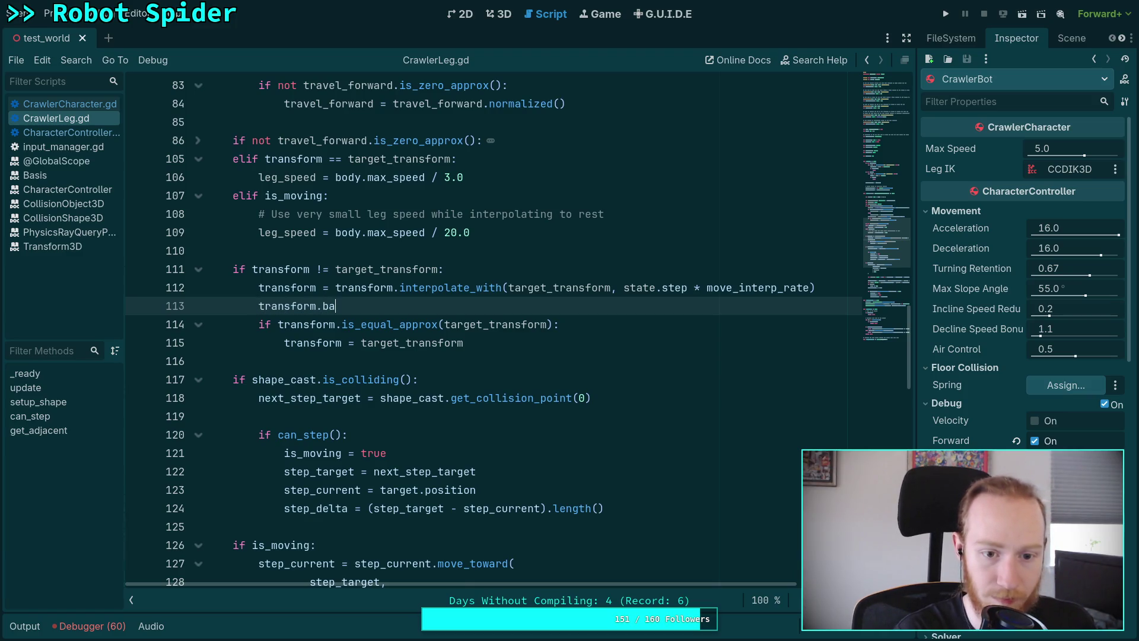
pyautogui.write('sis.m')
pyautogui.press('Escape')
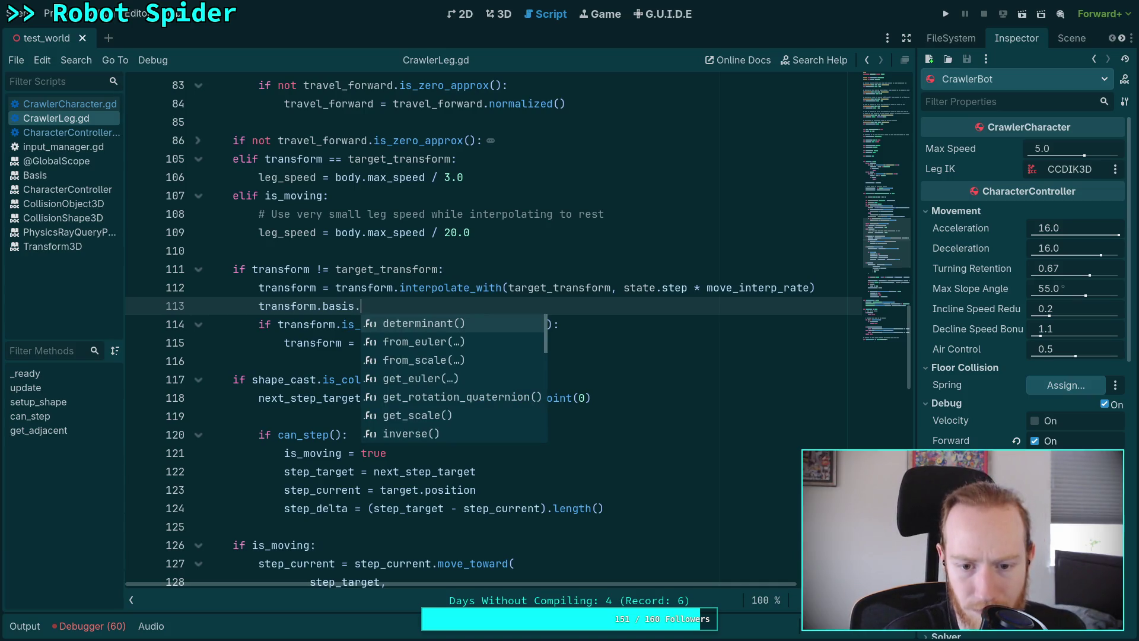
pyautogui.press('Down')
pyautogui.press('Down')
pyautogui.press('Down')
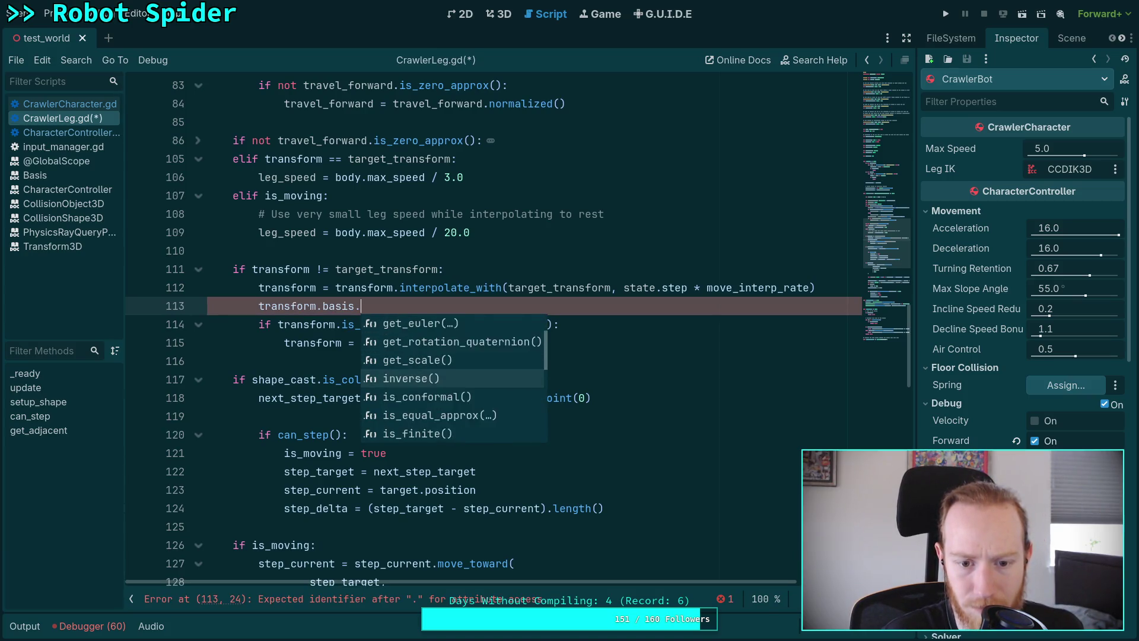
pyautogui.press('Down')
pyautogui.press('Down')
pyautogui.press('Down')
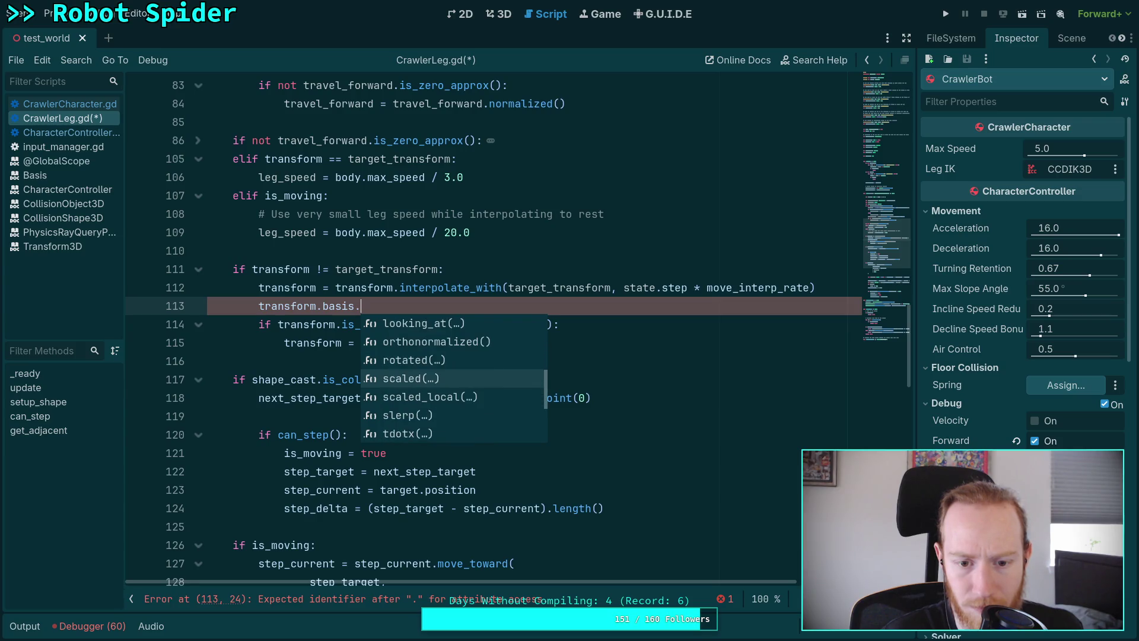
pyautogui.press('Return')
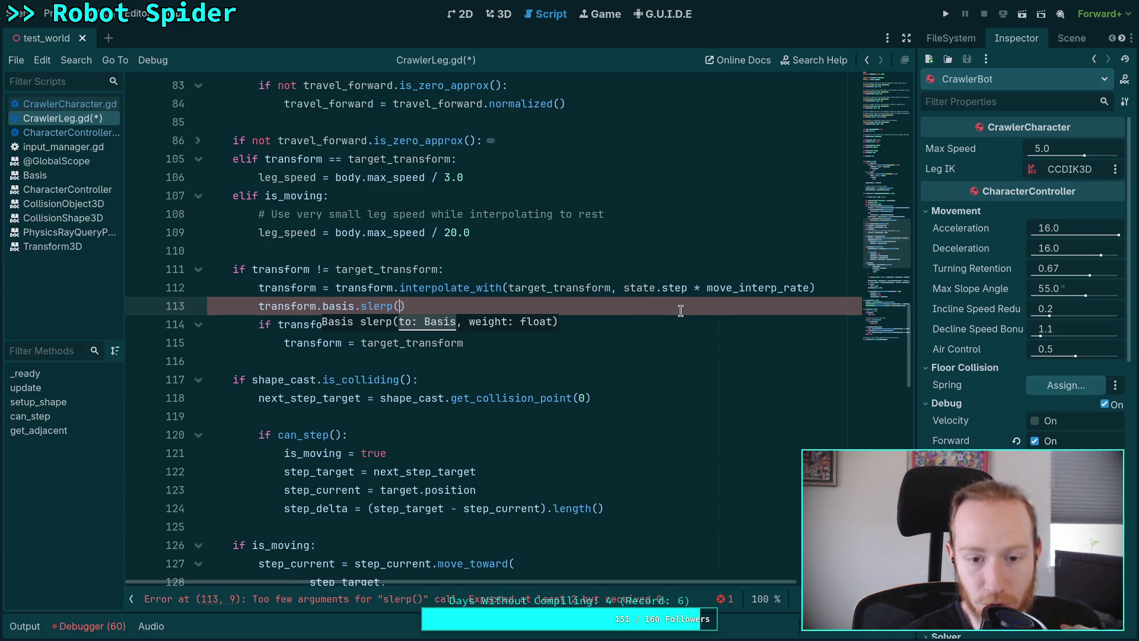
pyautogui.moveTo(448, 306); pyautogui.dragTo(257, 309)
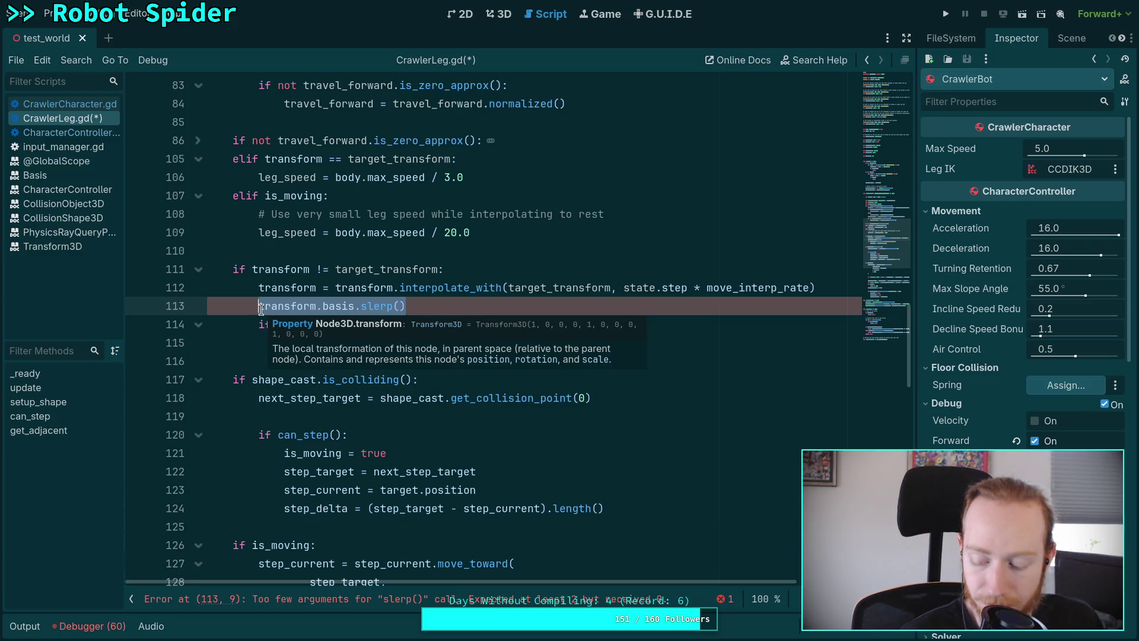
pyautogui.scroll(15, 261, 309)
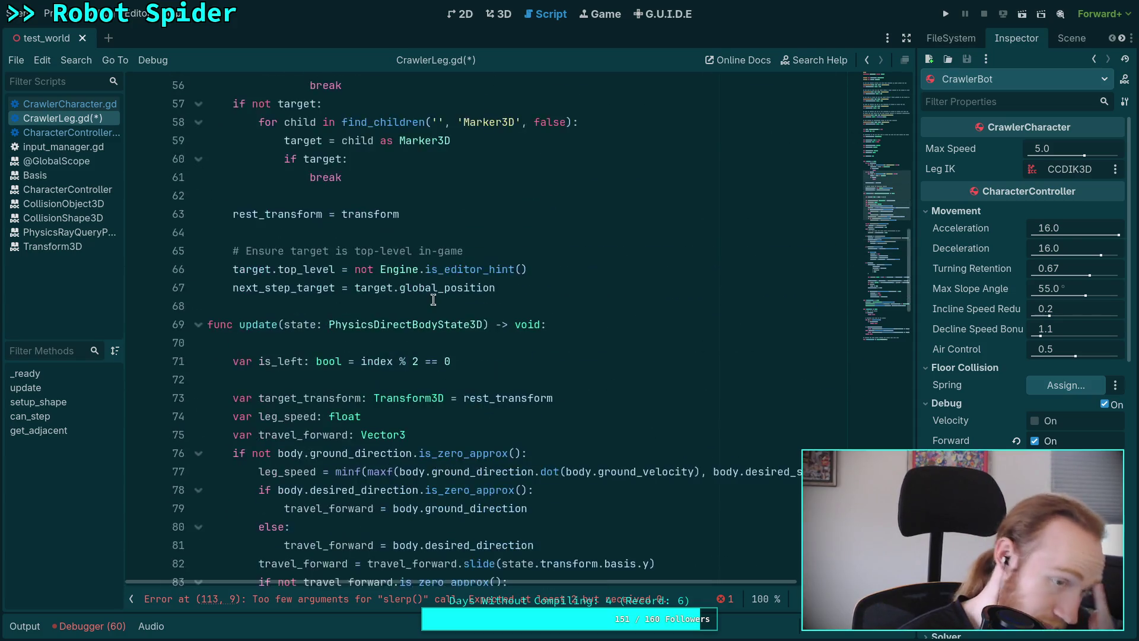
# Step: Set move_interp_rate's default to 1 and its export_range maximum to 5.0, then save CrawlerLeg.gd
pyautogui.scroll(4, 439, 331)
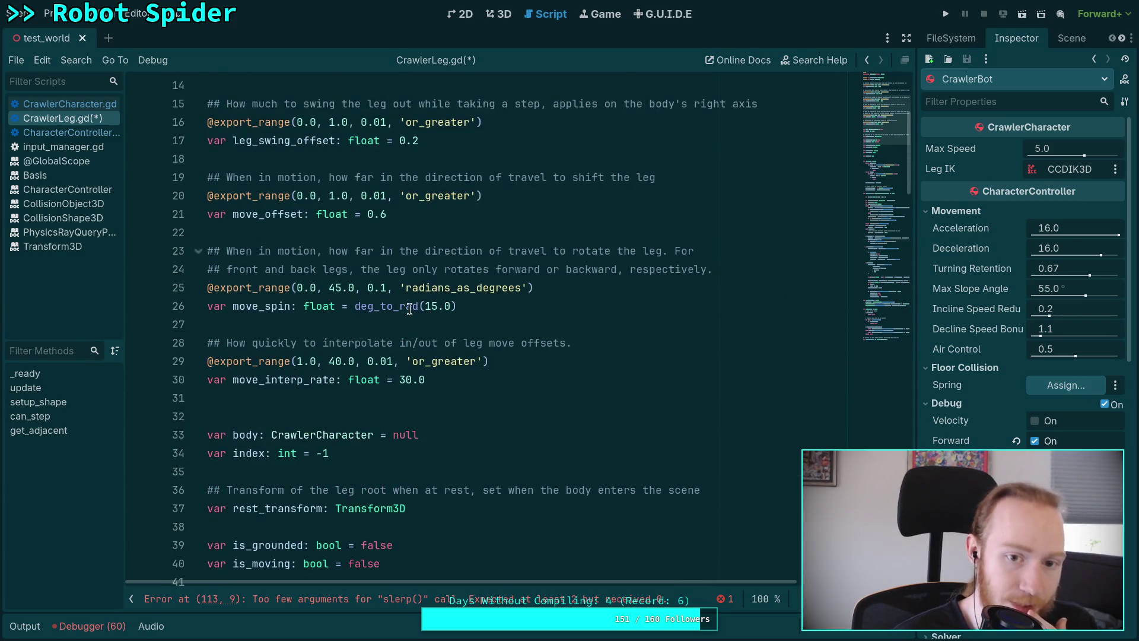
pyautogui.doubleClick(406, 380)
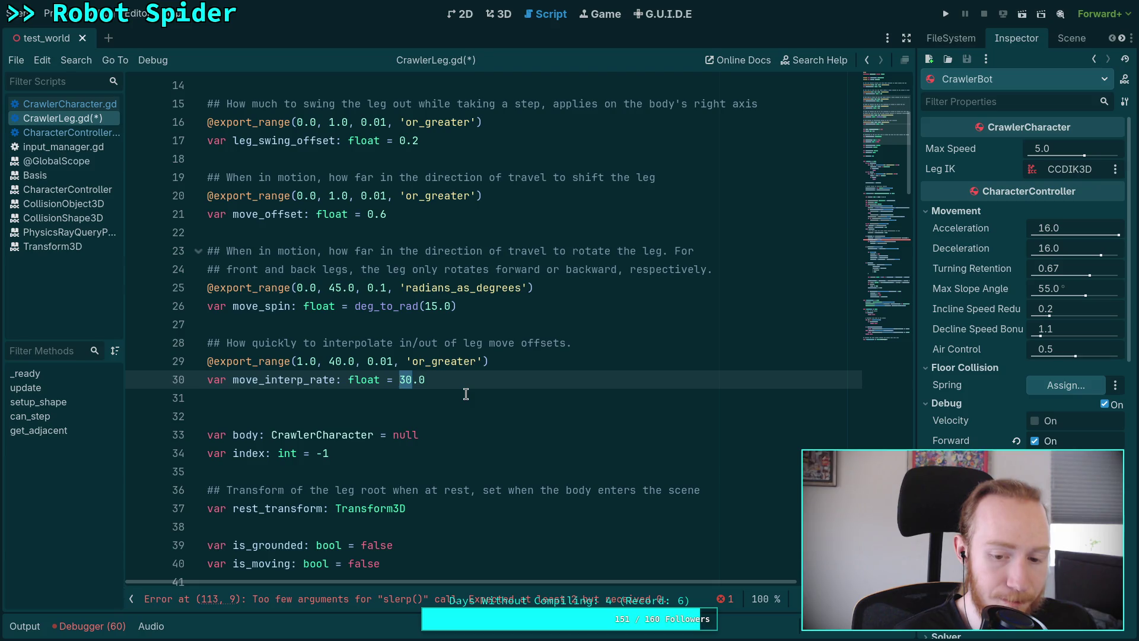
pyautogui.write('1')
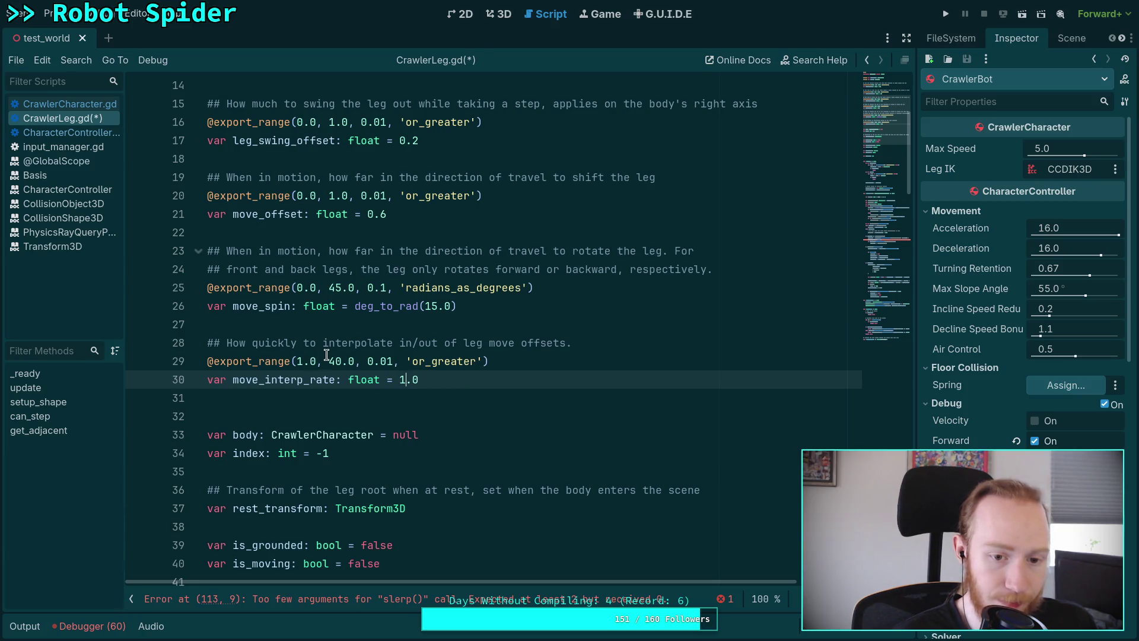
pyautogui.click(333, 359)
pyautogui.press('Delete')
pyautogui.write('5')
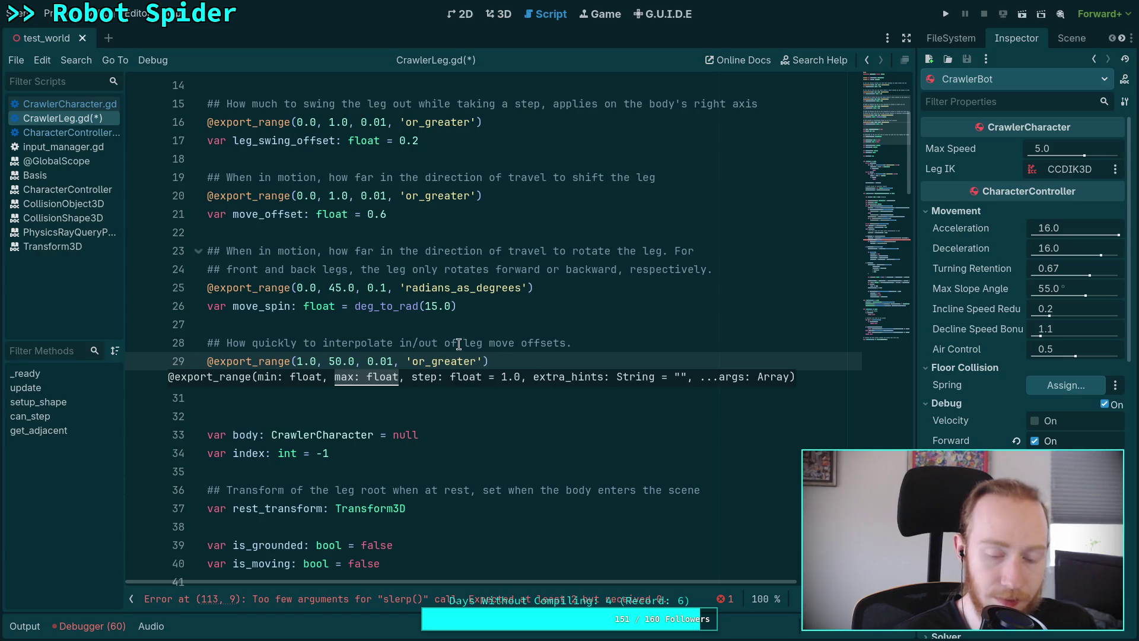
pyautogui.press('Delete')
pyautogui.click(538, 330)
pyautogui.click(598, 361)
pyautogui.hotkey('ctrl', 's')
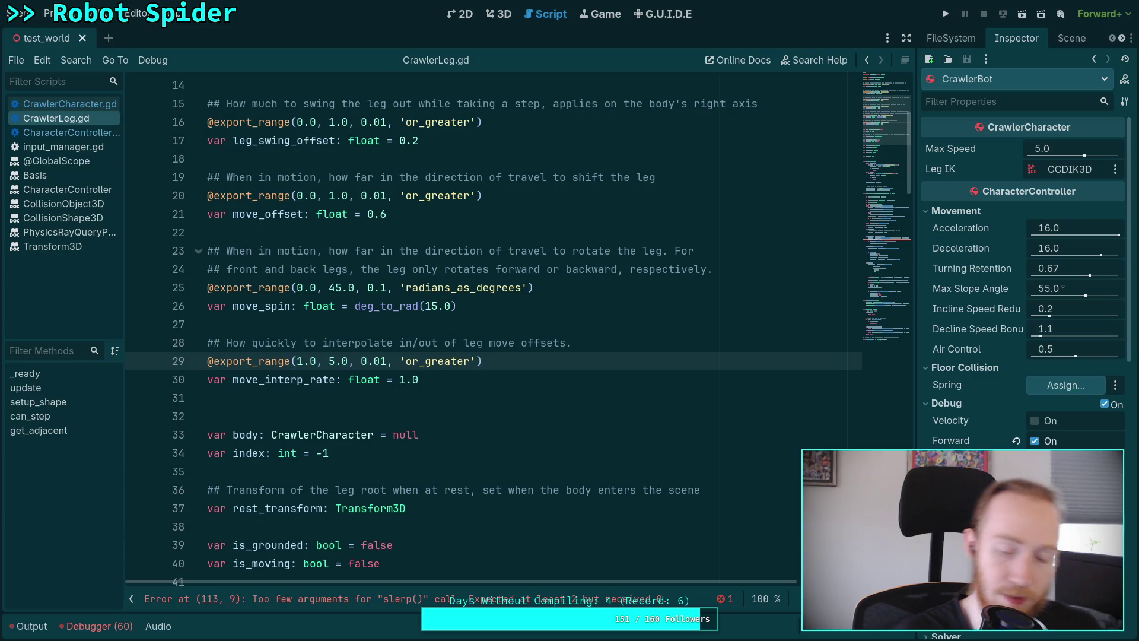
# Step: Delete the unfinished basis slerp call on line 113
pyautogui.scroll(-1, 629, 359)
pyautogui.scroll(-18, 481, 316)
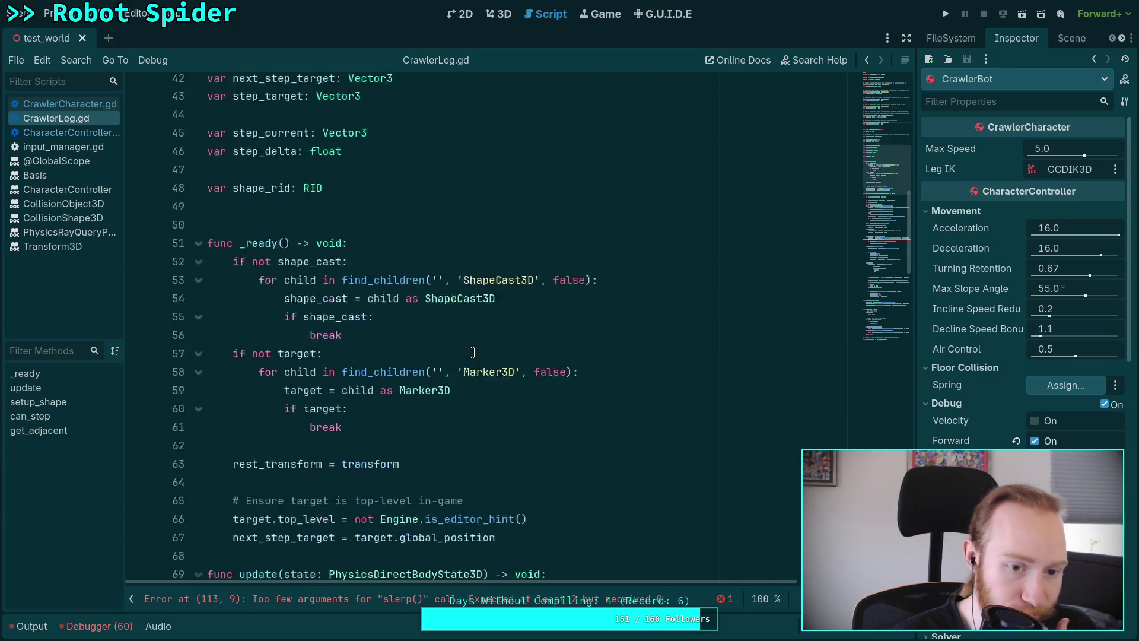
pyautogui.scroll(-3, 473, 352)
pyautogui.moveTo(409, 361); pyautogui.dragTo(261, 361)
pyautogui.press('BackSpace')
pyautogui.click(484, 323)
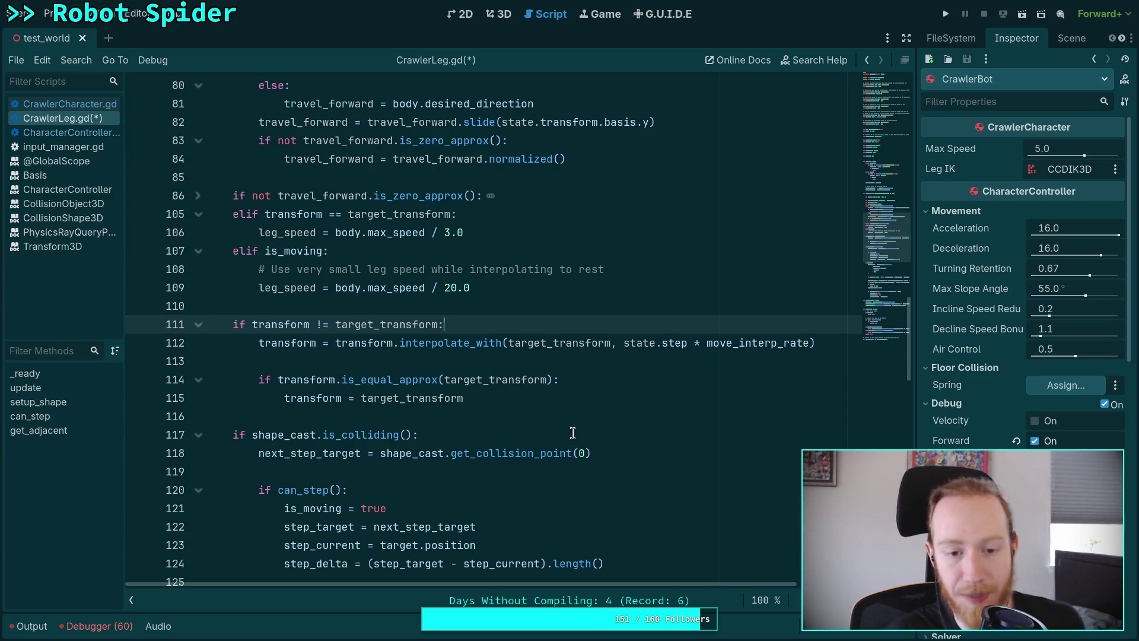
# Step: Insert a blank line 112 below the if transform != target_transform condition
pyautogui.press('Return')
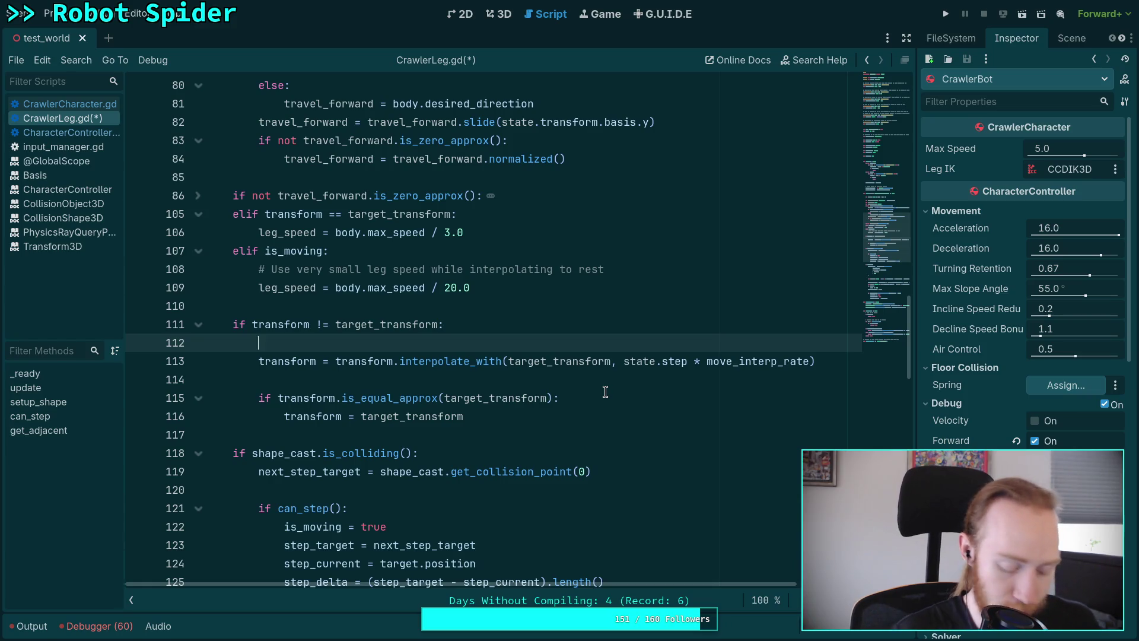
# Step: Declare var diff: float = transform.origin.distance_to(target_transform.origin)
pyautogui.write('var diff: float = ')
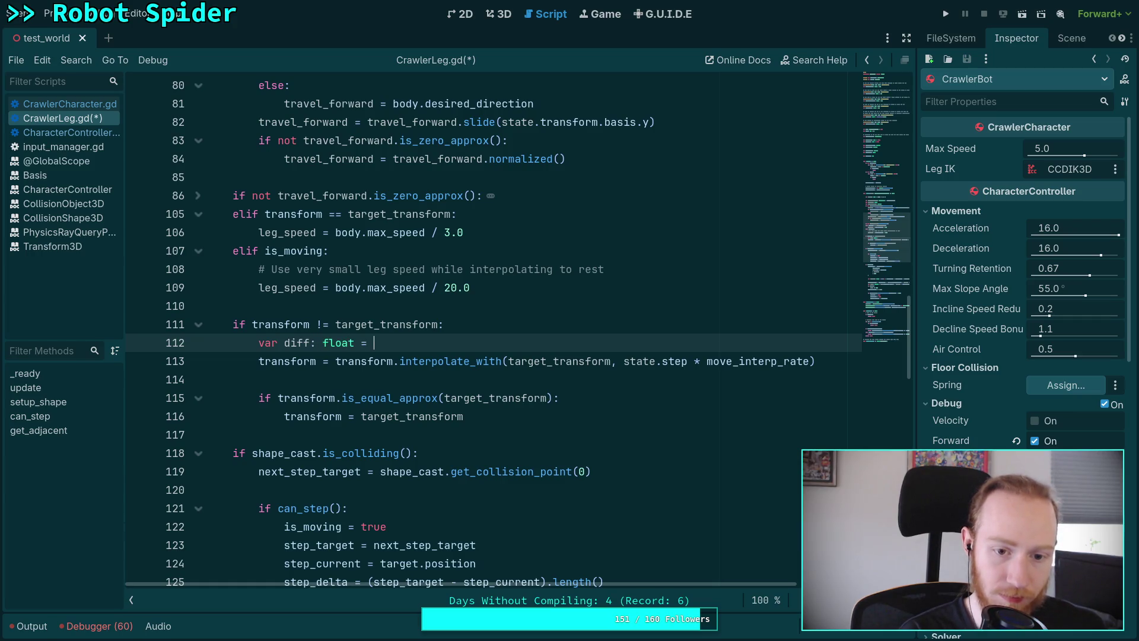
pyautogui.write('transfo')
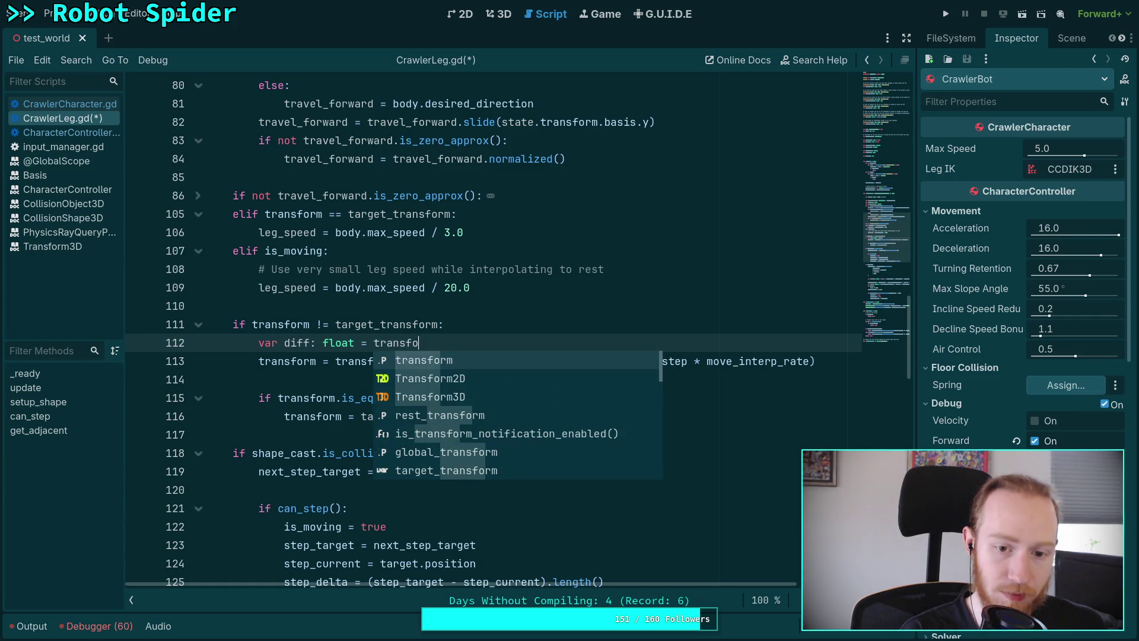
pyautogui.write('rm.orm.o')
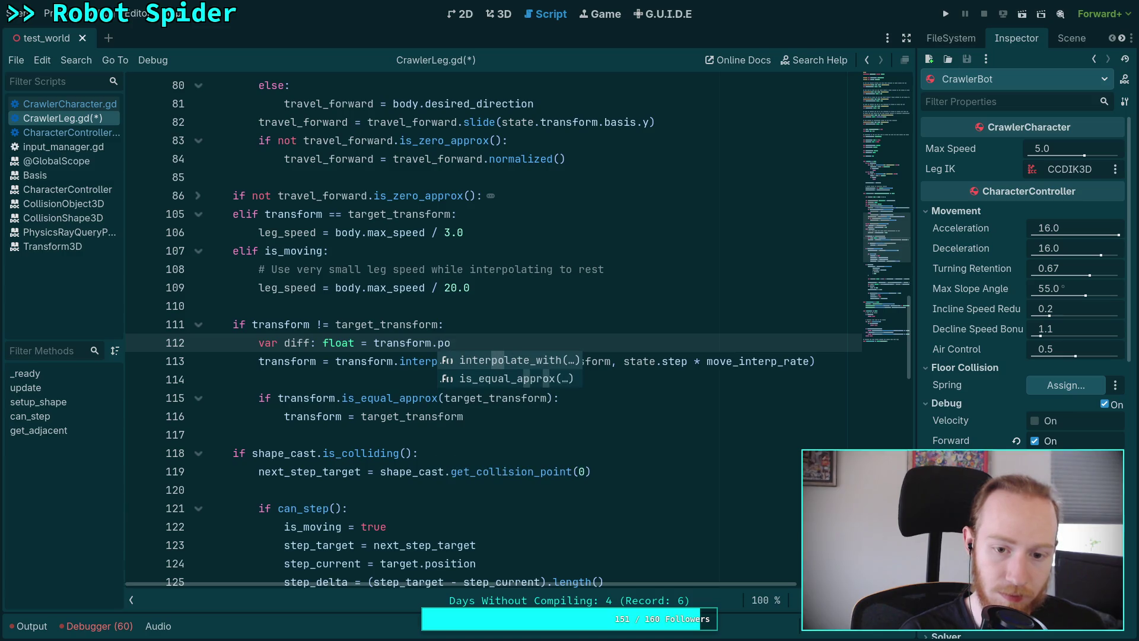
pyautogui.press('Return')
pyautogui.write('dist')
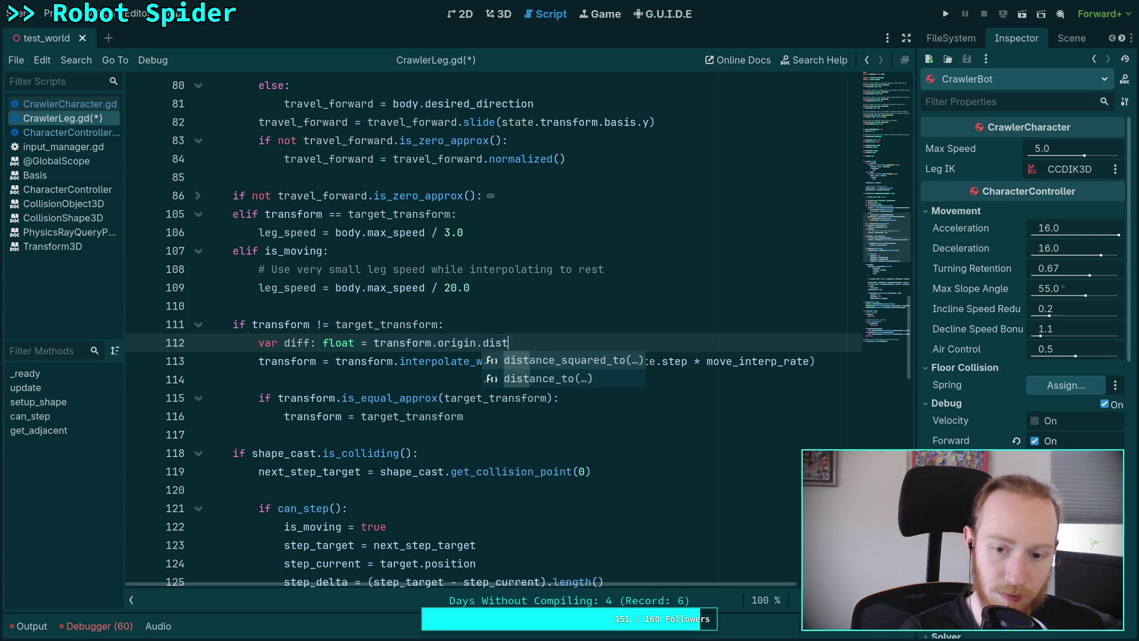
pyautogui.press('Down')
pyautogui.press('Return')
pyautogui.write('targ')
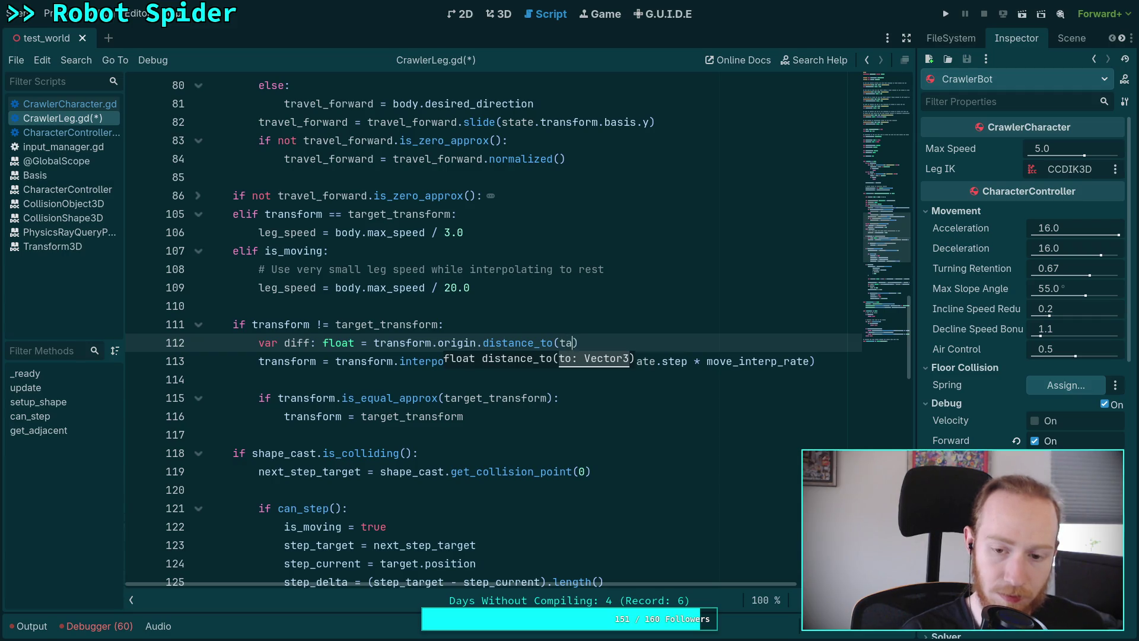
pyautogui.press('Down')
pyautogui.press('Return')
pyautogui.write('orm.or')
pyautogui.press('Return')
pyautogui.press('End')
pyautogui.press('Return')
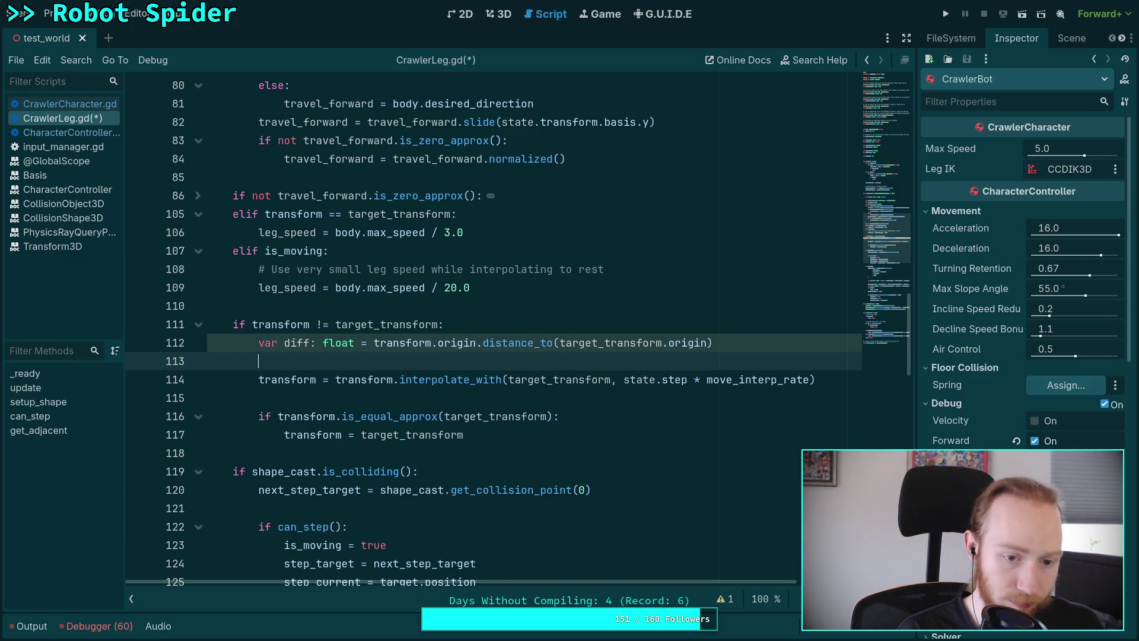
# Step: Add diff = maxf(diff - move_interp_rate, 0.0) on the next line
pyautogui.write('diff')
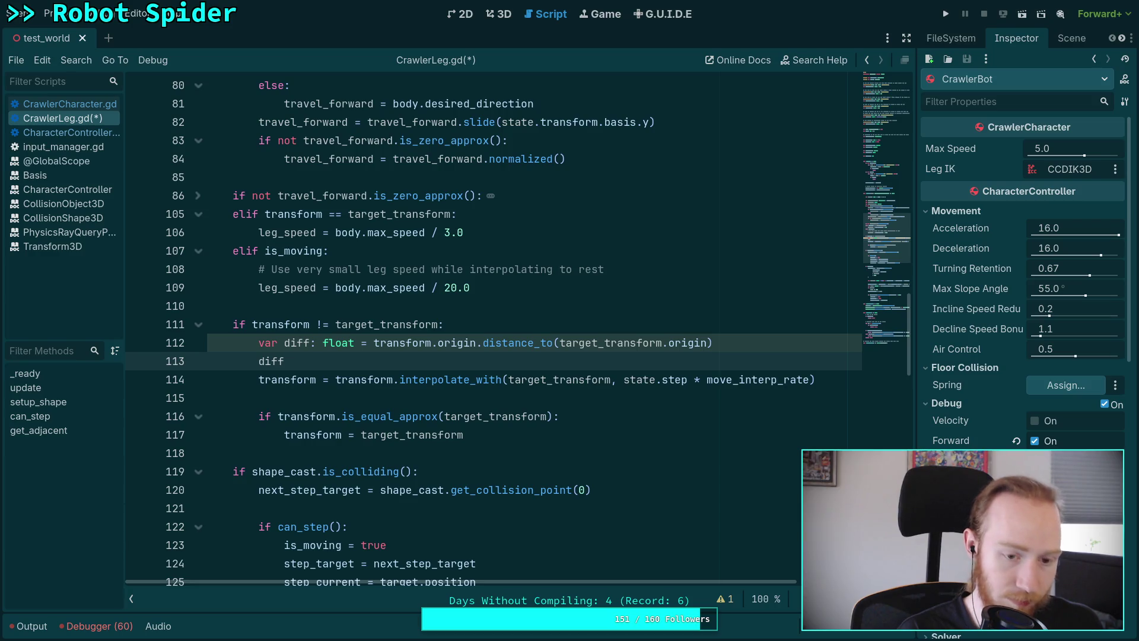
pyautogui.write(' = clampf')
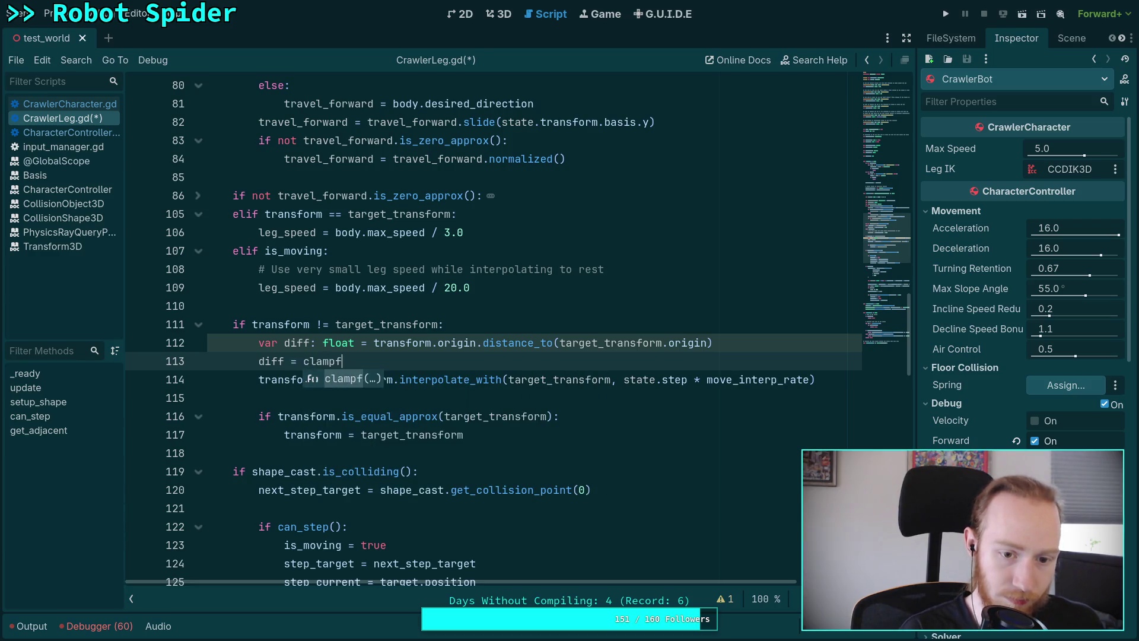
pyautogui.write('(diff -')
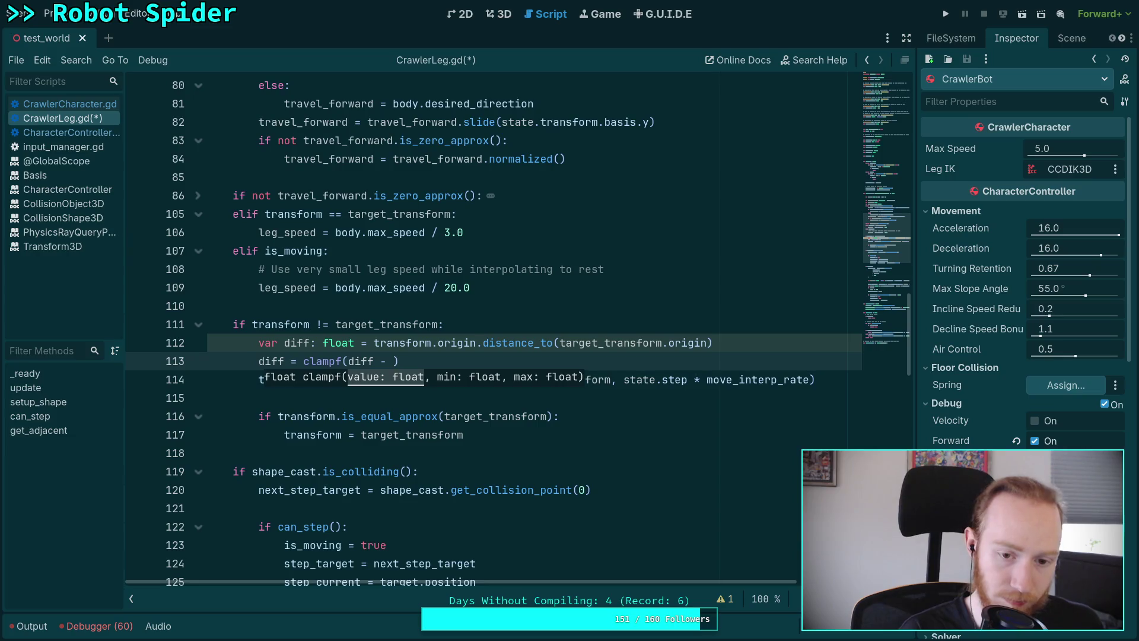
pyautogui.press('BackSpace')
pyautogui.press('BackSpace')
pyautogui.press('BackSpace')
pyautogui.write('m')
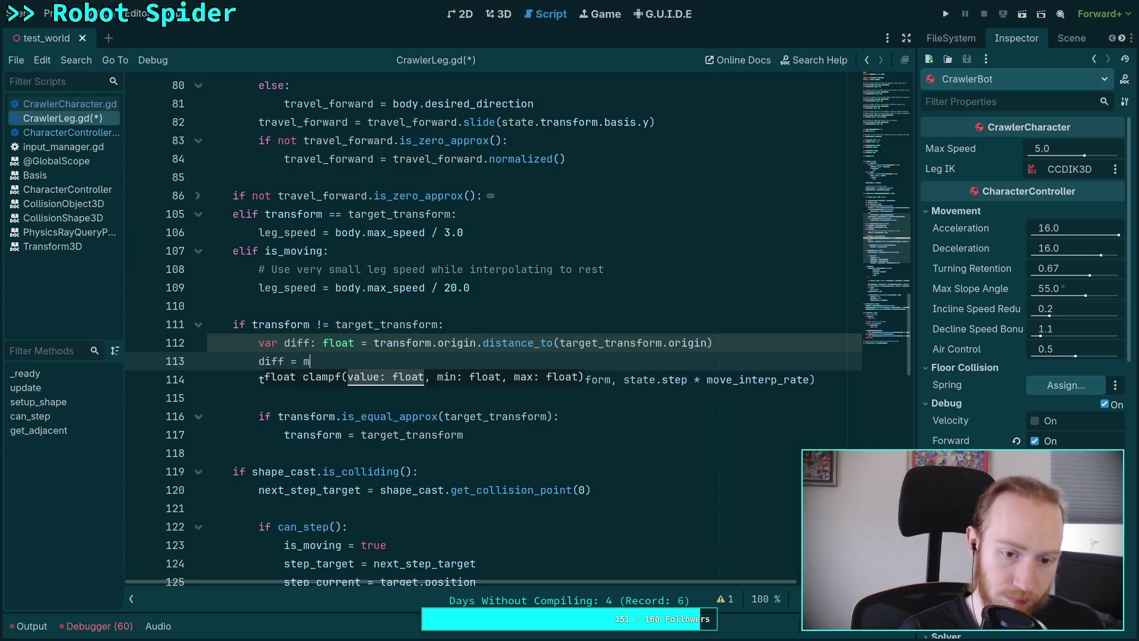
pyautogui.write('axf')
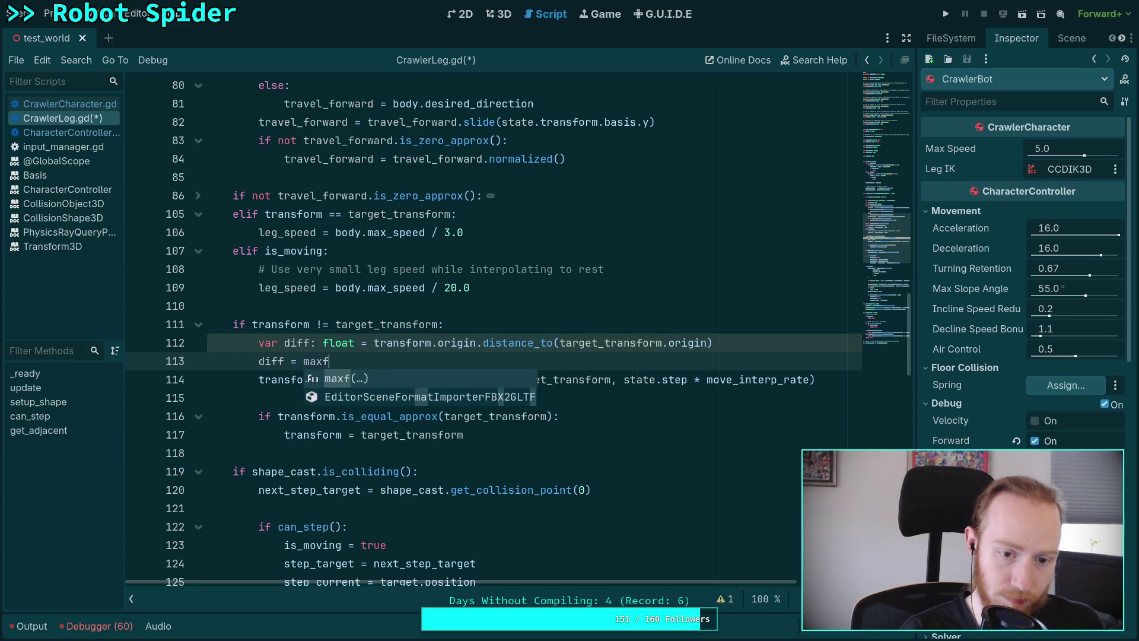
pyautogui.write('(diff - ')
pyautogui.write('move_')
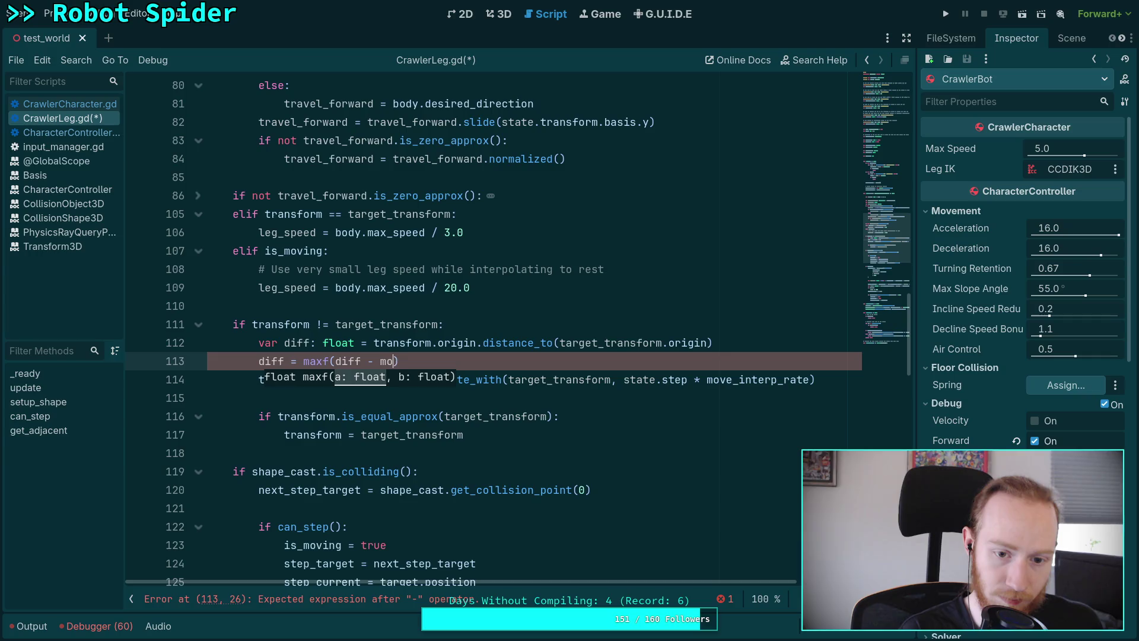
pyautogui.press('Return')
pyautogui.write(', 0.0)')
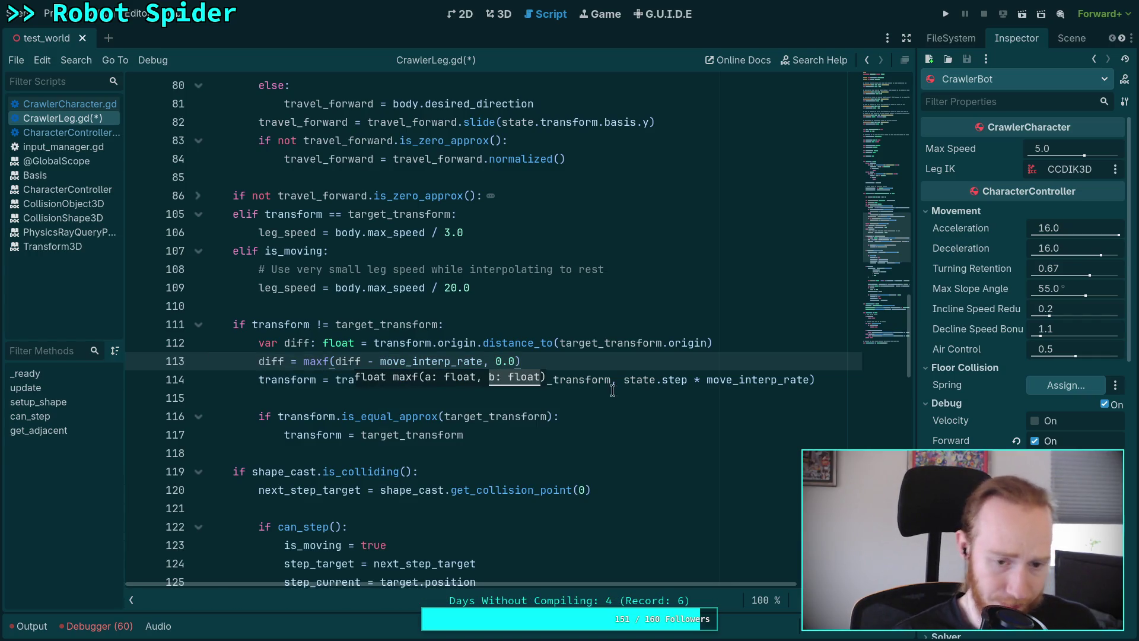
pyautogui.click(670, 357)
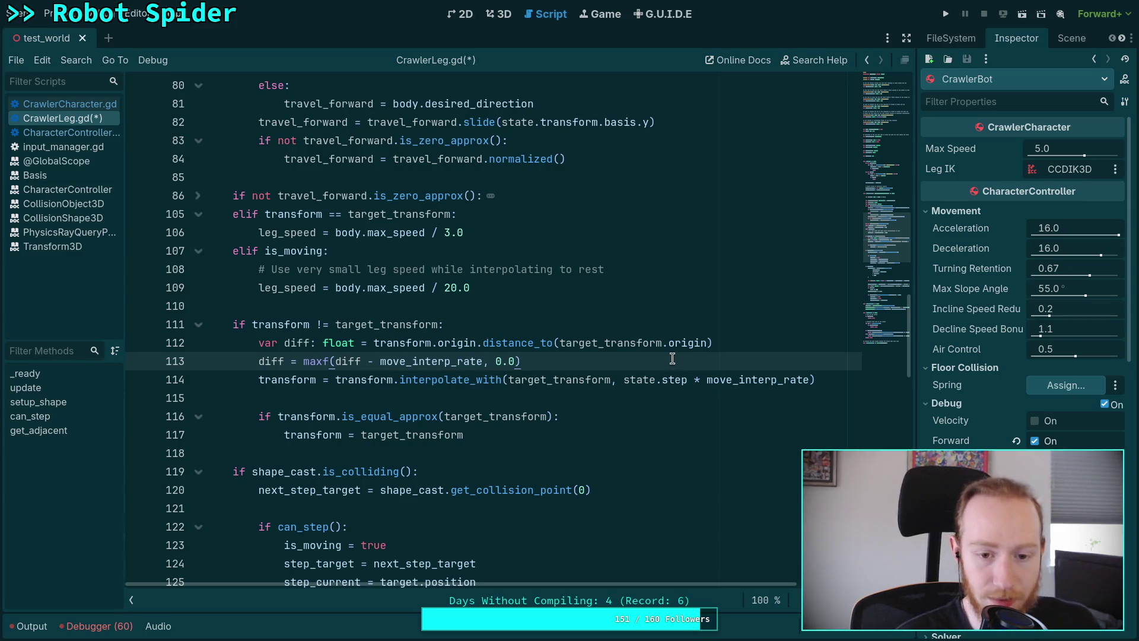
pyautogui.doubleClick(270, 361)
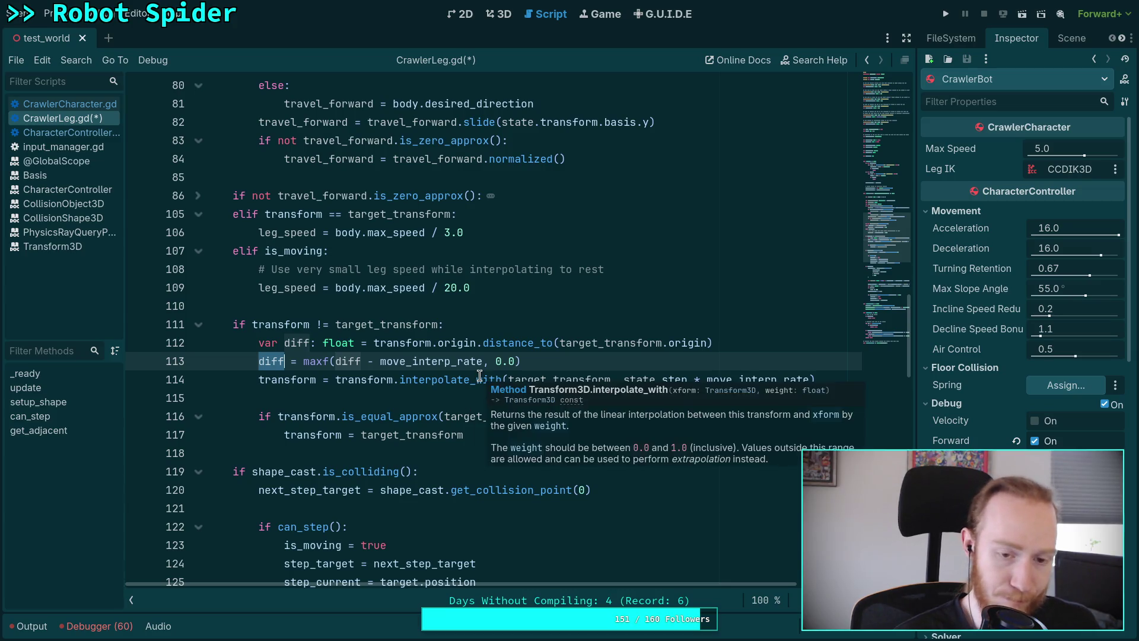
# Step: Rename diff to dist and start a new var prog: float declaration below it
pyautogui.click(299, 343)
pyautogui.write('st')
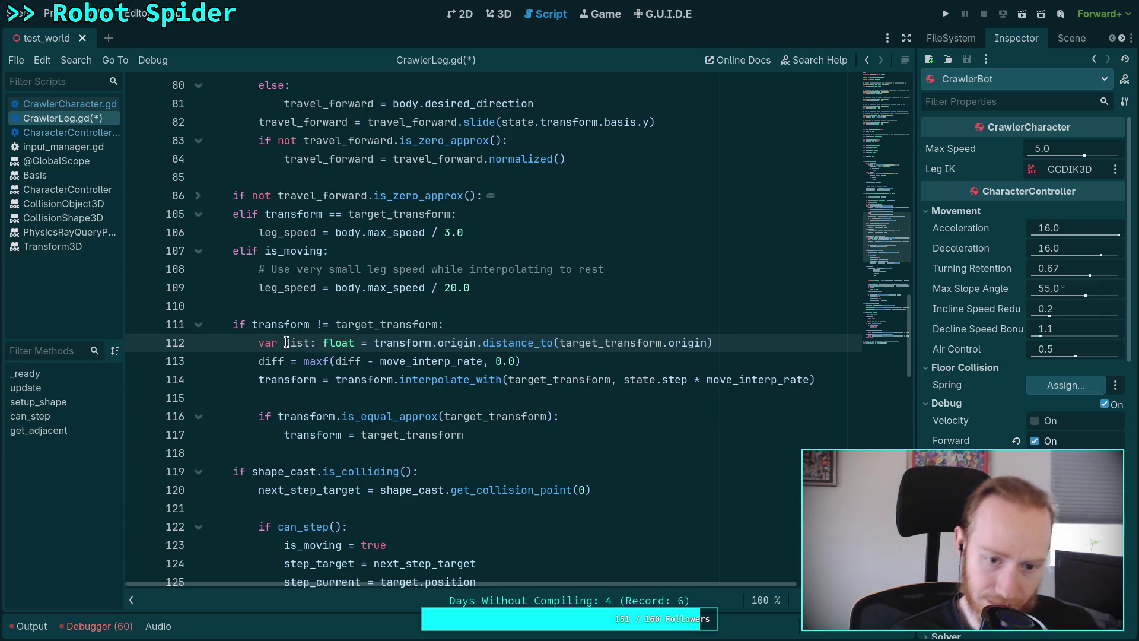
pyautogui.click(759, 343)
pyautogui.press('Return')
pyautogui.write('va')
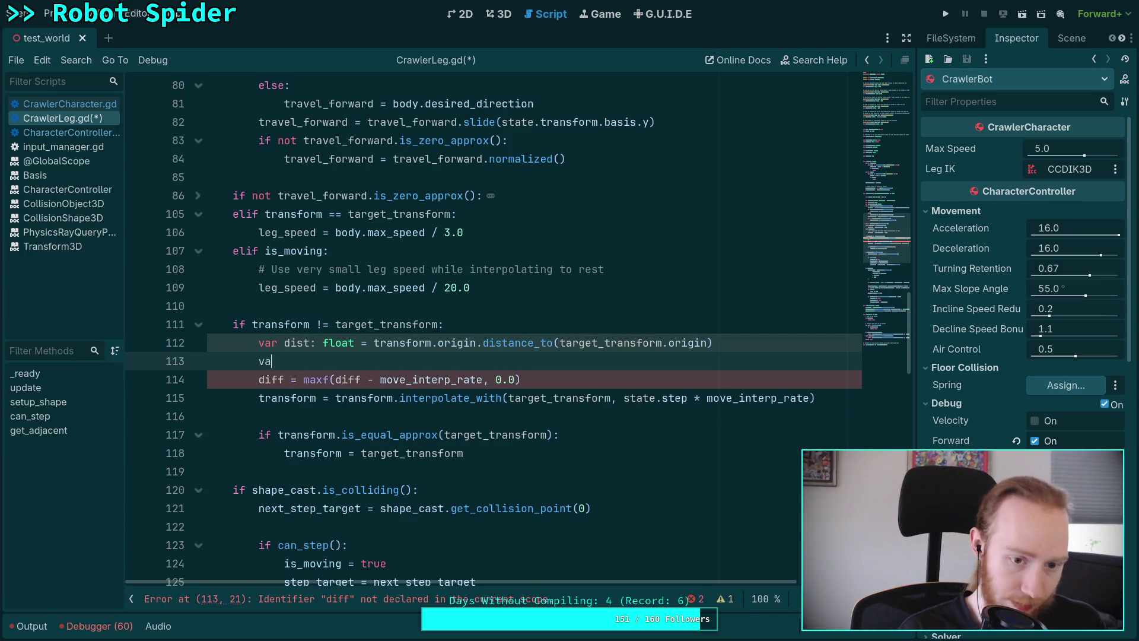
pyautogui.write('r prog:')
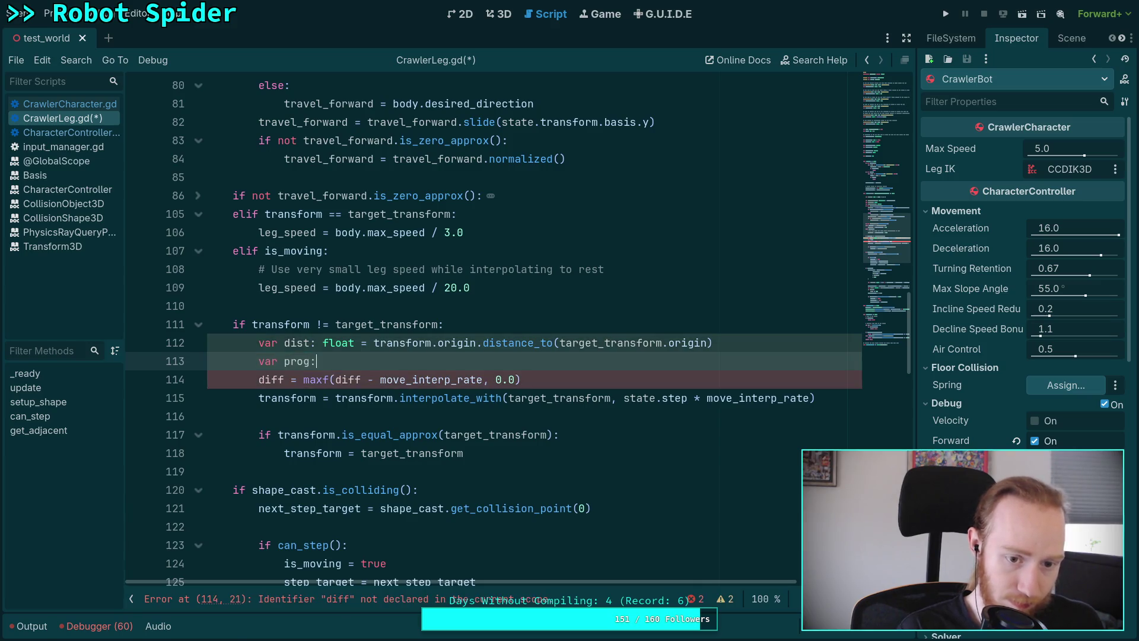
pyautogui.write(' float =')
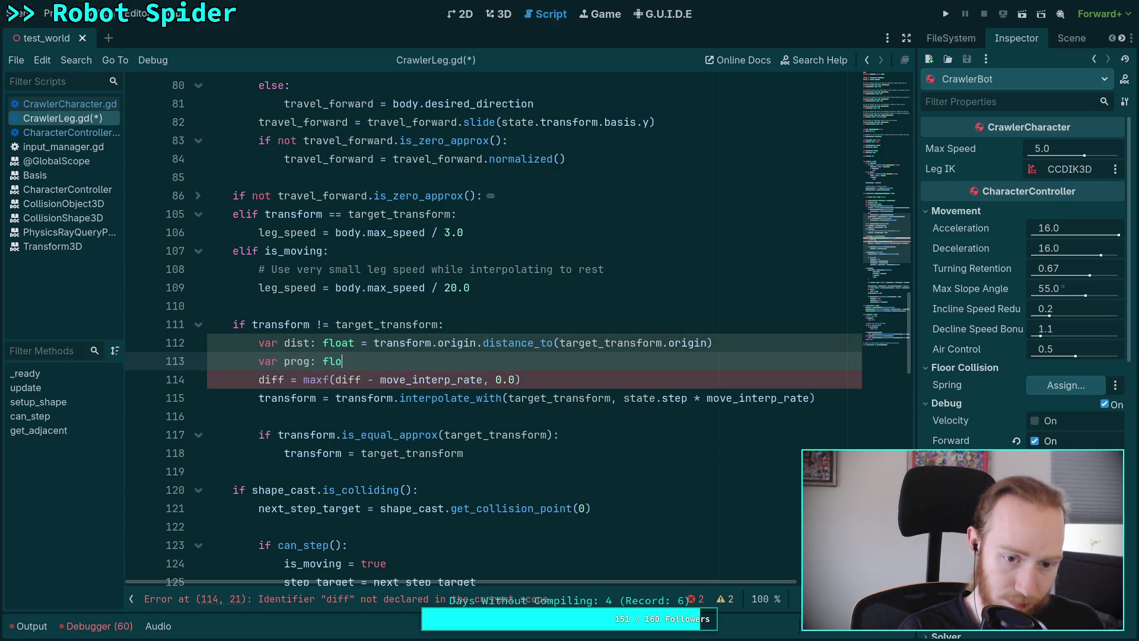
# Step: Move the maxf expression into prog's declaration and delete the leftover diff assignment
pyautogui.moveTo(304, 380); pyautogui.dragTo(546, 374)
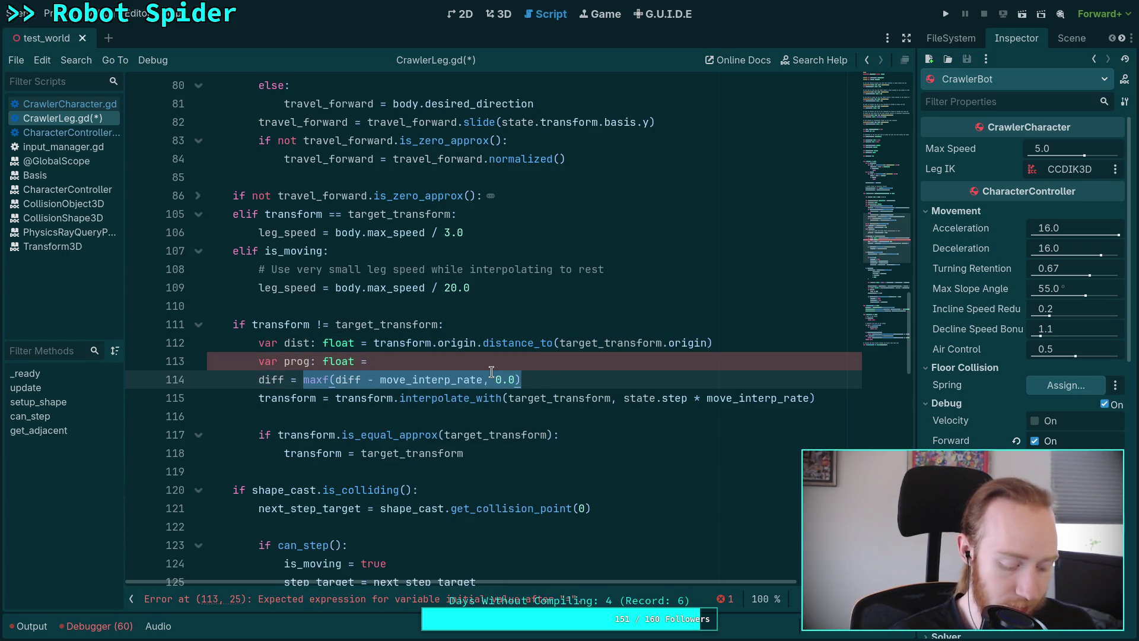
pyautogui.hotkey('ctrl', 'x')
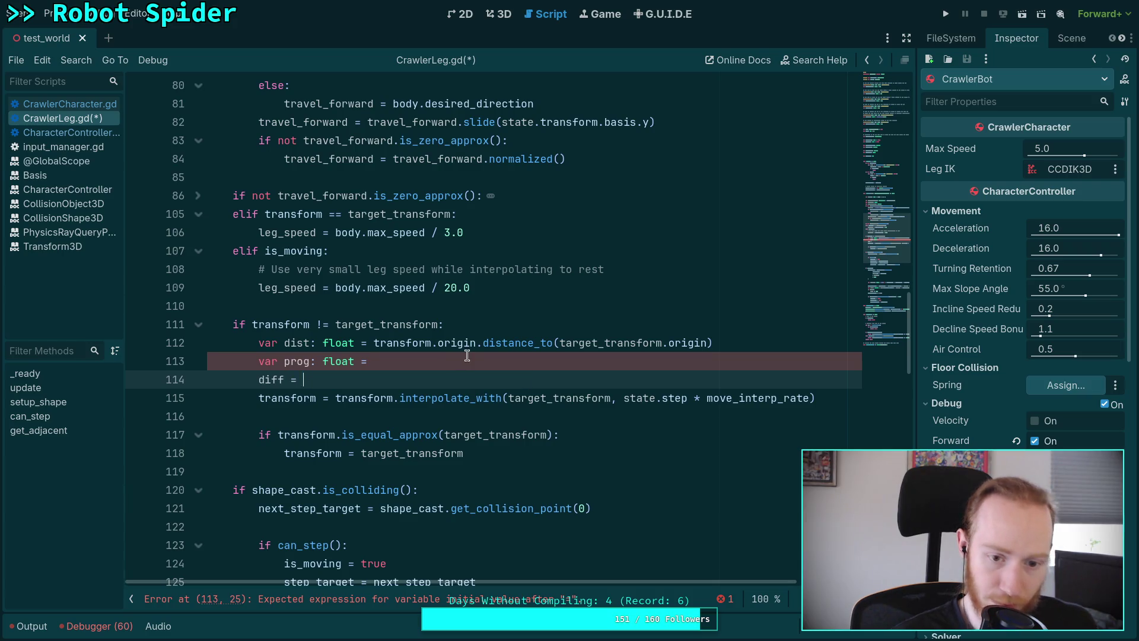
pyautogui.press('Up')
pyautogui.press('End')
pyautogui.hotkey('ctrl', 'v')
pyautogui.moveTo(330, 379); pyautogui.dragTo(259, 380)
pyautogui.press('BackSpace')
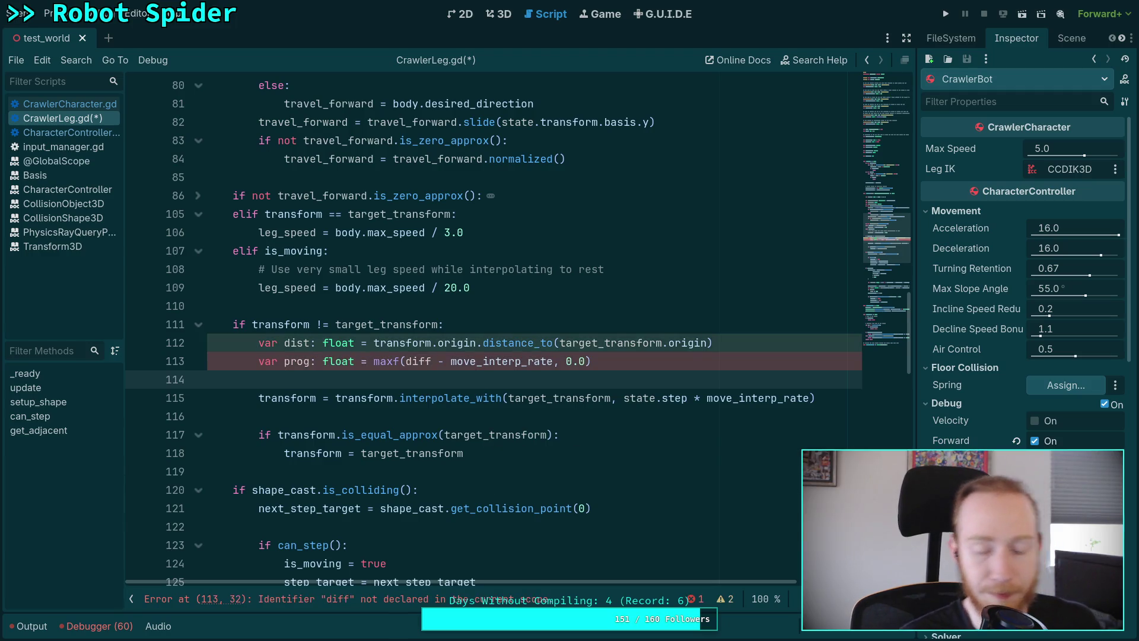
# Step: Change the remaining diff reference to dist and add prog = 1.0 - (prog / dist)
pyautogui.click(432, 362)
pyautogui.press('BackSpace')
pyautogui.press('BackSpace')
pyautogui.write('st')
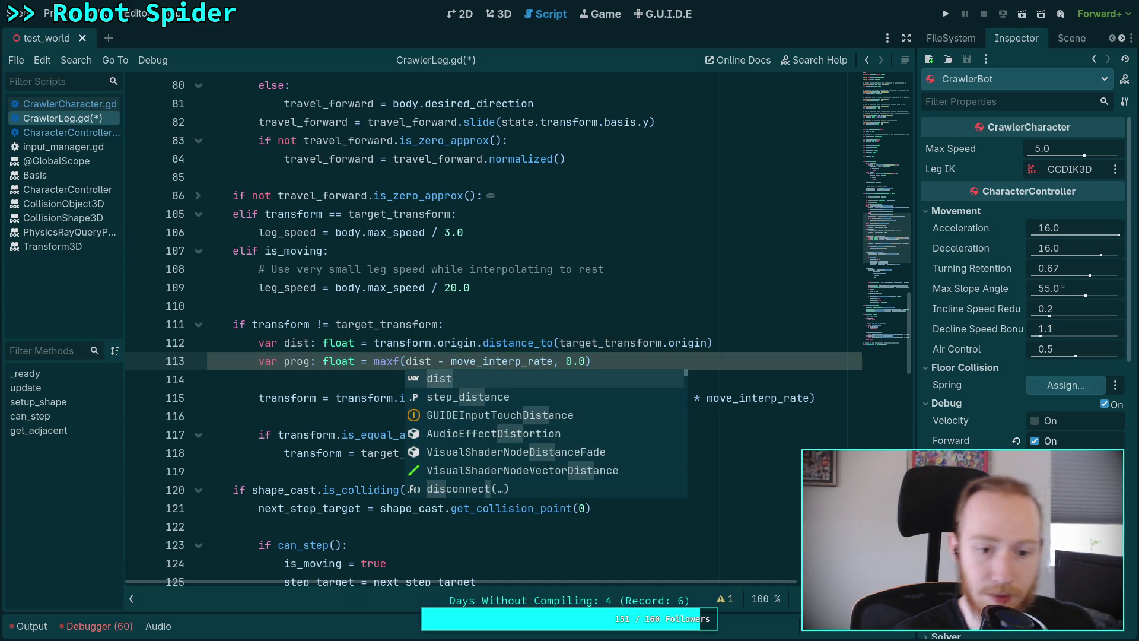
pyautogui.press('Escape')
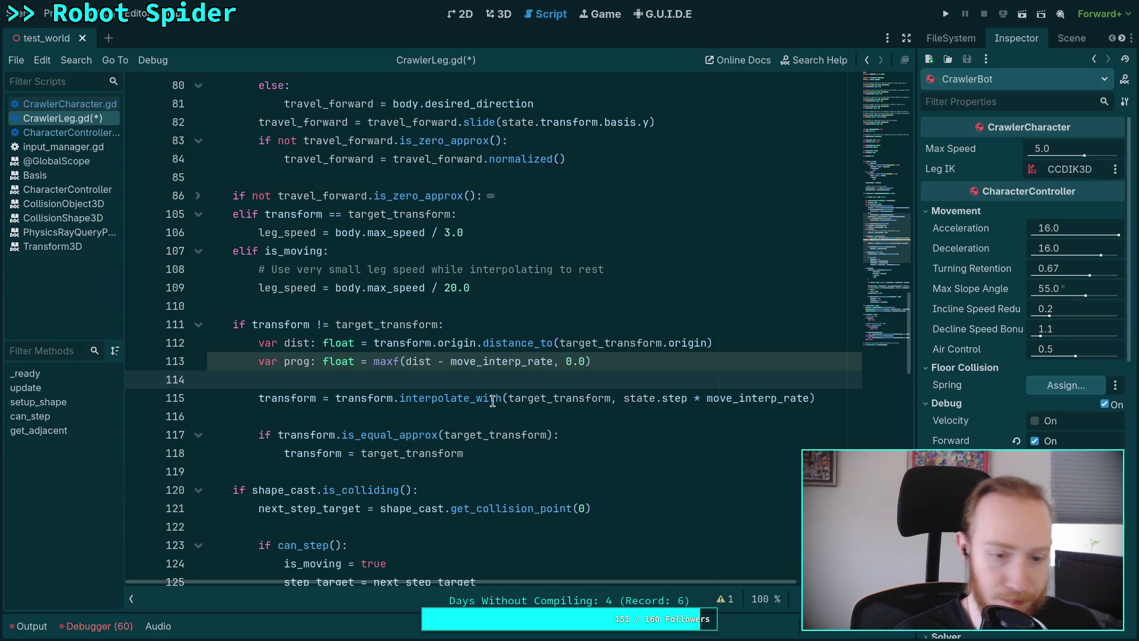
pyautogui.write('prog = 1.0 - ')
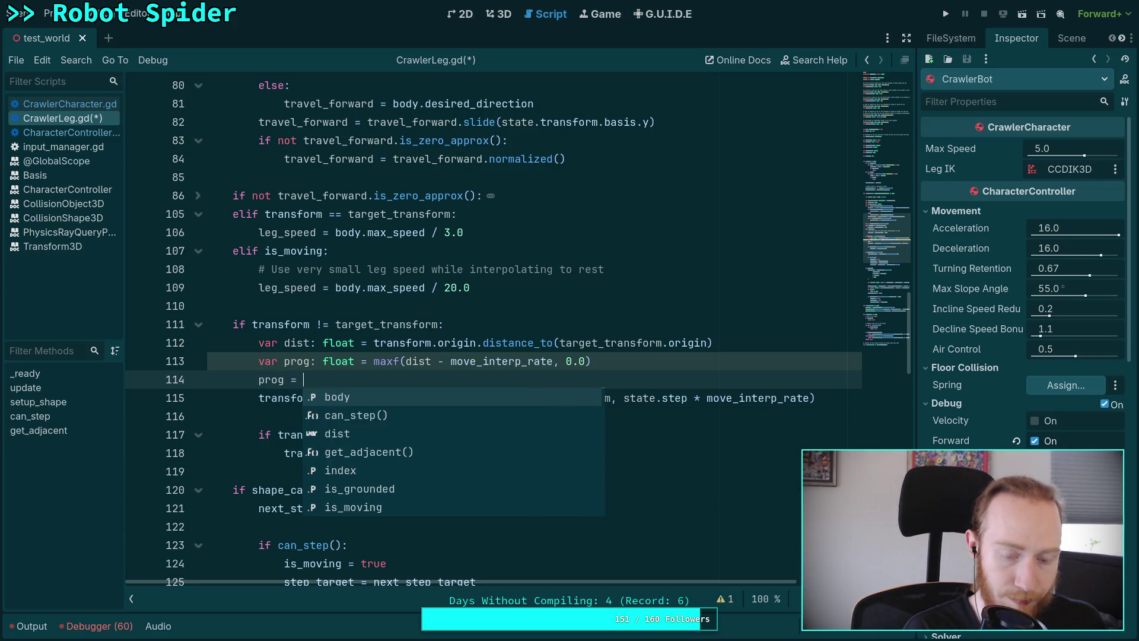
pyautogui.write('(prog / dist')
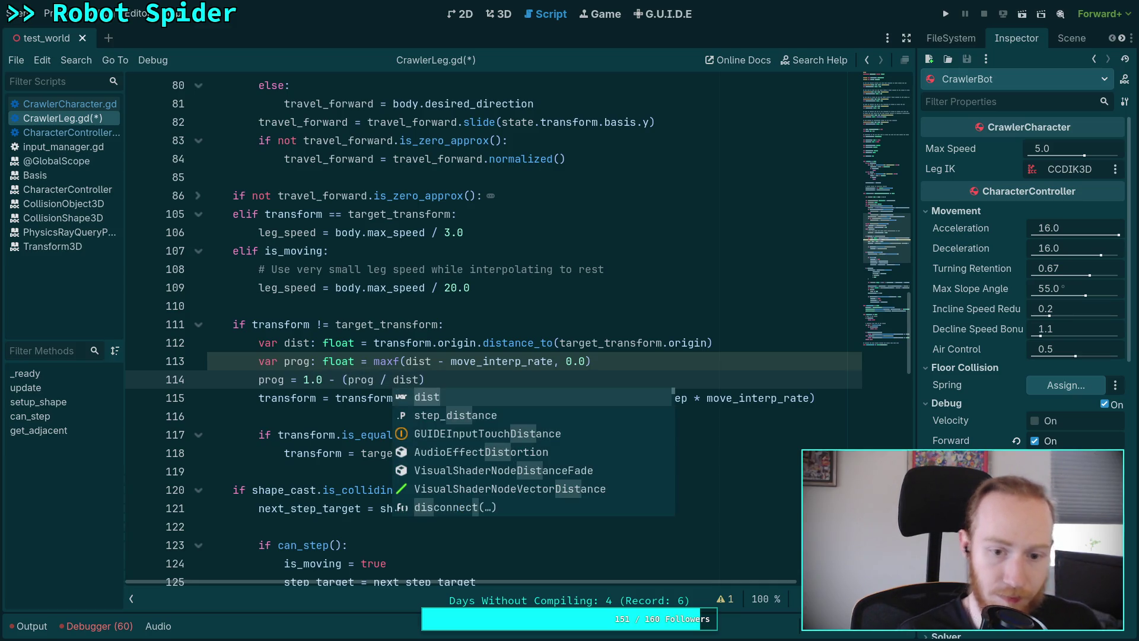
pyautogui.click(550, 379)
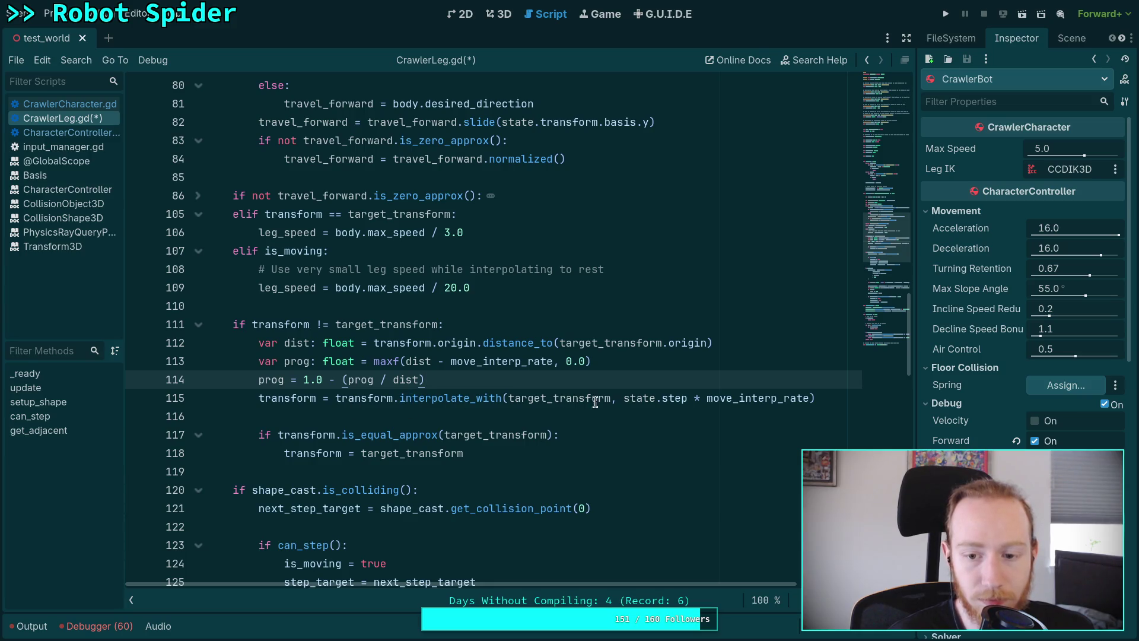
# Step: Multiply move_interp_rate by state.step, pass prog to interpolate_with, save, and run the game
pyautogui.moveTo(622, 399)
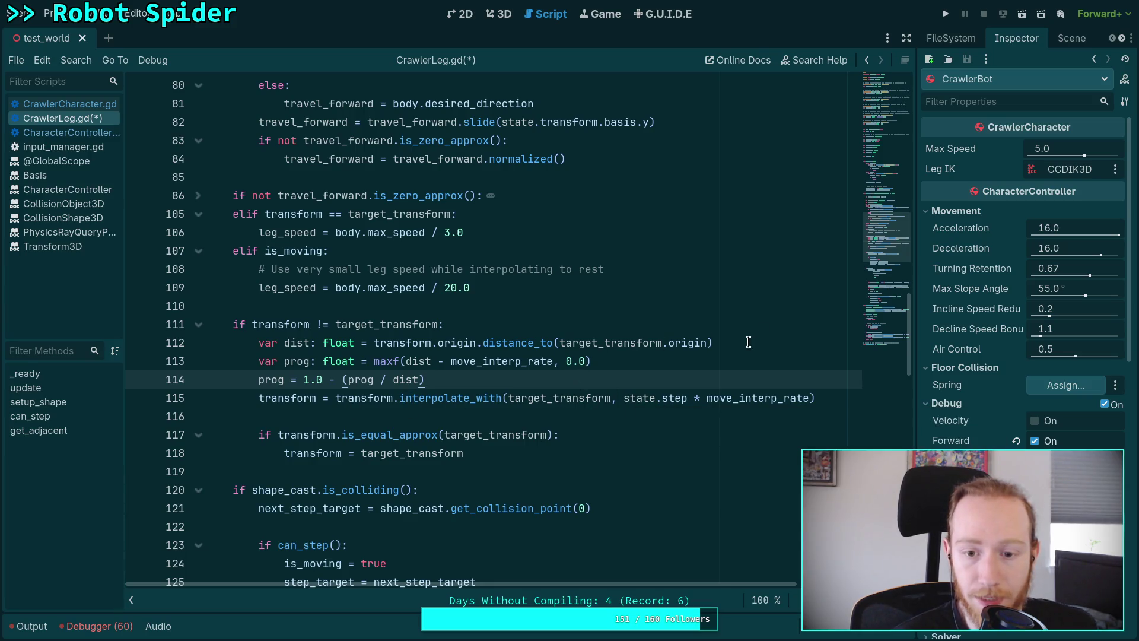
pyautogui.click(555, 360)
pyautogui.write('* state.step')
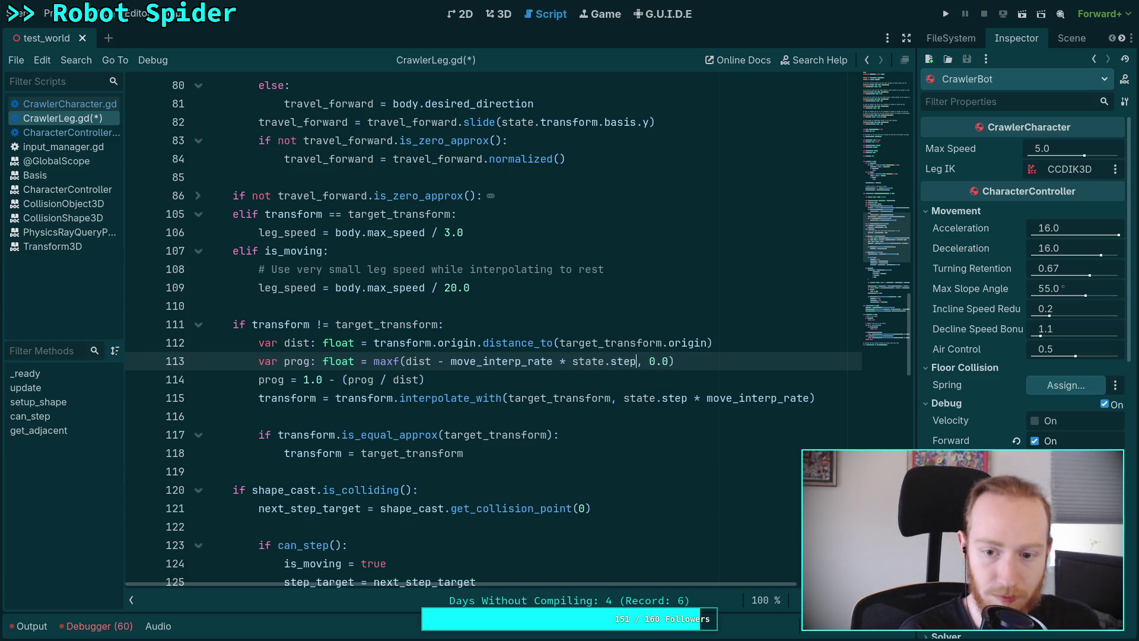
pyautogui.moveTo(451, 360)
pyautogui.mouseDown()
pyautogui.moveTo(631, 360)
pyautogui.moveTo(681, 398)
pyautogui.moveTo(814, 398)
pyautogui.mouseUp()
pyautogui.write('(')
pyautogui.write('prog')
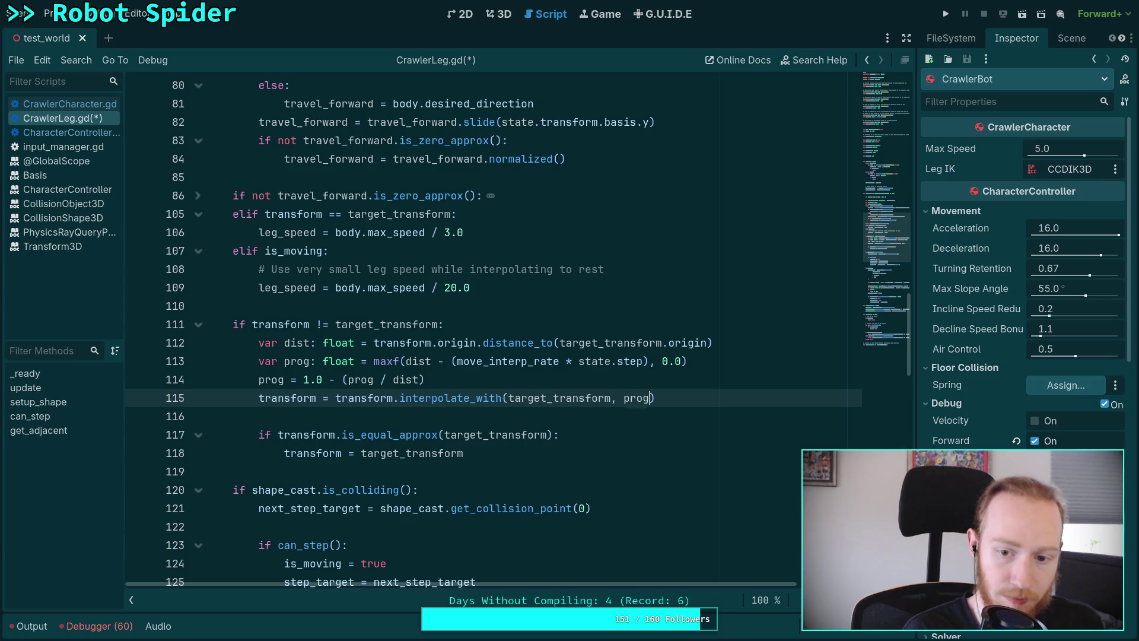
pyautogui.hotkey('ctrl', 's')
pyautogui.click(544, 418)
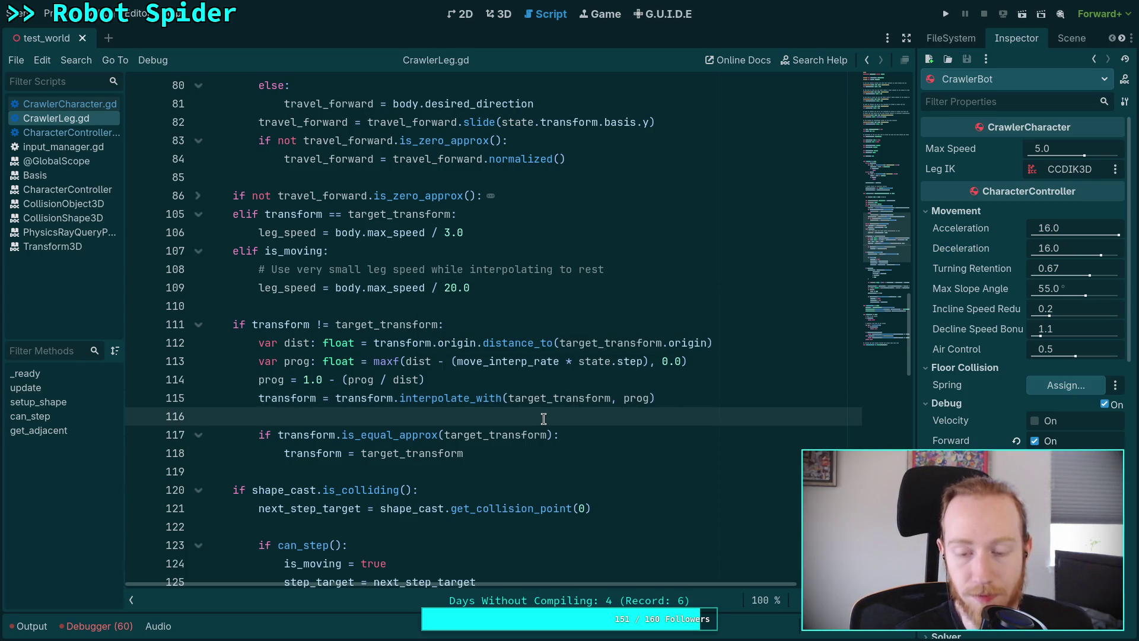
pyautogui.click(947, 14)
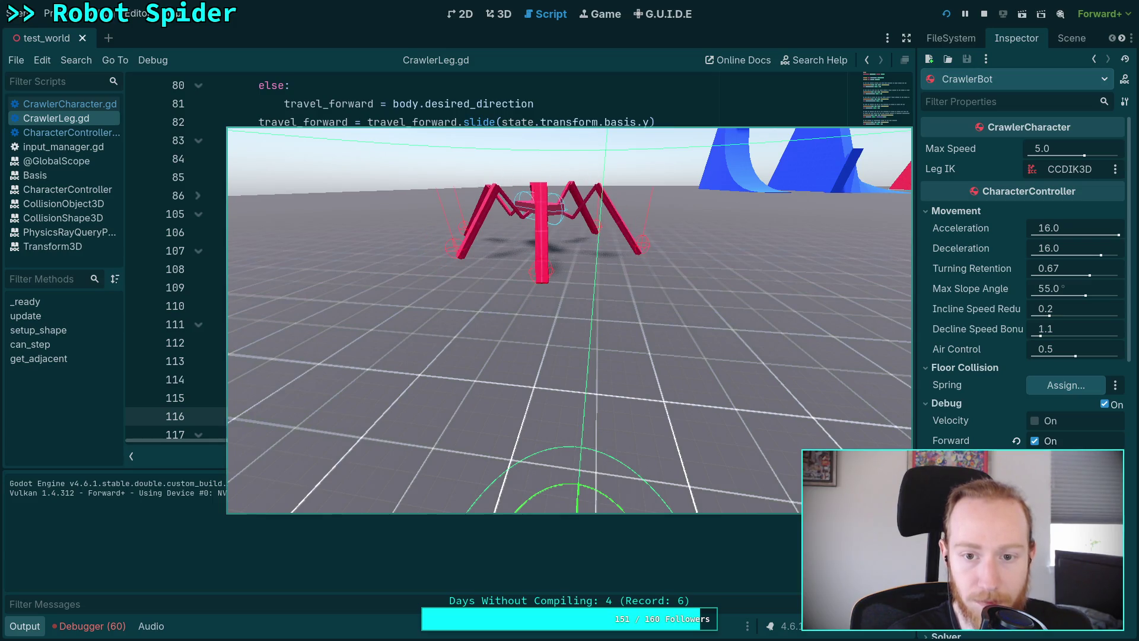
# Step: Stop the game, set move_interp_rate's default to 3, and test-walk the spider with S and W
pyautogui.click(984, 14)
pyautogui.moveTo(884, 133)
pyautogui.mouseDown()
pyautogui.moveTo(916, 81)
pyautogui.moveTo(899, 173)
pyautogui.moveTo(903, 140)
pyautogui.mouseUp()
pyautogui.moveTo(905, 126); pyautogui.dragTo(910, 102)
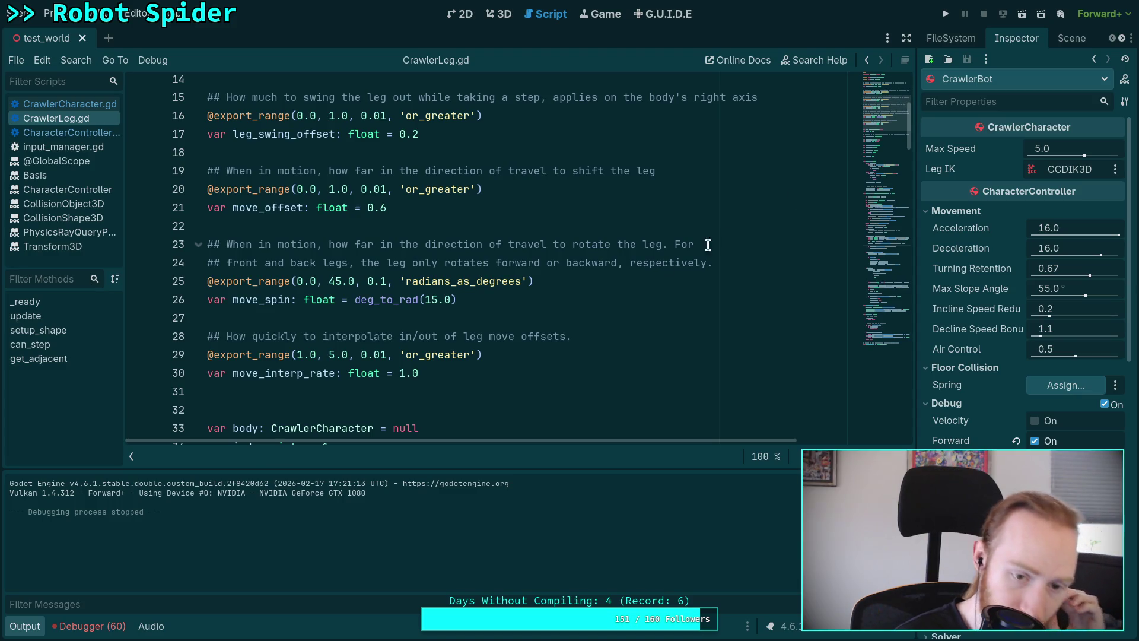
pyautogui.doubleClick(400, 372)
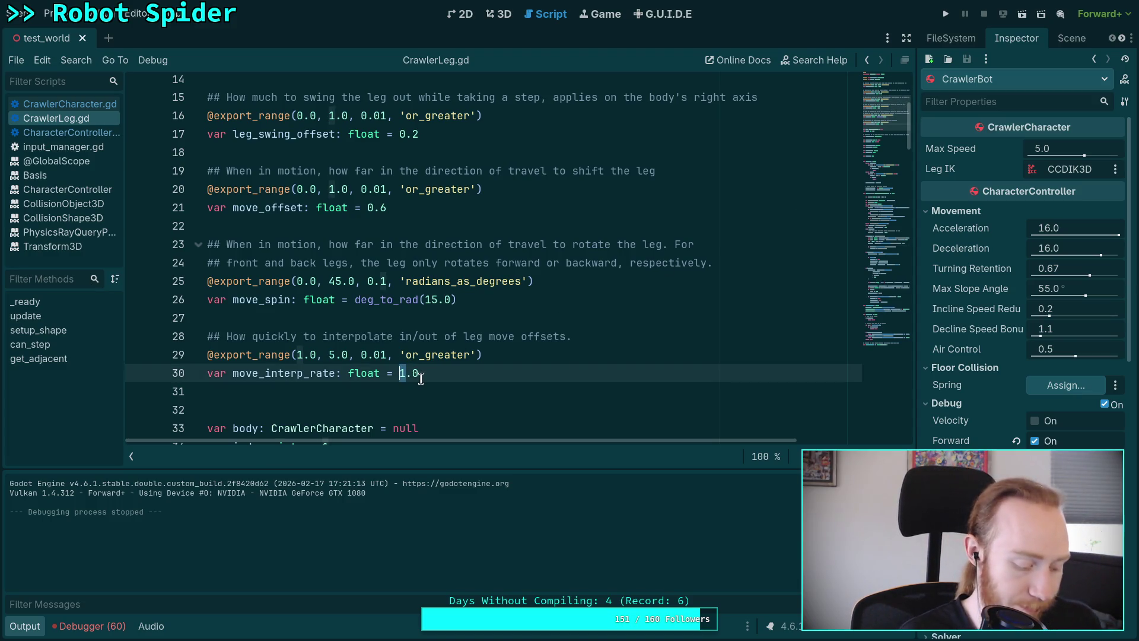
pyautogui.write('3')
pyautogui.press('F5')
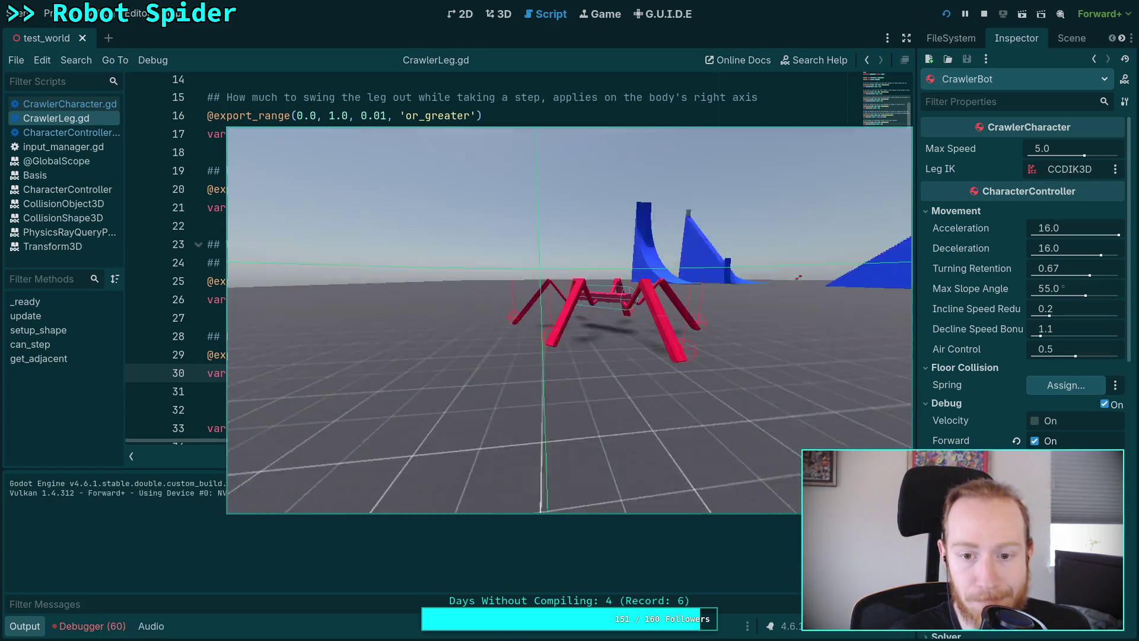
pyautogui.press('s')
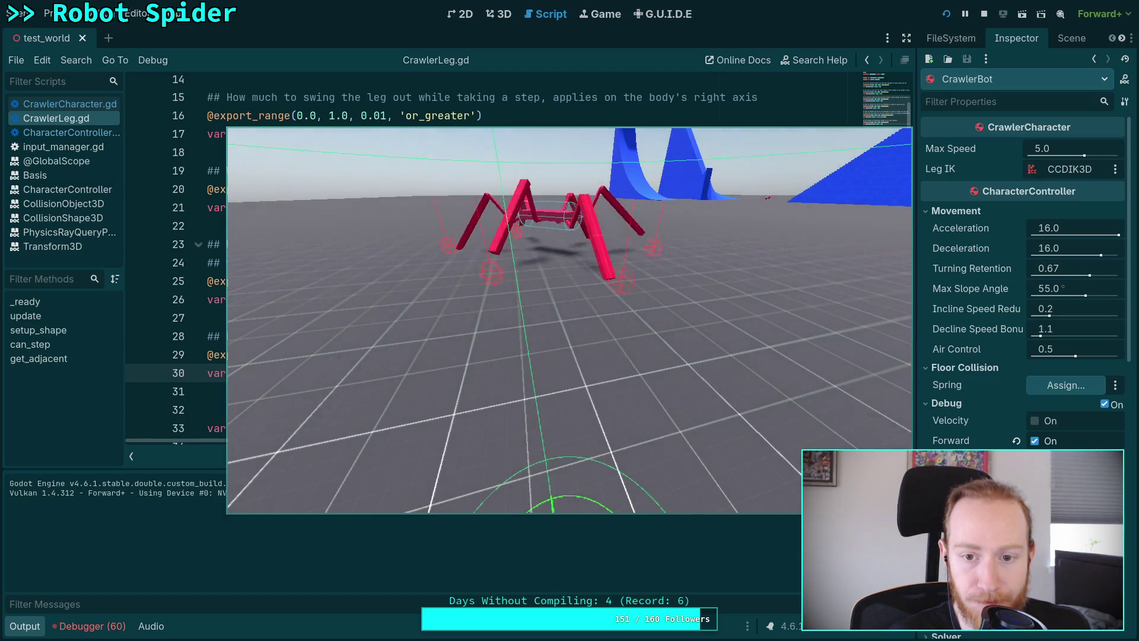
pyautogui.press('w')
pyautogui.press('F8')
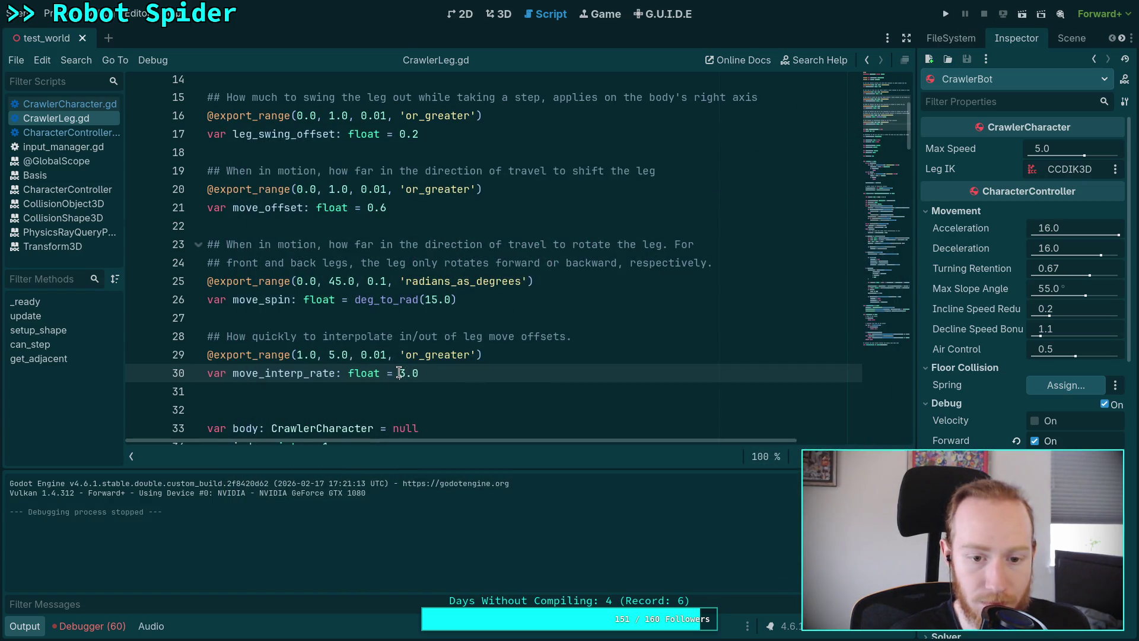
pyautogui.doubleClick(400, 373)
# Step: Change move_interp_rate's default to 4.0
pyautogui.write('4')
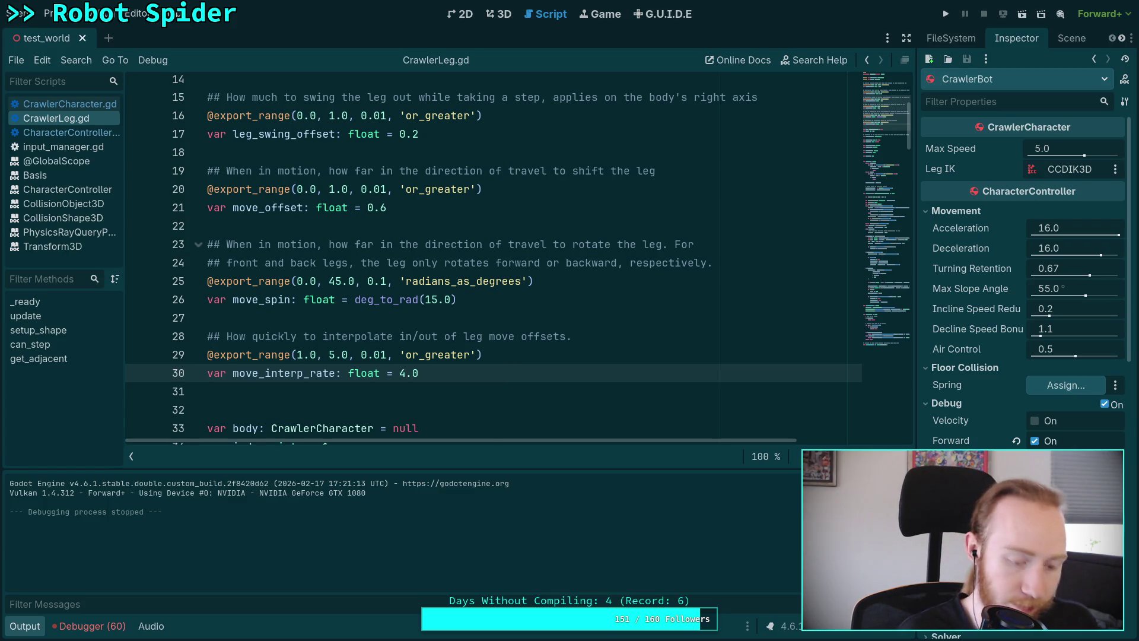
pyautogui.scroll(-20, 551, 335)
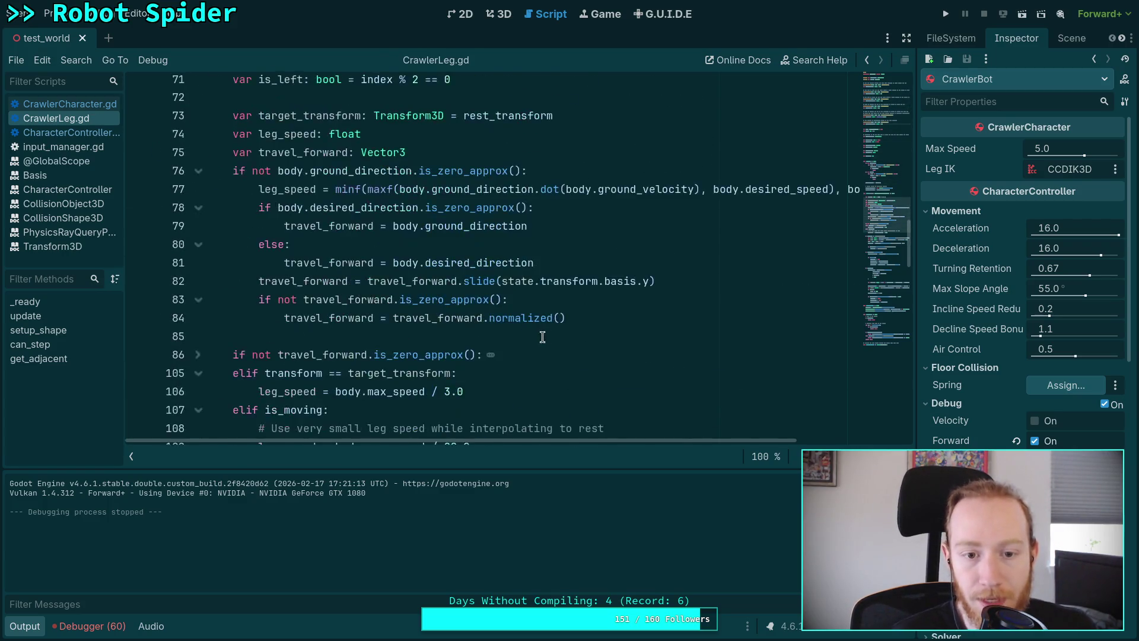
pyautogui.scroll(-8, 551, 336)
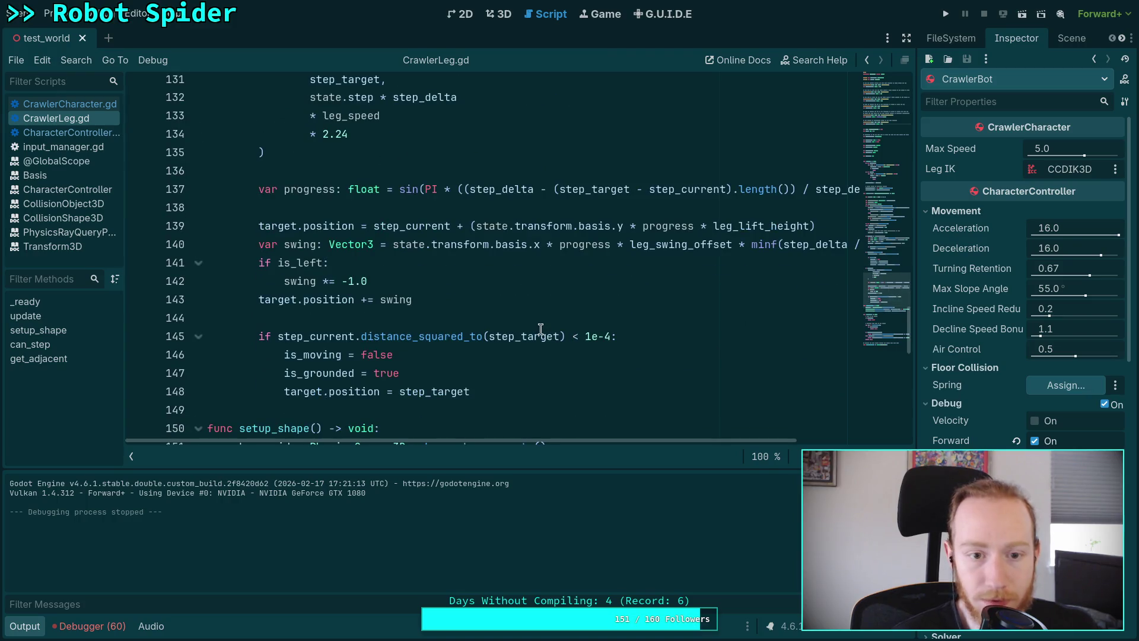
pyautogui.scroll(7, 391, 302)
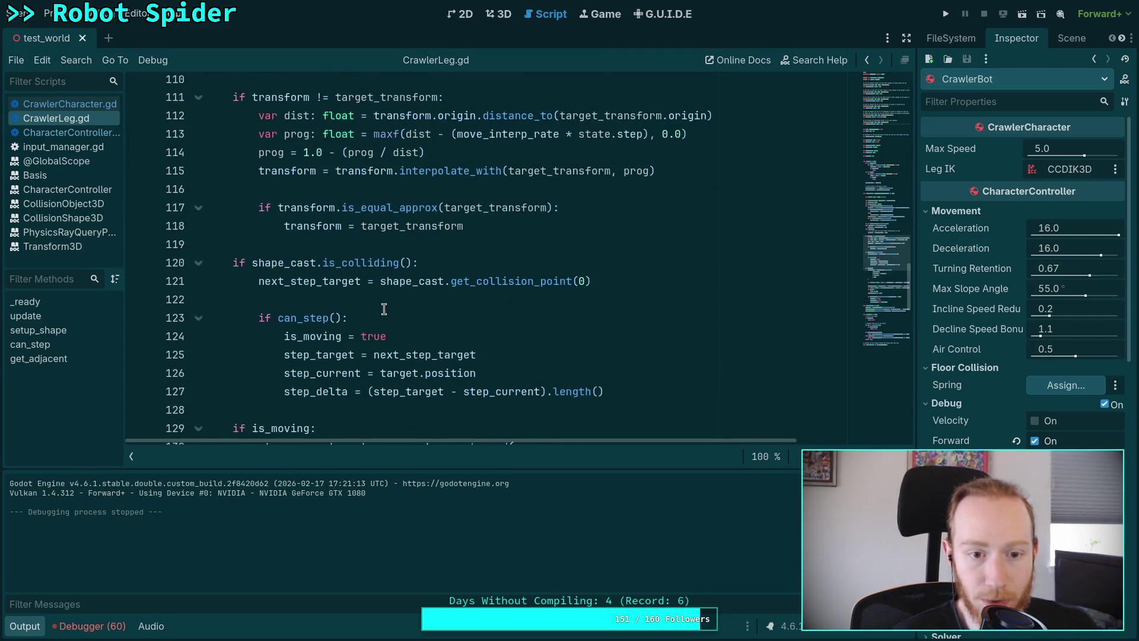
pyautogui.scroll(2, 387, 308)
pyautogui.click(485, 265)
pyautogui.press('Return')
pyautogui.hotkey('ctrl', 'z')
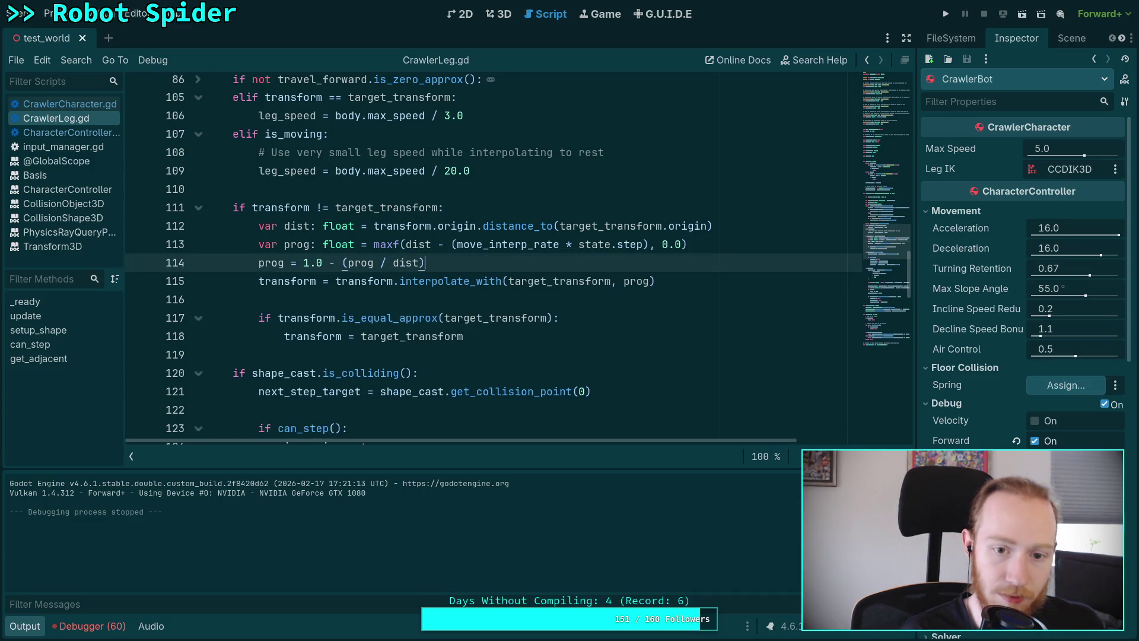
# Step: Wrap line 114's 1.0 - (prog / dist) in ease( , ) and switch to the browser
pyautogui.moveTo(301, 262); pyautogui.dragTo(426, 262)
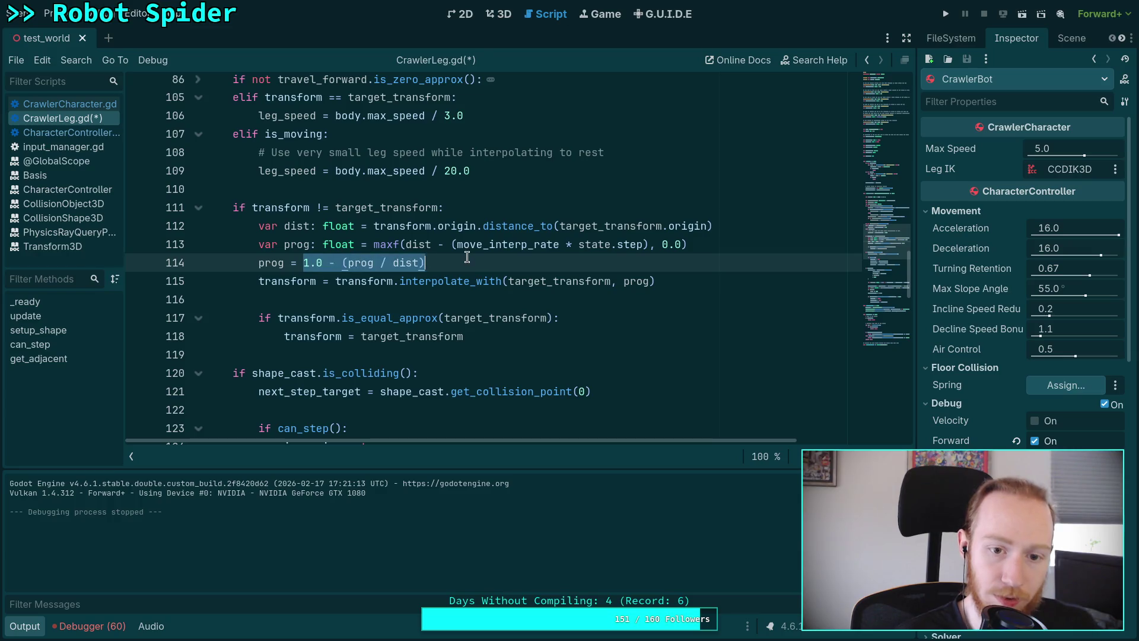
pyautogui.write('(')
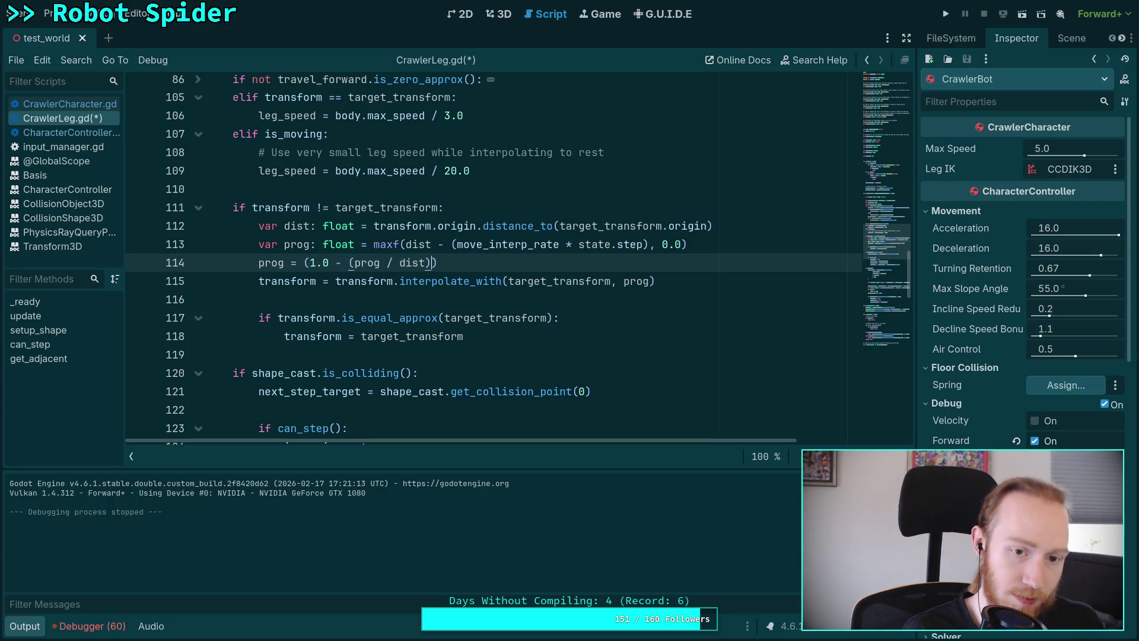
pyautogui.press('Left')
pyautogui.write('ease')
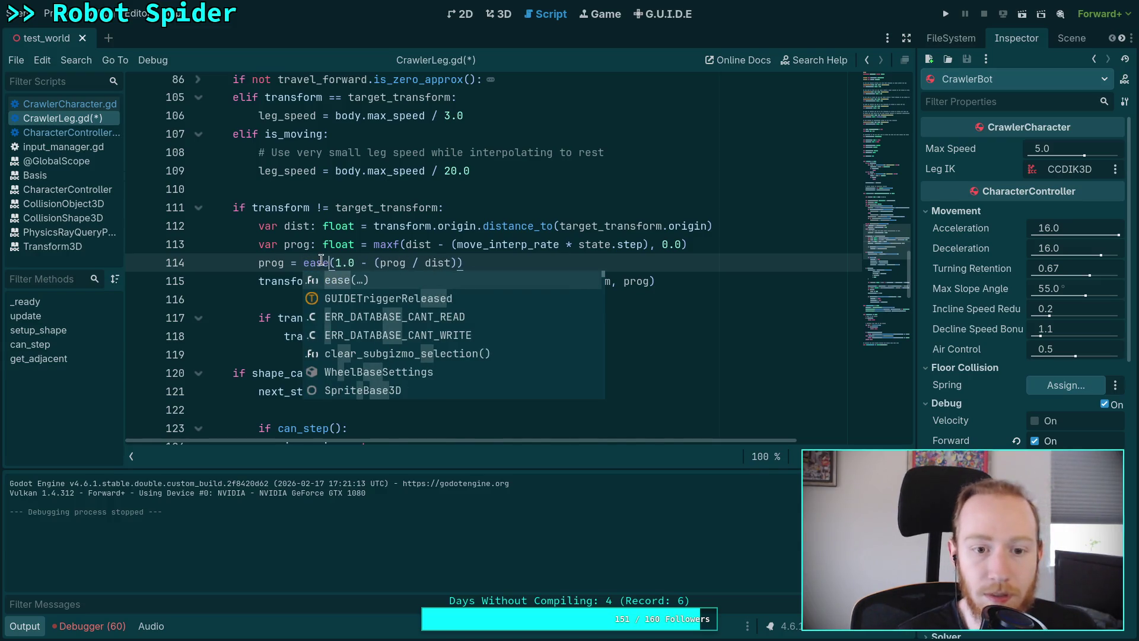
pyautogui.moveTo(313, 272)
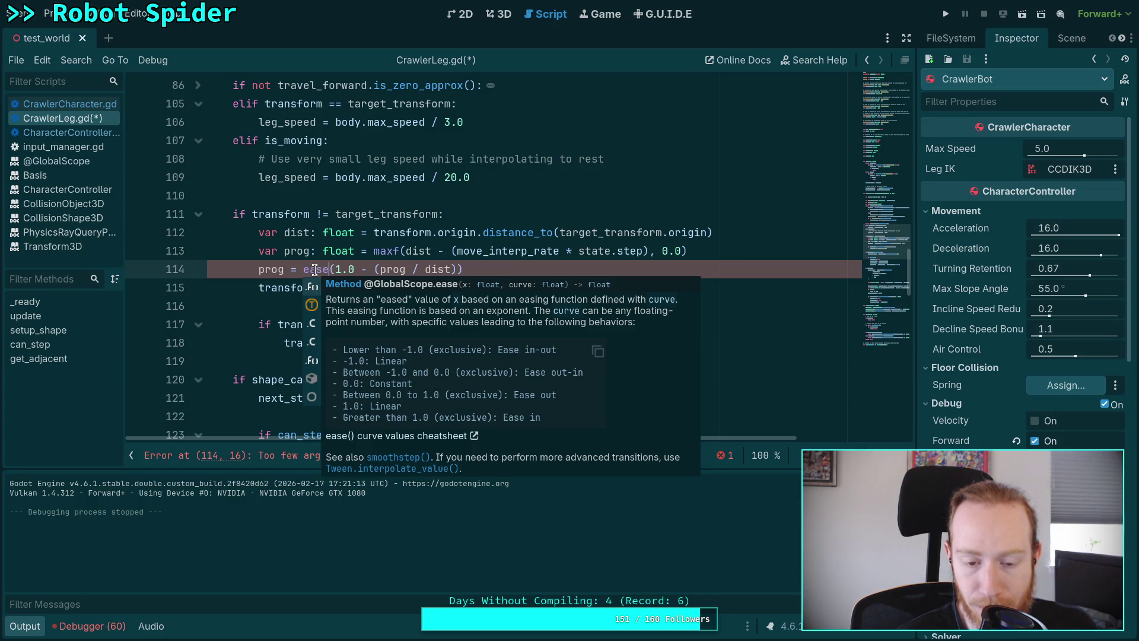
pyautogui.write(',')
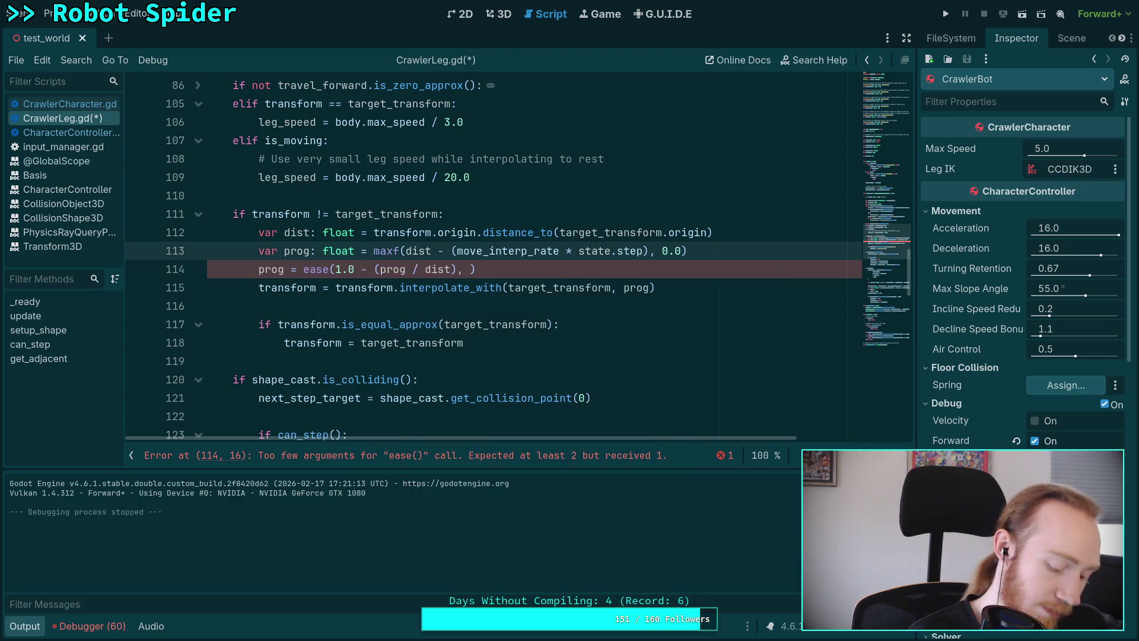
pyautogui.hotkey('alt', 'Tab')
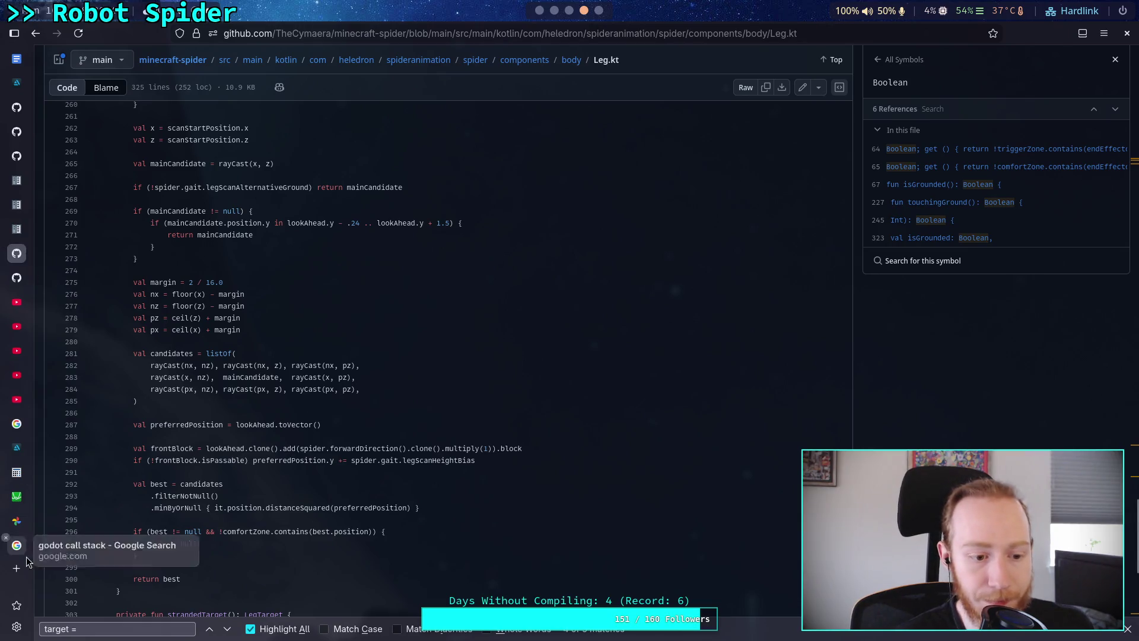
# Step: Open the Godot ease() cheatsheet bookmark in a new tab, then return to the script
pyautogui.click(16, 568)
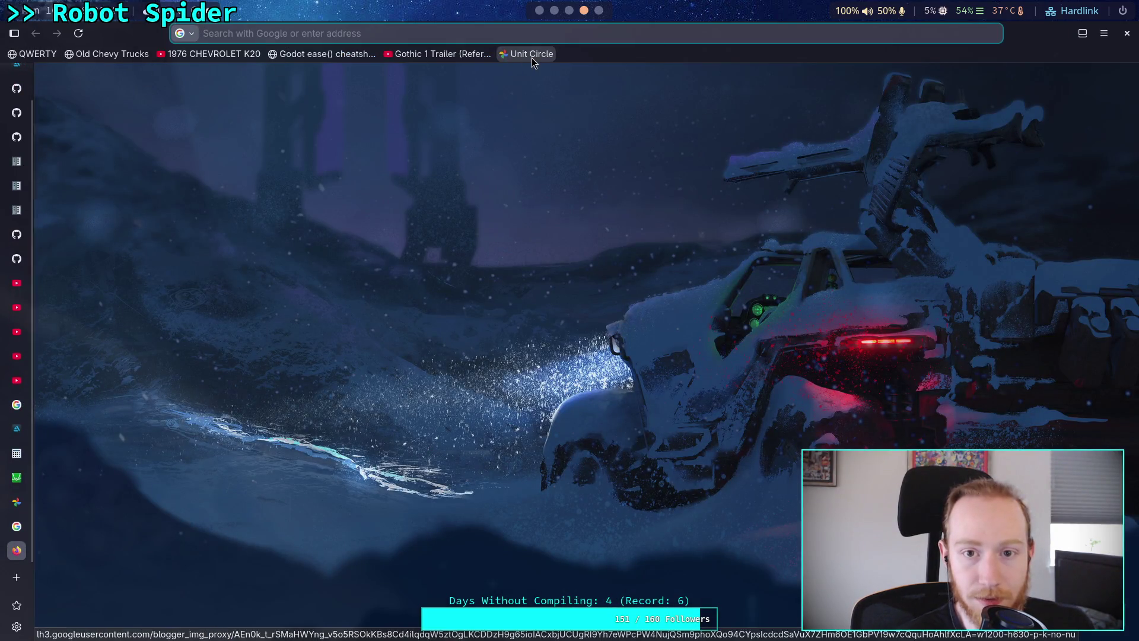
pyautogui.click(306, 55)
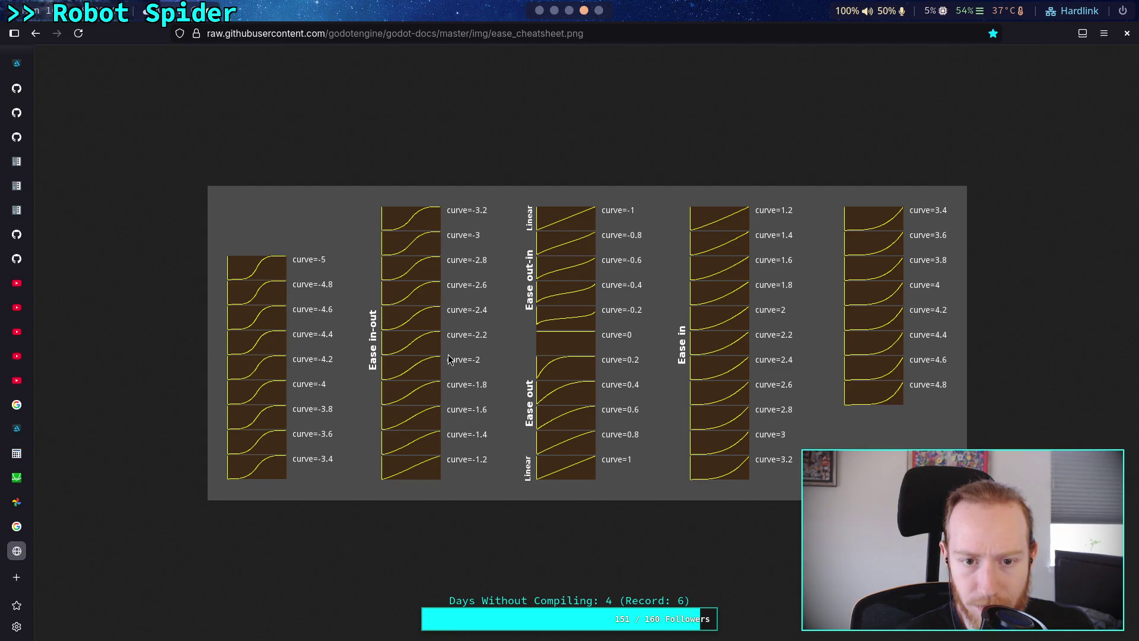
pyautogui.hotkey('alt', 'Tab')
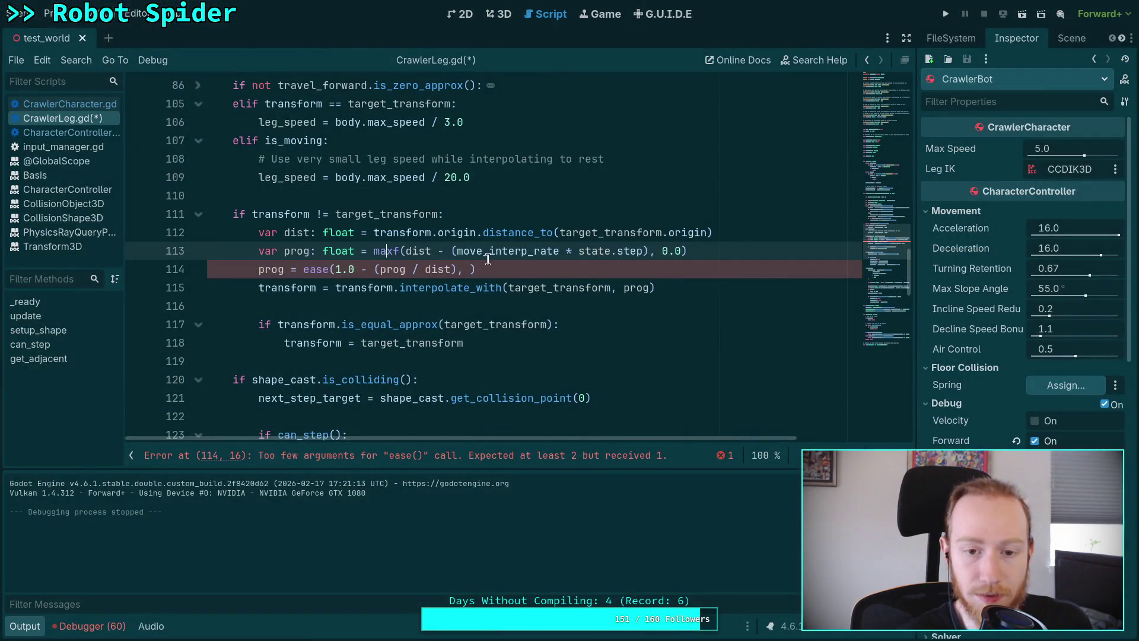
pyautogui.click(472, 269)
# Step: Set the ease curve to -2.0, save, and test it in a game run
pyautogui.write('-2.0')
pyautogui.hotkey('ctrl', 's')
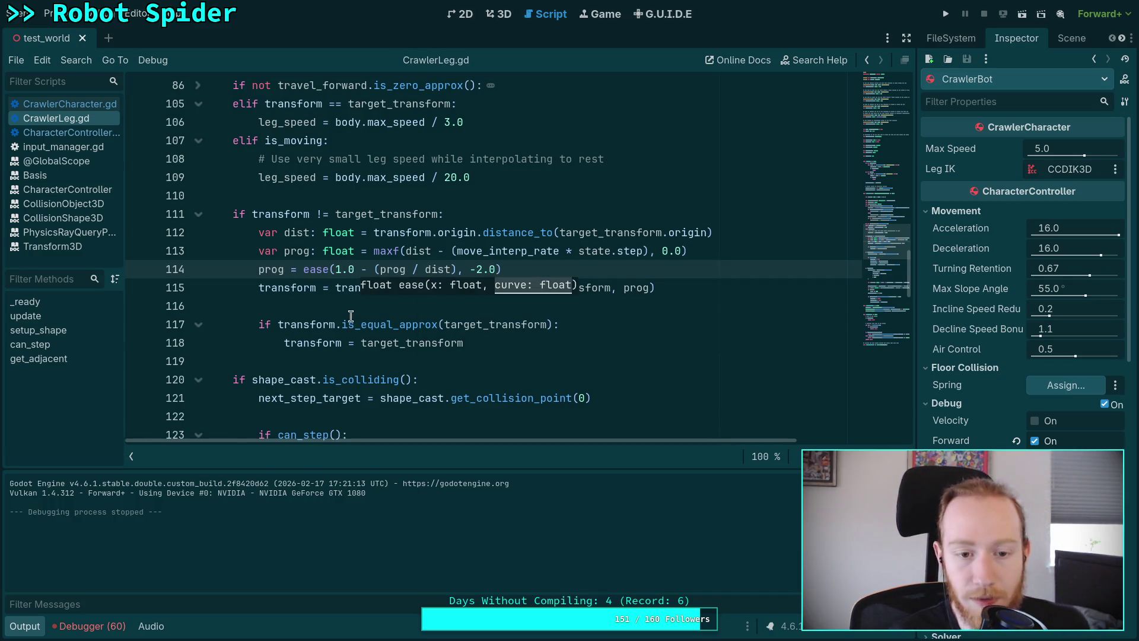
pyautogui.click(351, 316)
pyautogui.press('F5')
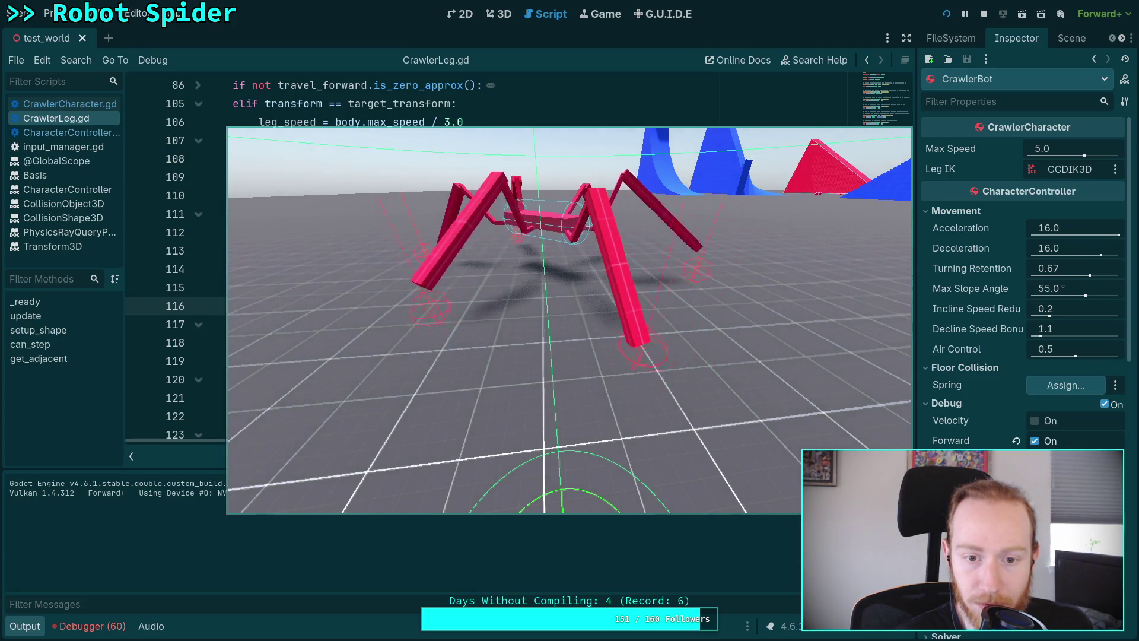
pyautogui.press('F8')
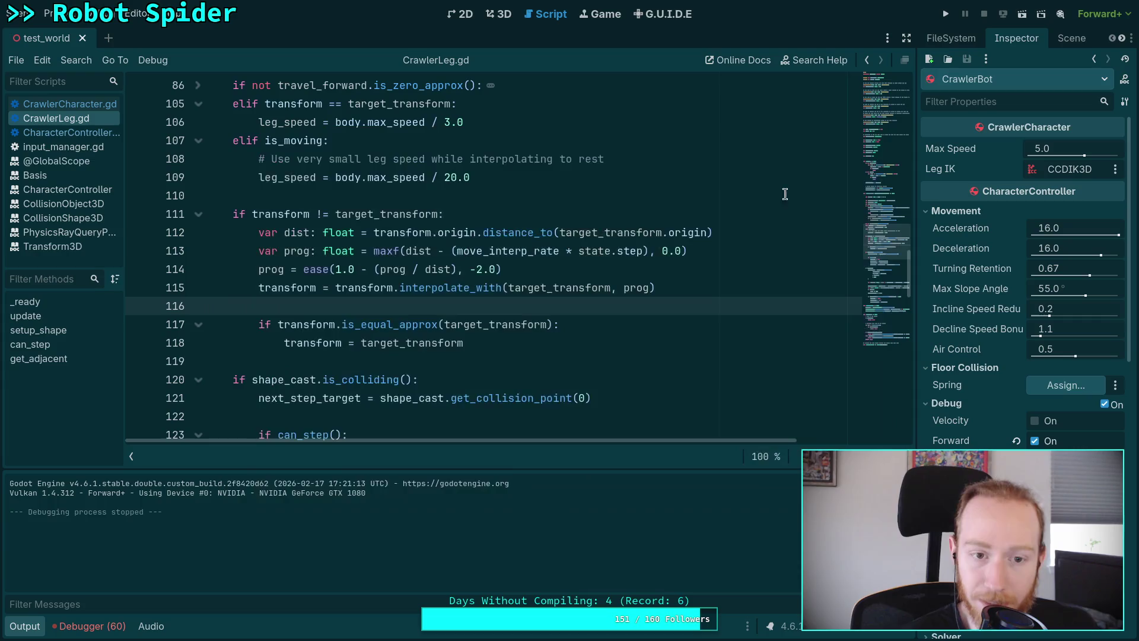
pyautogui.moveTo(478, 290)
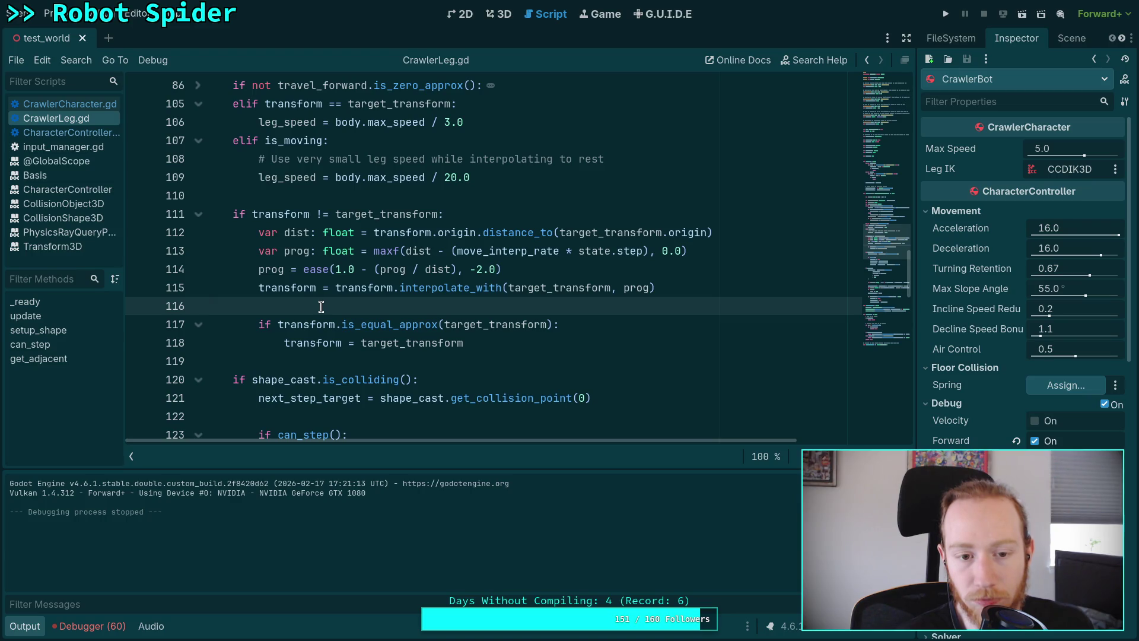
# Step: Change the curve to -1.0, save, test it in a game run, then view the cheatsheet
pyautogui.click(485, 269)
pyautogui.press('BackSpace')
pyautogui.write('1')
pyautogui.hotkey('ctrl', 's')
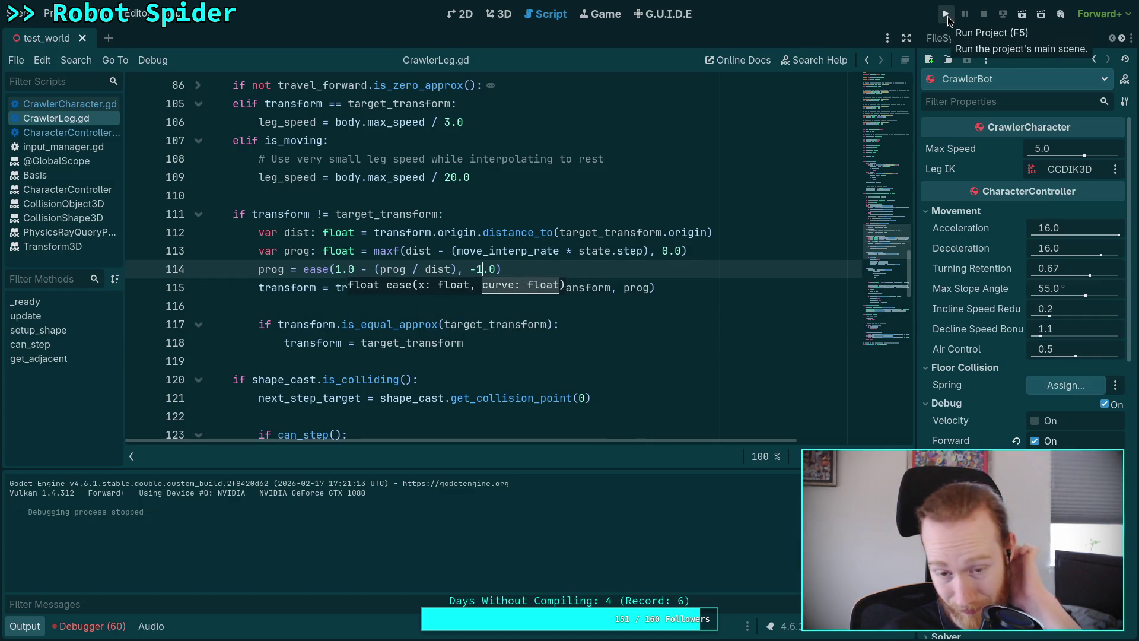
pyautogui.click(947, 15)
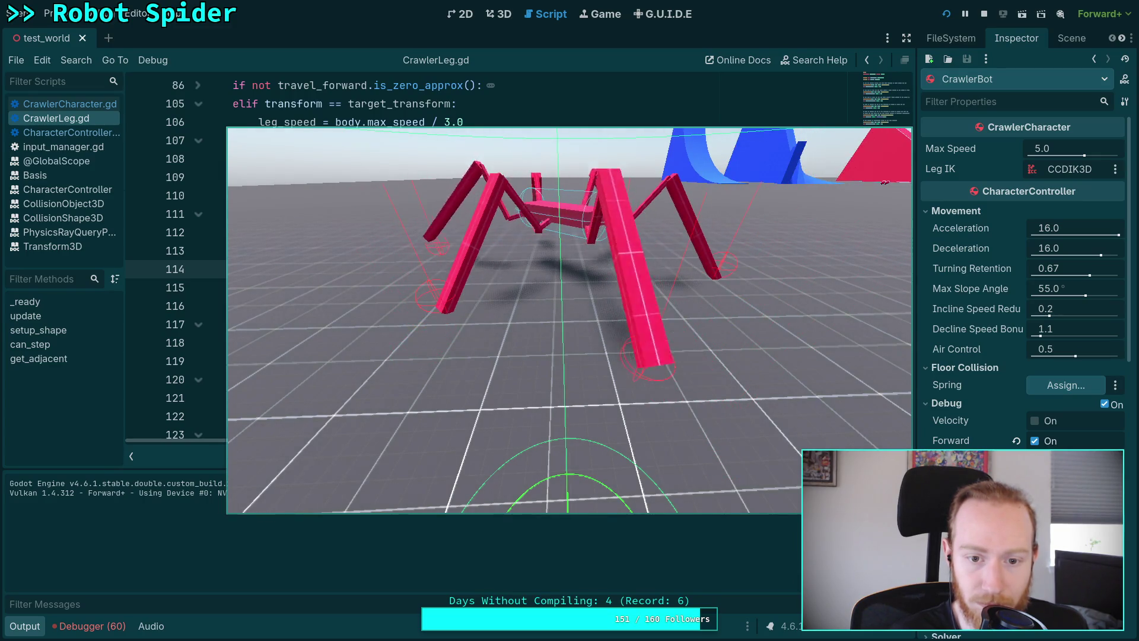
pyautogui.click(983, 14)
pyautogui.press('super+4')
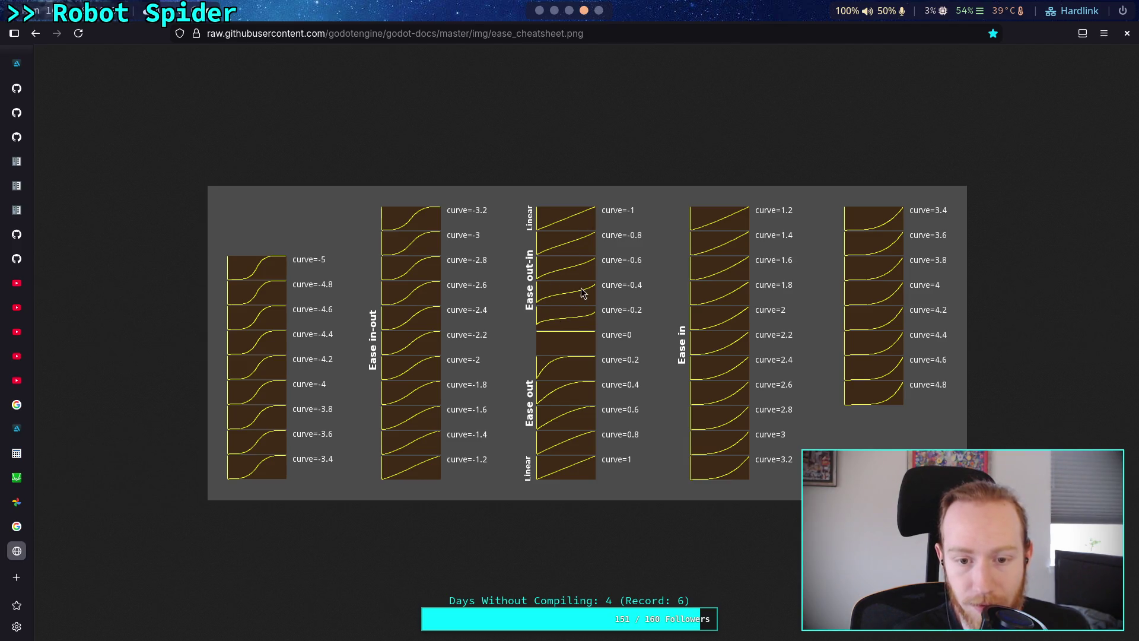
# Step: Return to Godot and set the ease curve back to -2.0
pyautogui.press('super+2')
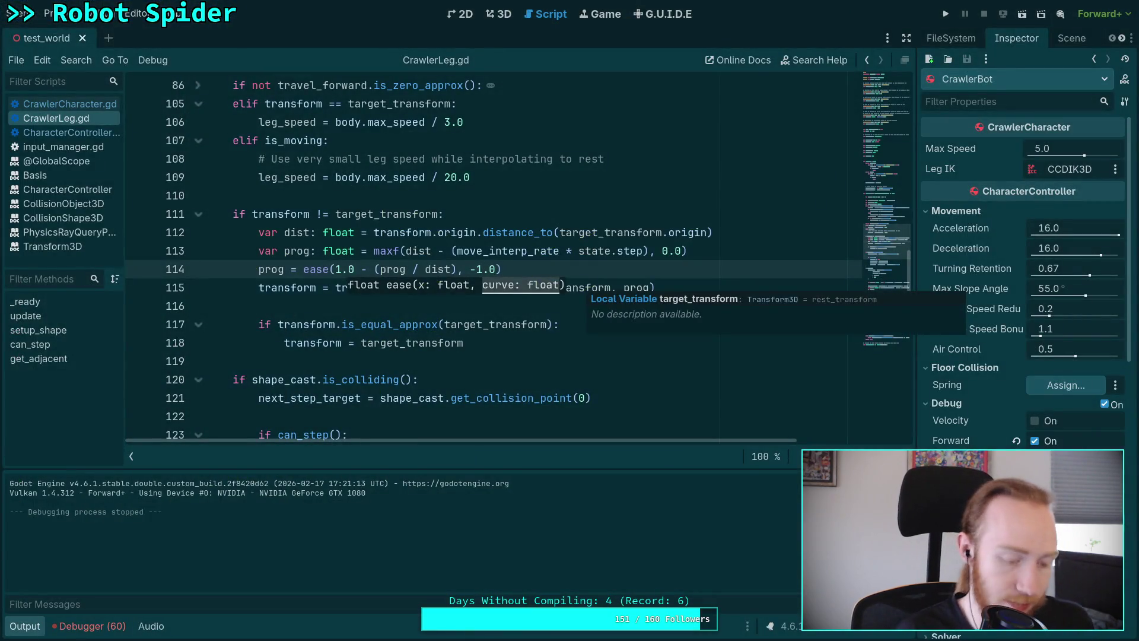
pyautogui.press('BackSpace')
pyautogui.write('2')
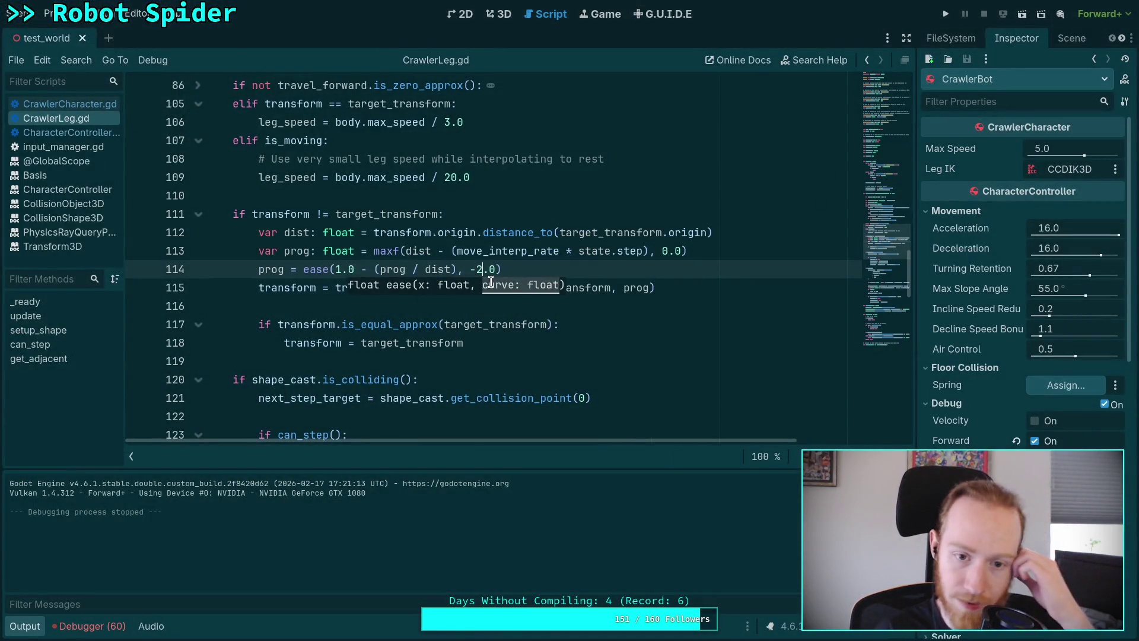
pyautogui.moveTo(310, 269)
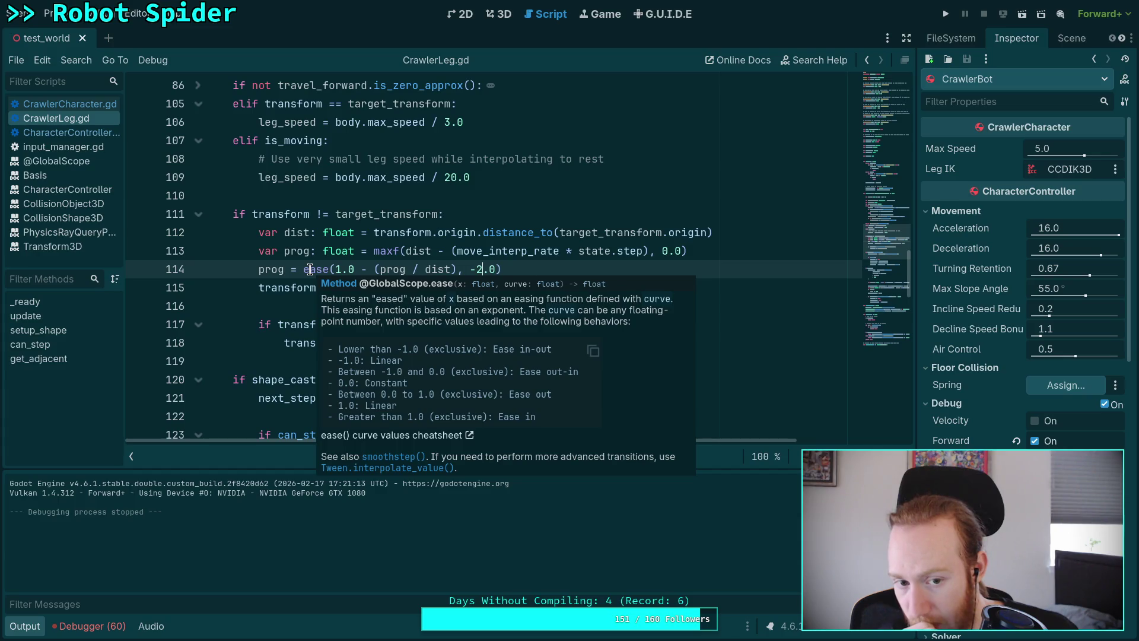
pyautogui.click(388, 201)
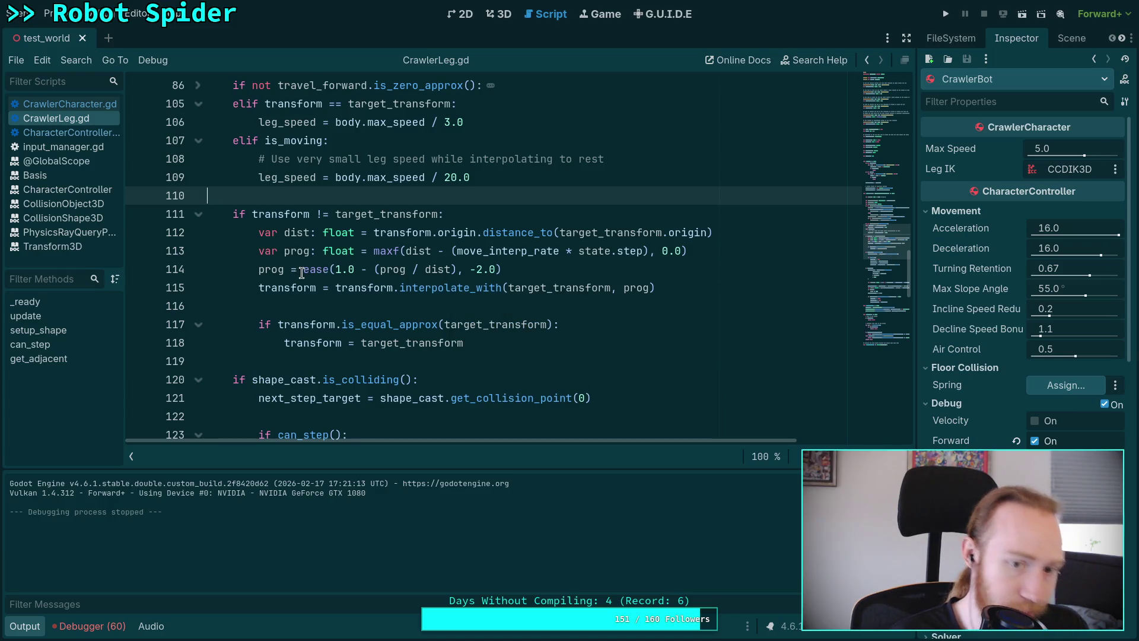
# Step: Remove the ease( prefix and the , -2.0) tail from line 114
pyautogui.moveTo(304, 270); pyautogui.dragTo(331, 270)
pyautogui.press('Delete')
pyautogui.click(462, 270)
pyautogui.moveTo(465, 270); pyautogui.dragTo(425, 270)
pyautogui.press('BackSpace')
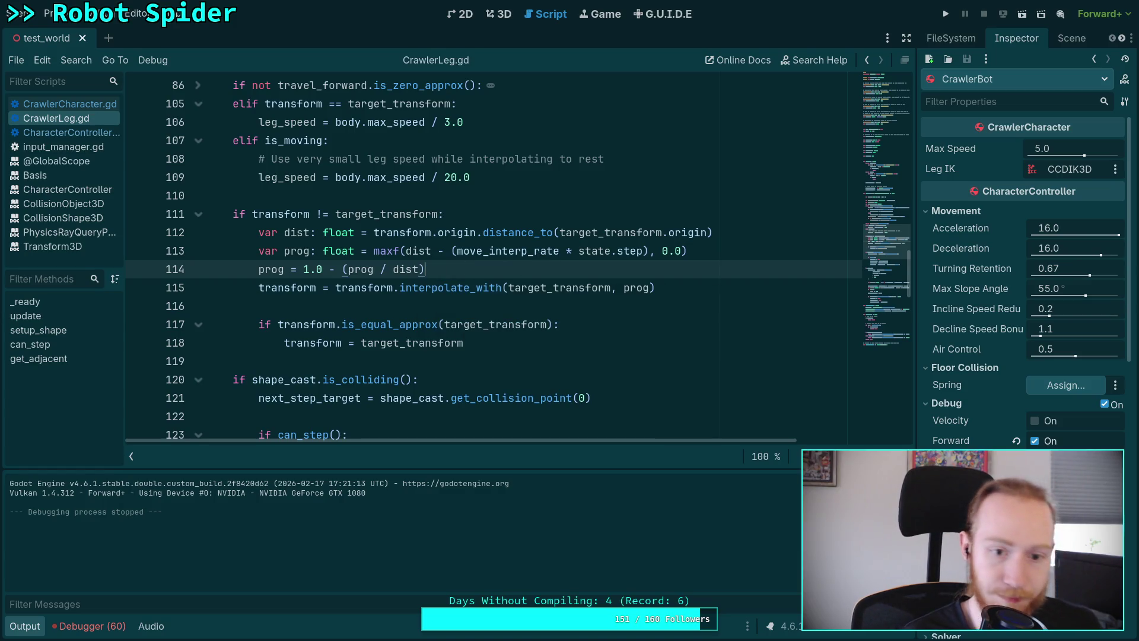
# Step: Run test_world and steer the spider with W and D toward the blue ramps
pyautogui.click(945, 16)
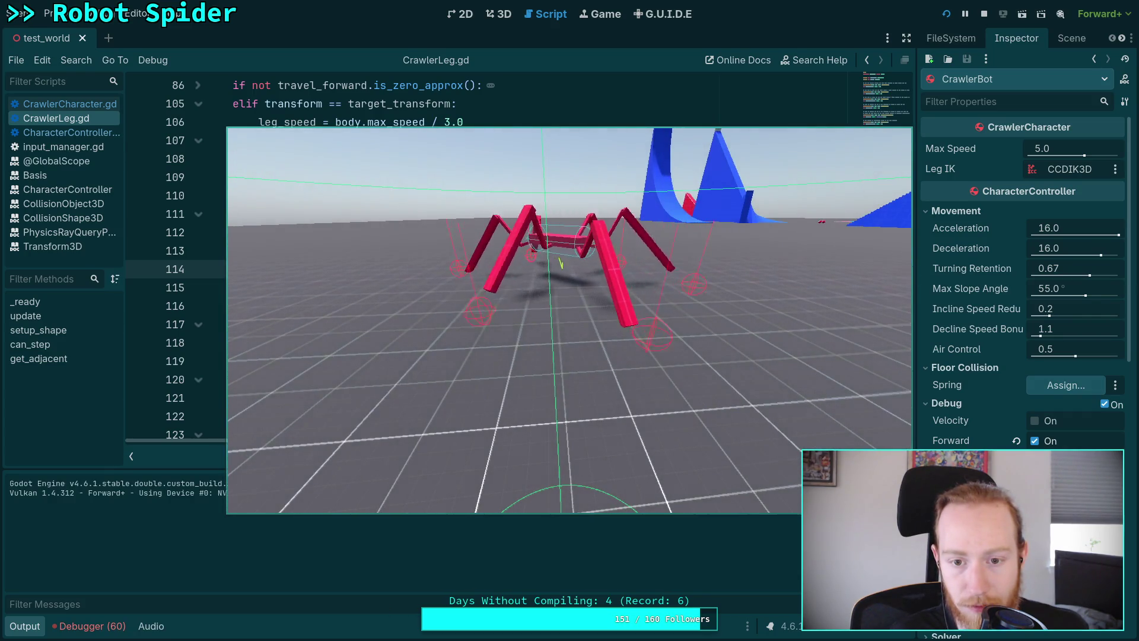
pyautogui.press('w')
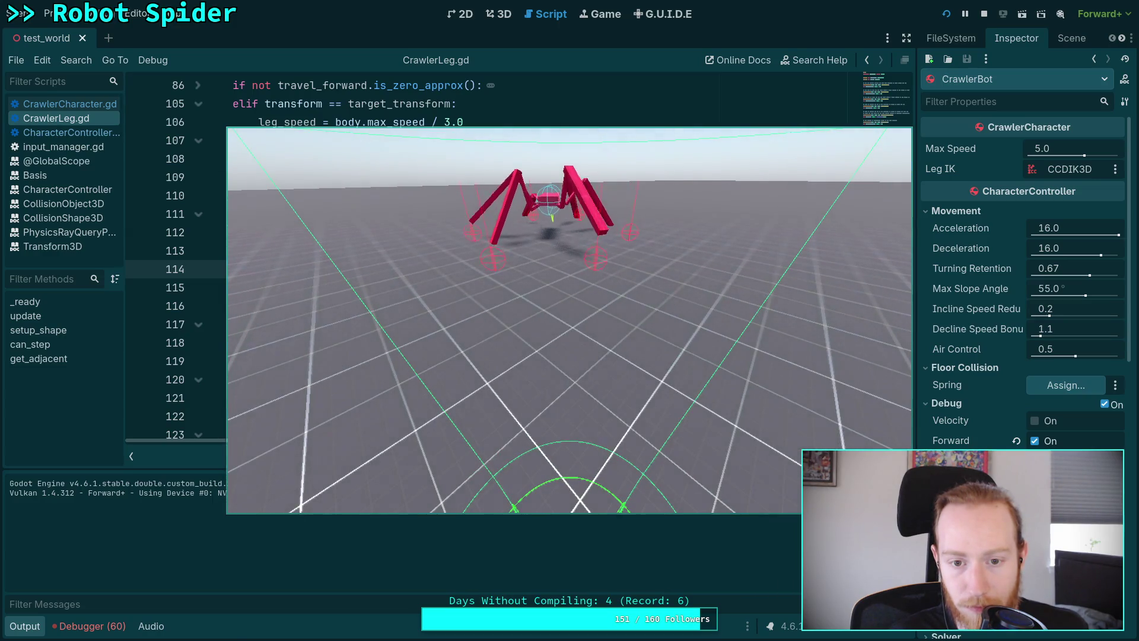
pyautogui.press('d')
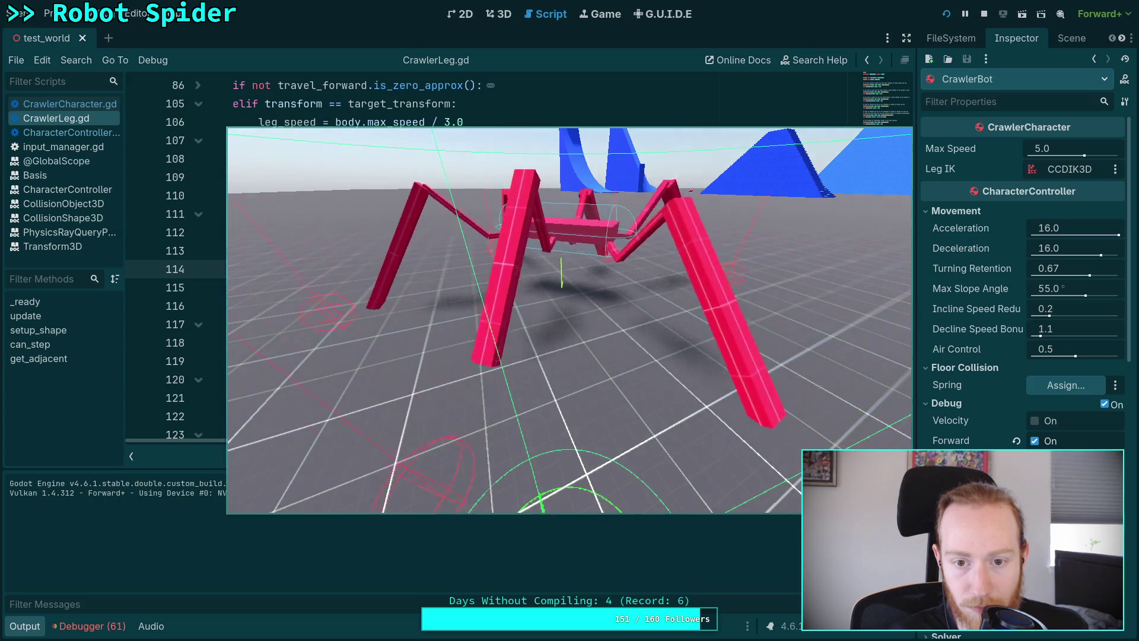
pyautogui.press('d')
pyautogui.press('w')
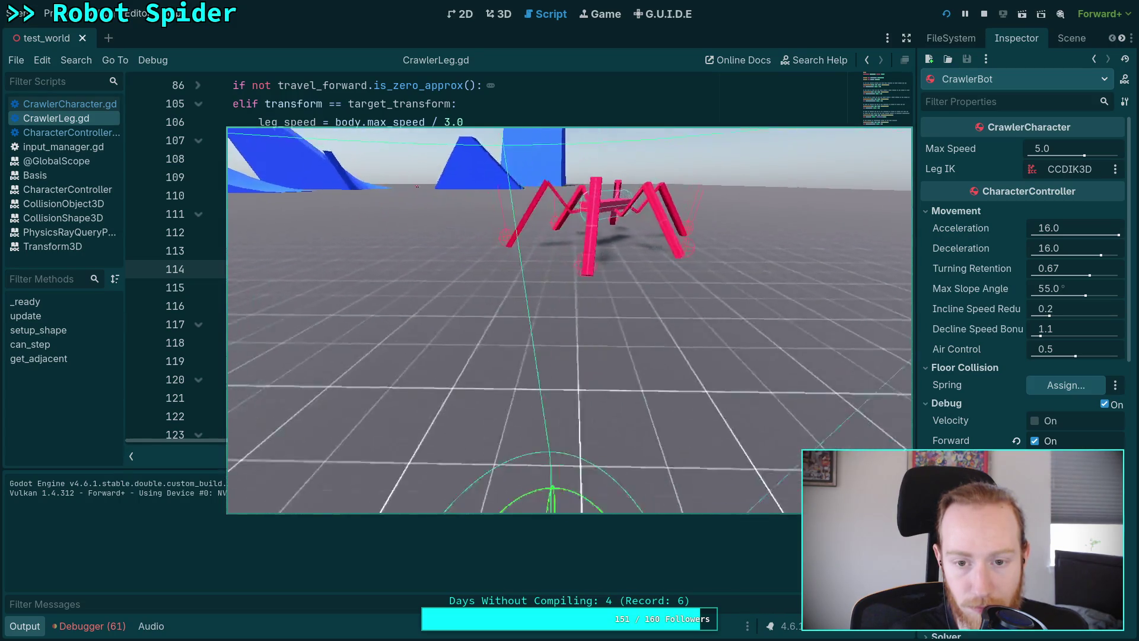
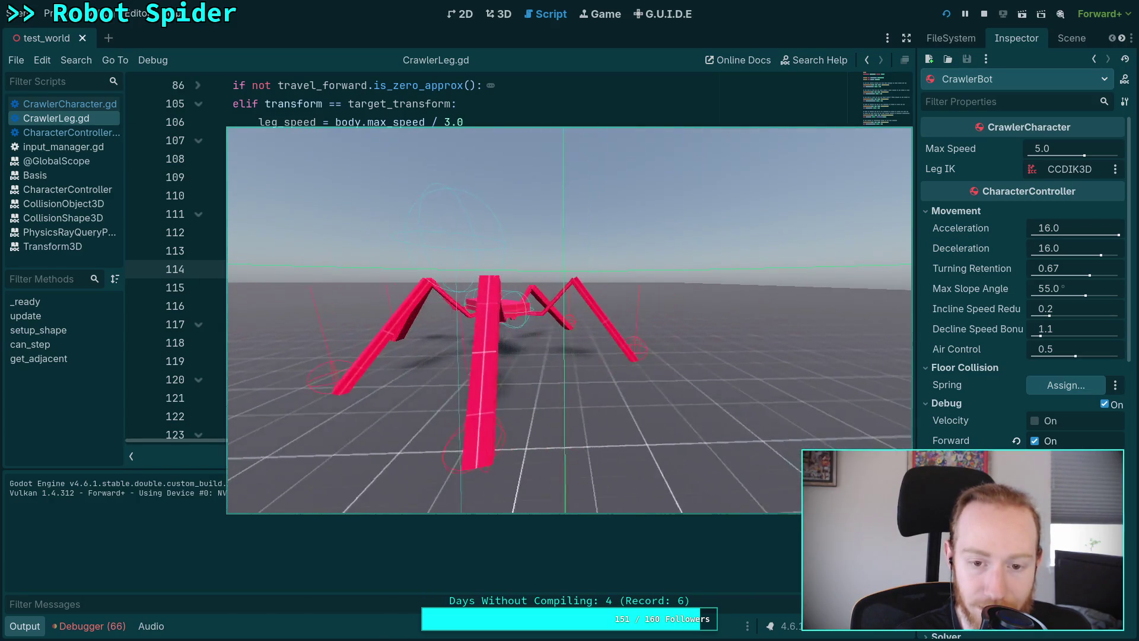
# Step: Stop the running game, hide the Output panel, and move to the terminal's git diff
pyautogui.click(988, 15)
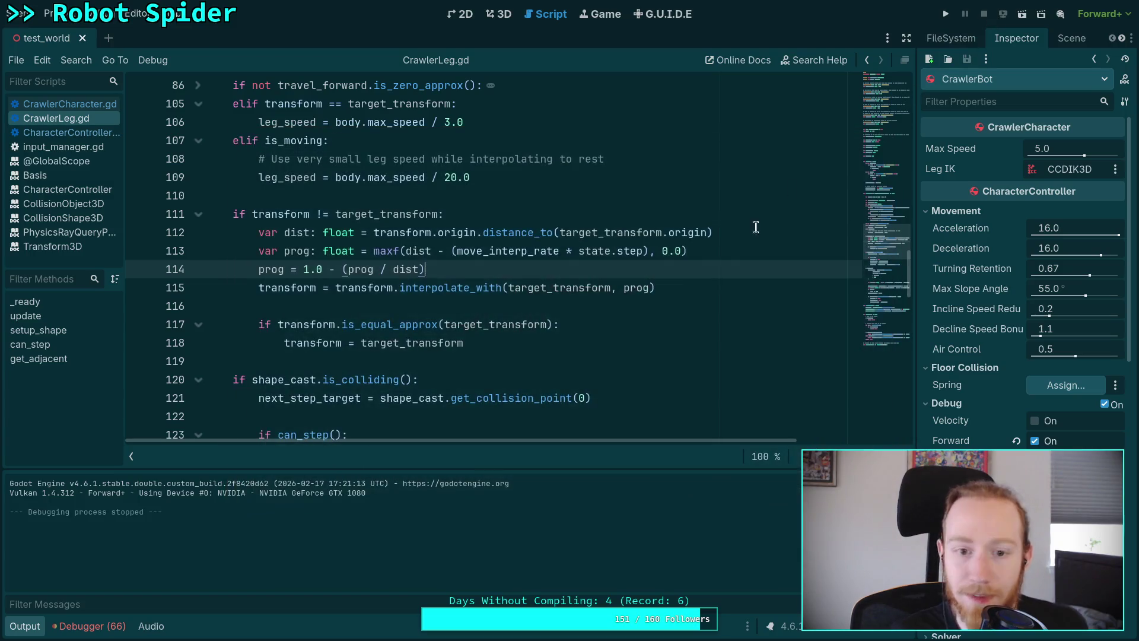
pyautogui.click(29, 628)
pyautogui.click(352, 306)
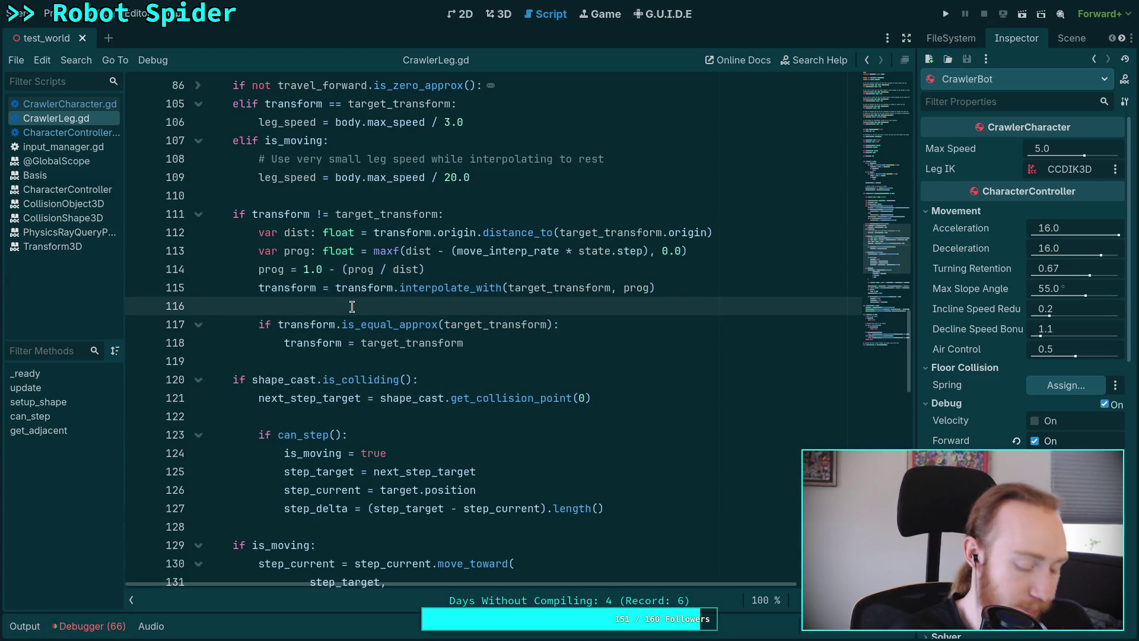
pyautogui.press('super+1')
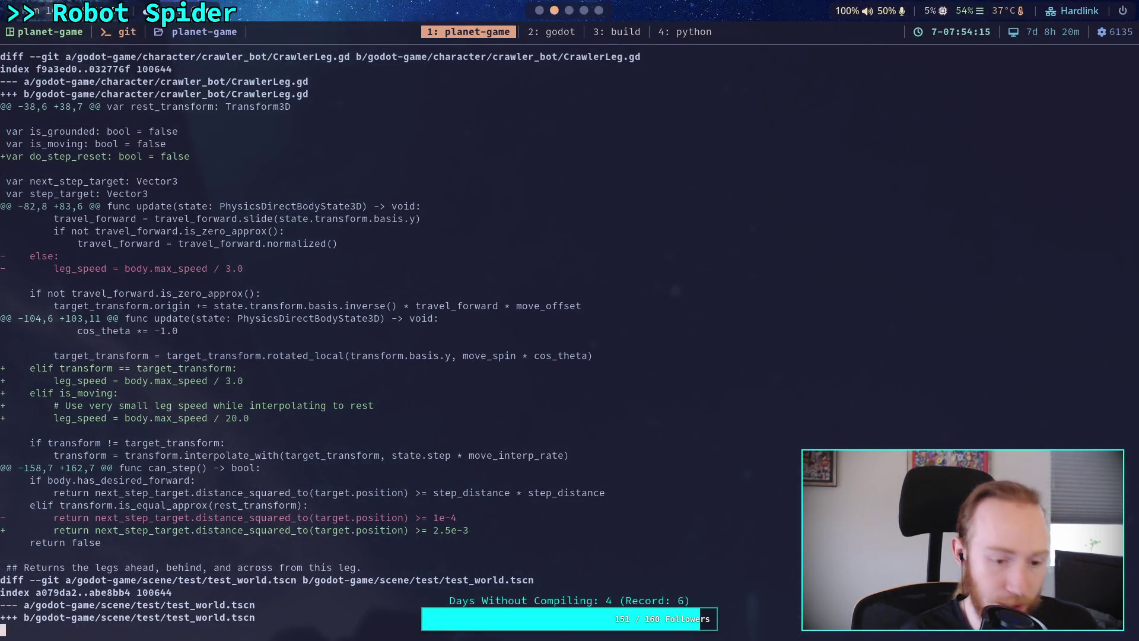
# Step: Run git status and git diff to review the pending changes
pyautogui.write('qgit status')
pyautogui.press('Return')
pyautogui.write('git diff')
pyautogui.press('Return')
pyautogui.scroll(-2, 510, 338)
pyautogui.scroll(-5, 570, 338)
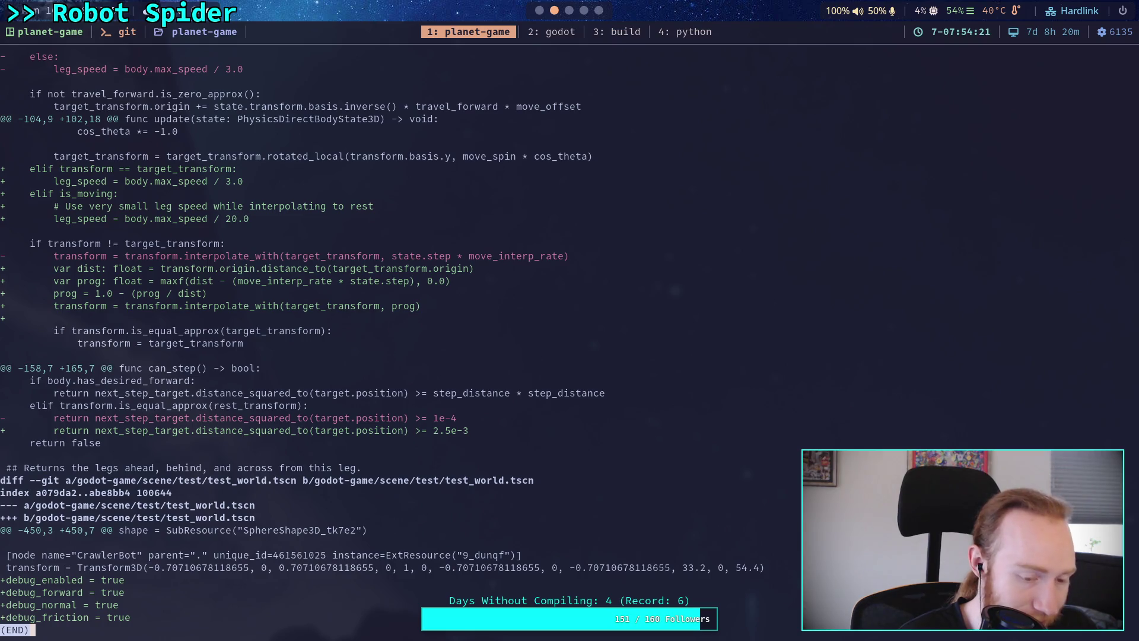
pyautogui.scroll(6, 380, 344)
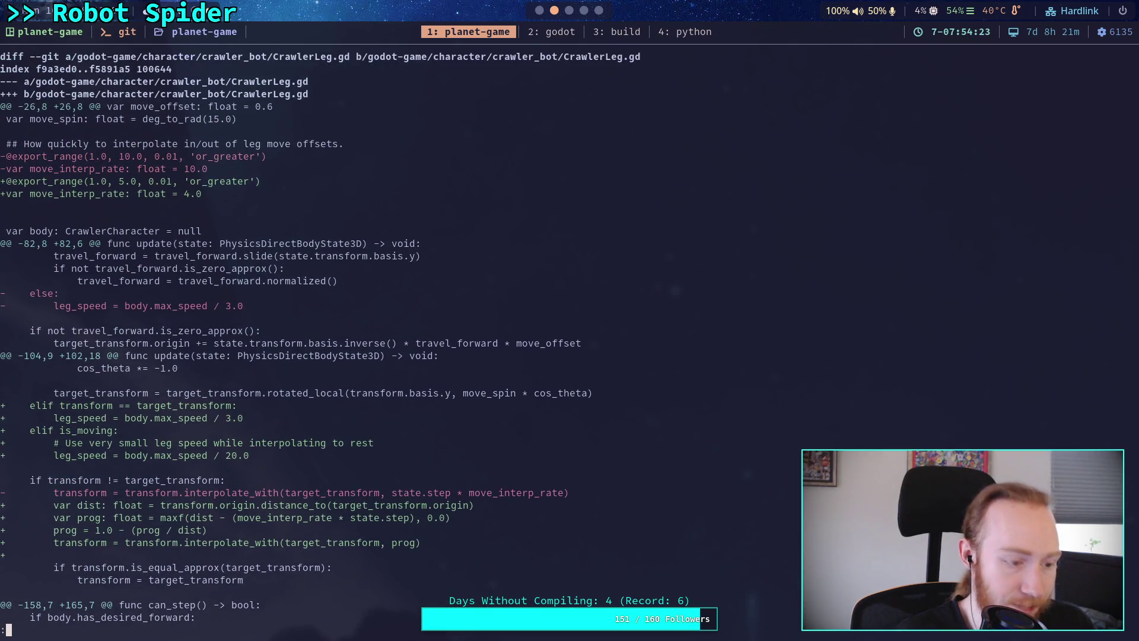
# Step: Stage only godot-game/character/crawler_bot/CrawlerLeg.gd with git add
pyautogui.write('qgit add ')
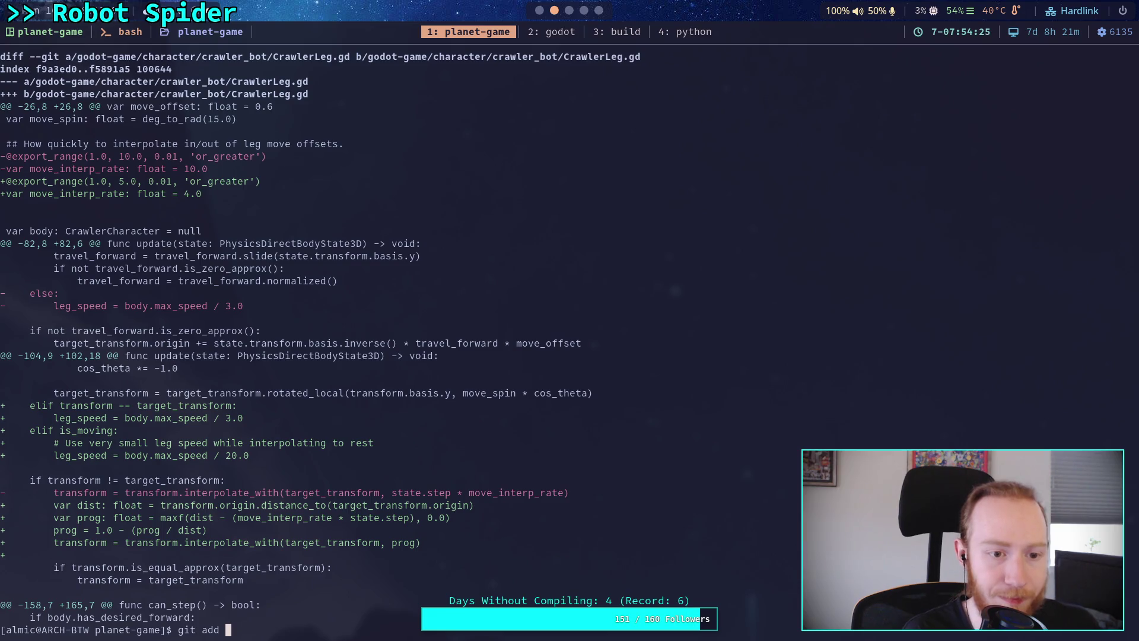
pyautogui.write('godot-game/character/cr')
pyautogui.press('Tab')
pyautogui.write('Cr')
pyautogui.press('Tab')
pyautogui.write('L')
pyautogui.press('Tab')
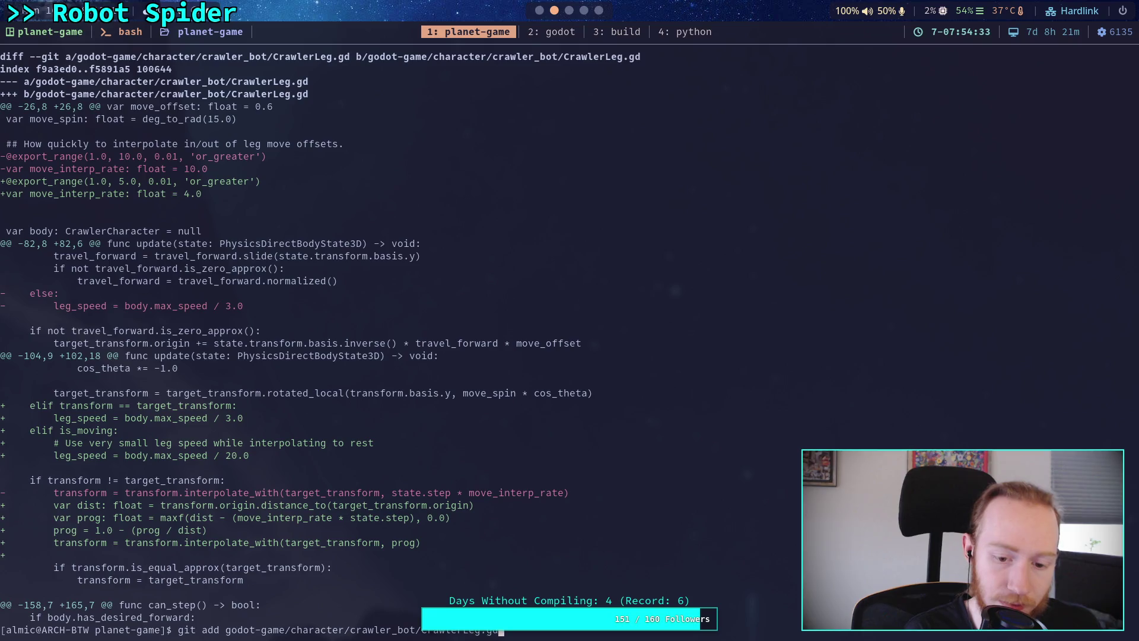
pyautogui.press('Return')
# Step: Confirm the staging with git status, then start a git commit in insert mode
pyautogui.write('git status')
pyautogui.press('Return')
pyautogui.write('git commit')
pyautogui.press('Return')
pyautogui.press('i')
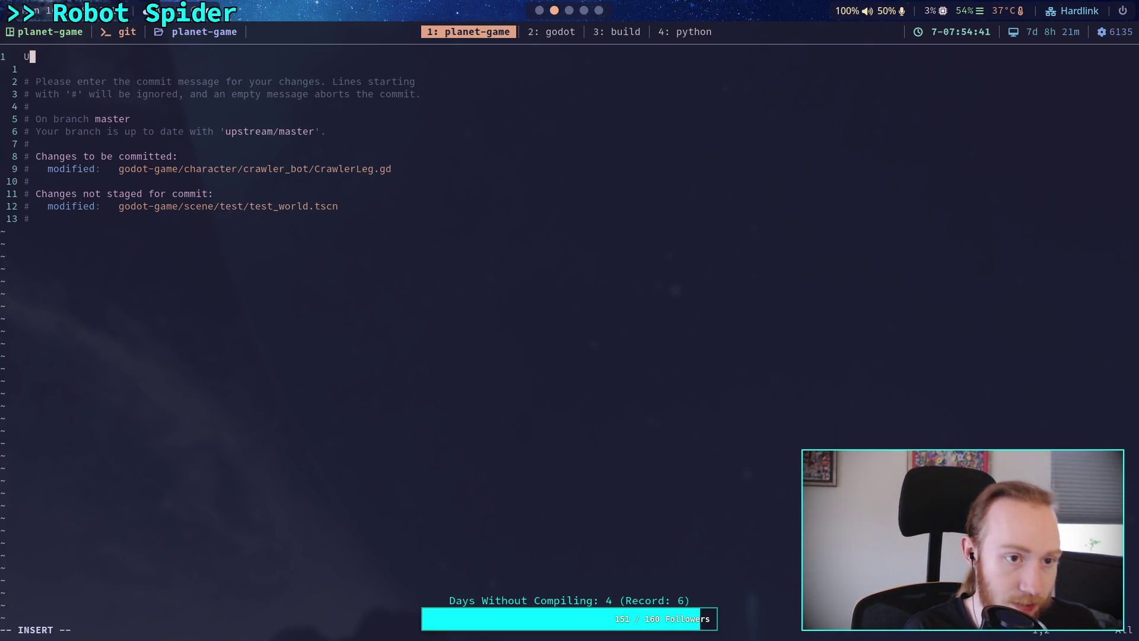
# Step: Write the subject 'Improve rest transform interpolation' and begin the bullet '- Now linearly travels into the'
pyautogui.write('Imp')
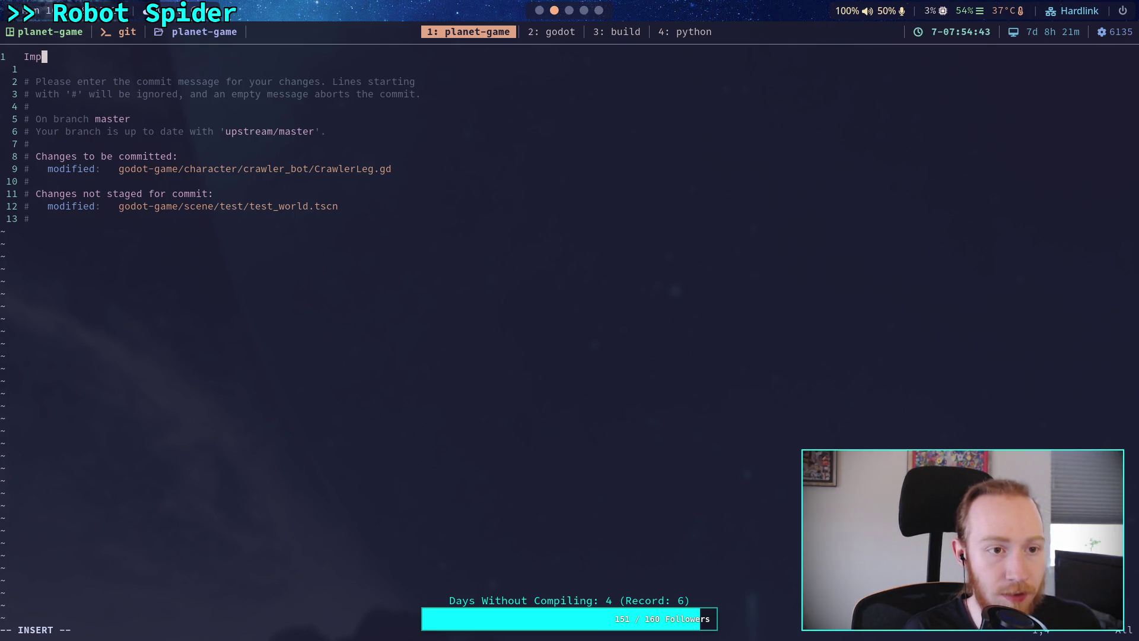
pyautogui.write('rove rest ')
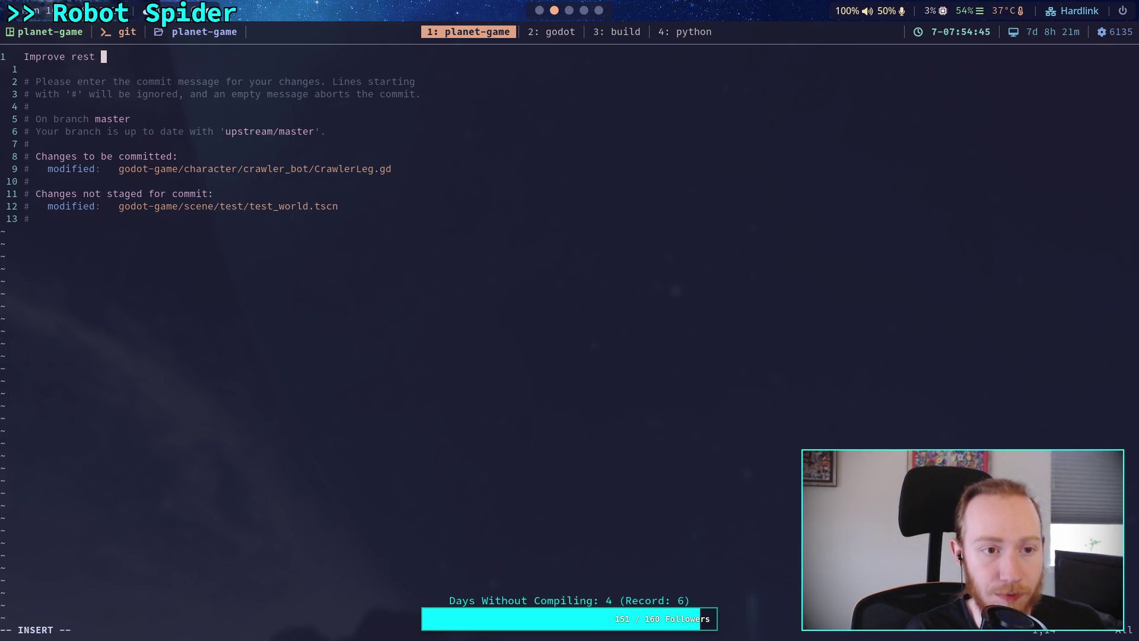
pyautogui.write('transform ')
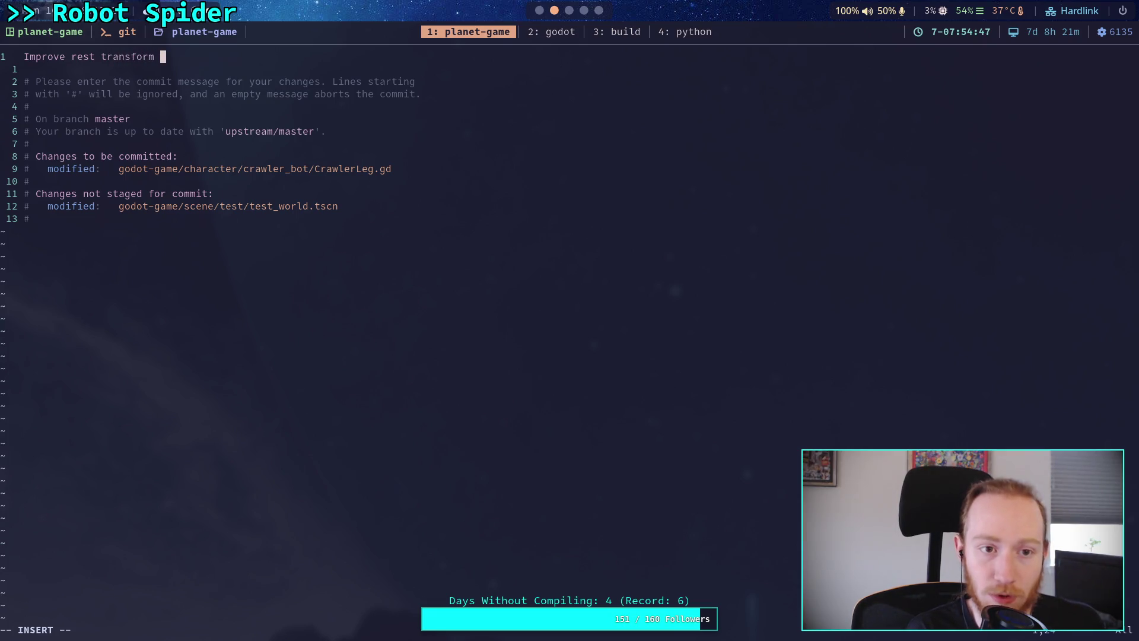
pyautogui.write('interp')
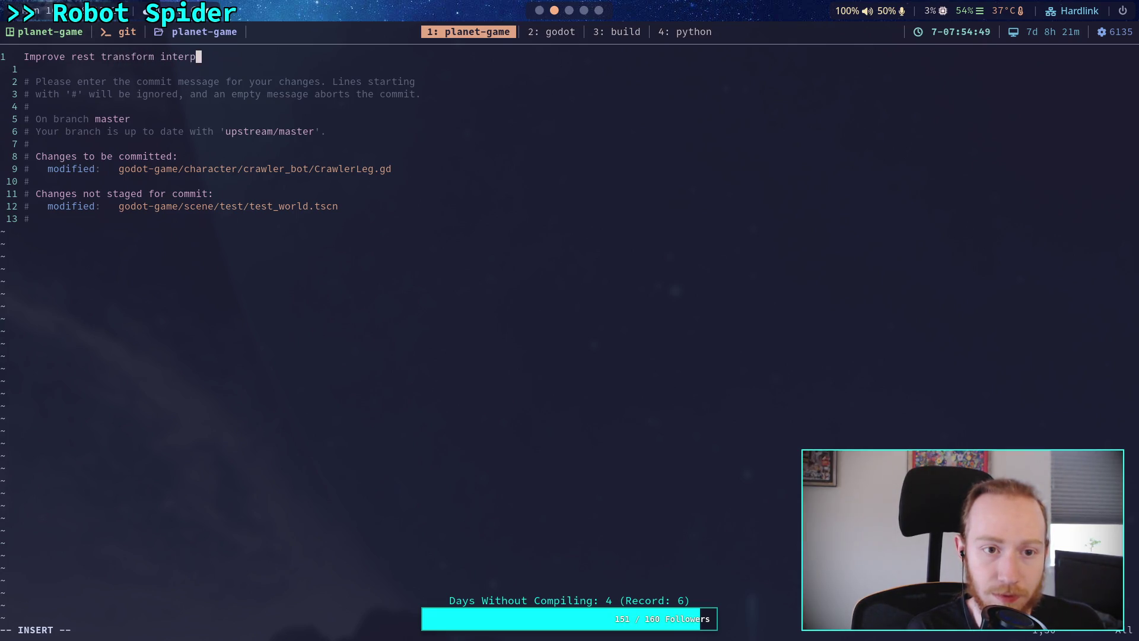
pyautogui.write('olation')
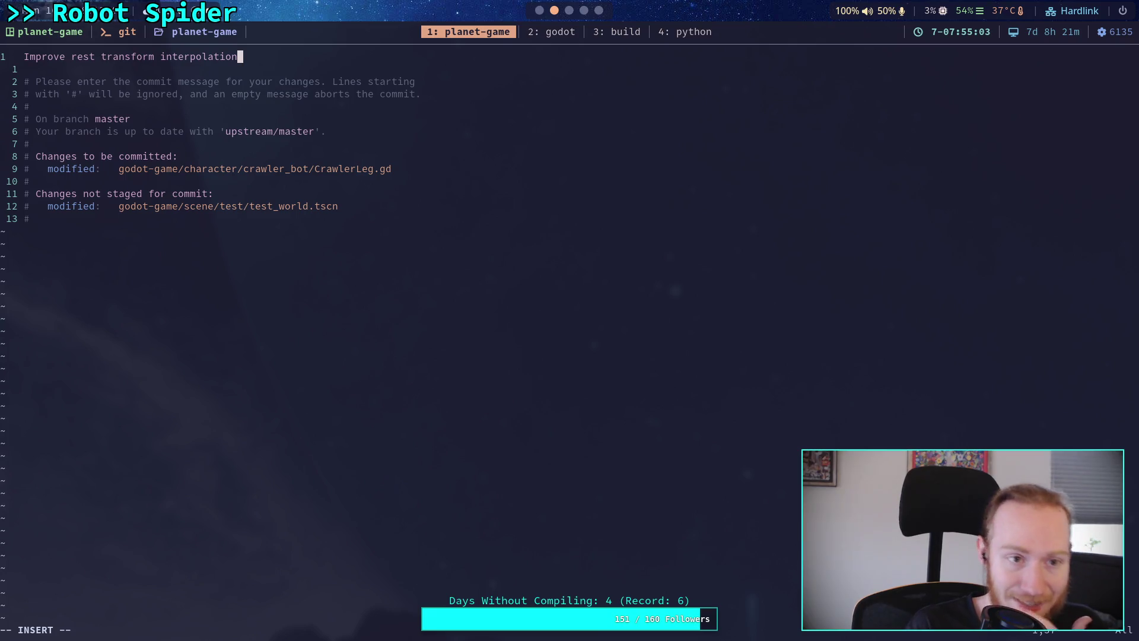
pyautogui.press('Return')
pyautogui.press('Return')
pyautogui.write('- N')
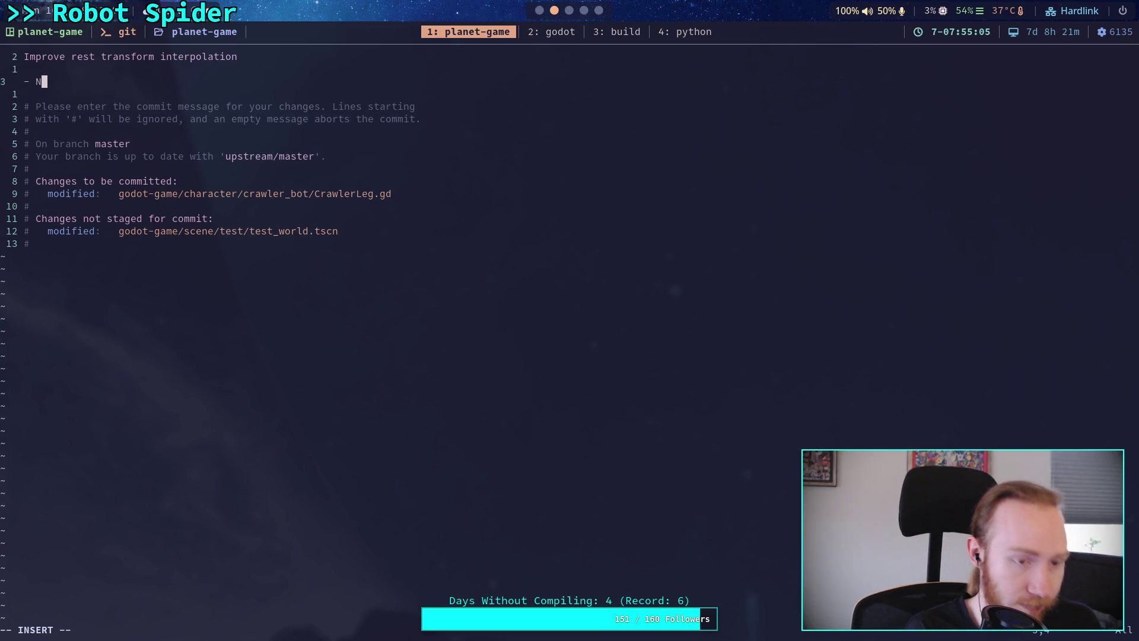
pyautogui.write('ow linearly ')
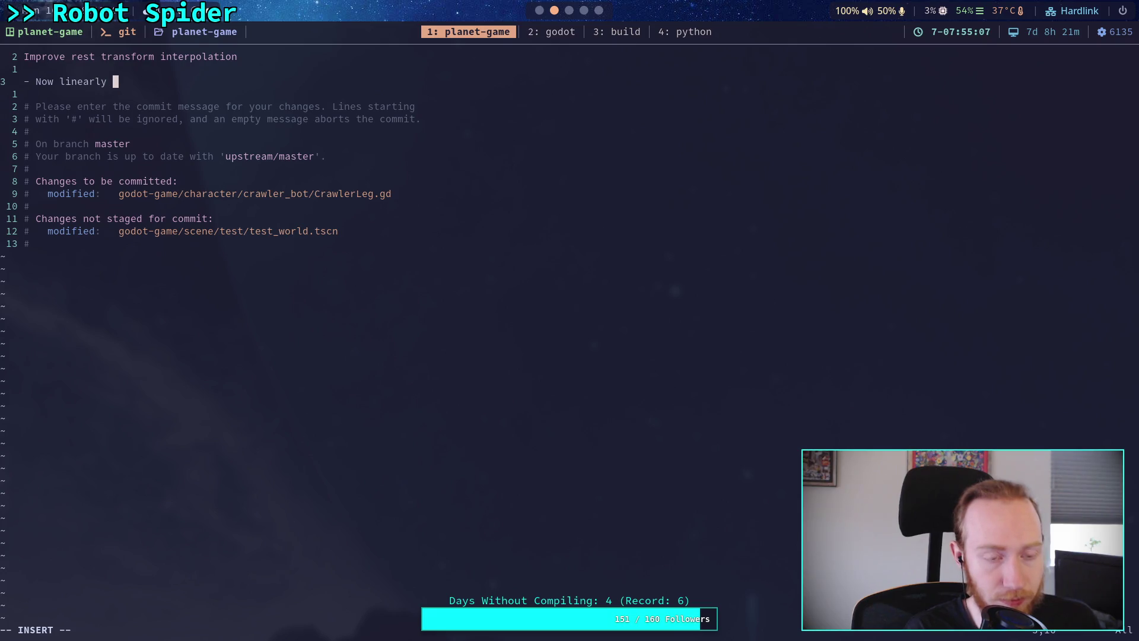
pyautogui.write('travels into the')
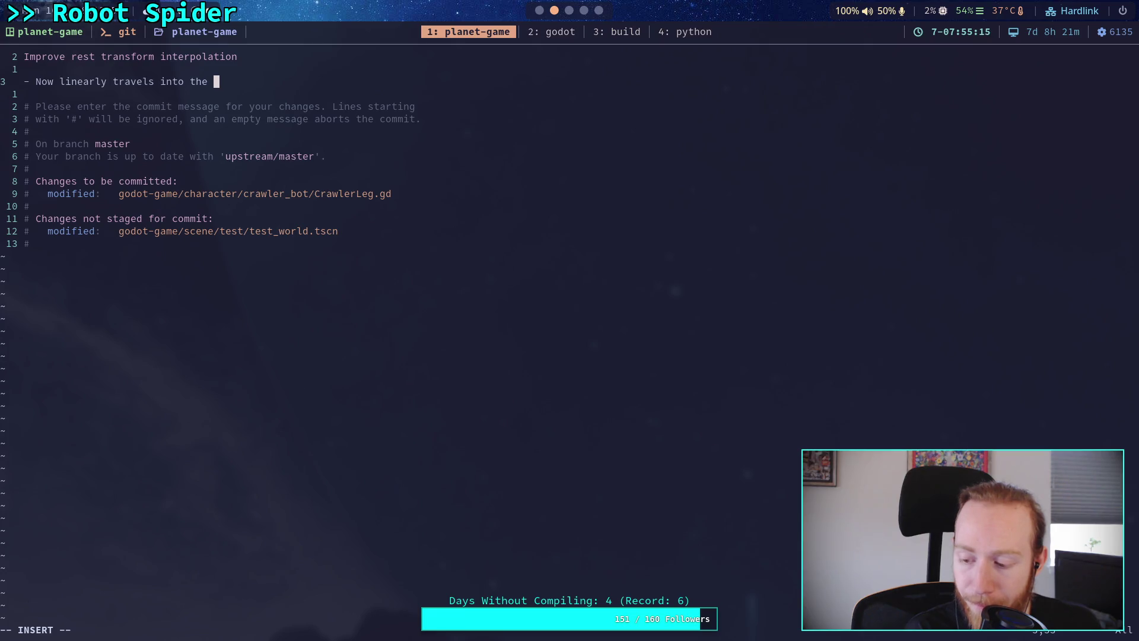
pyautogui.press('super+2')
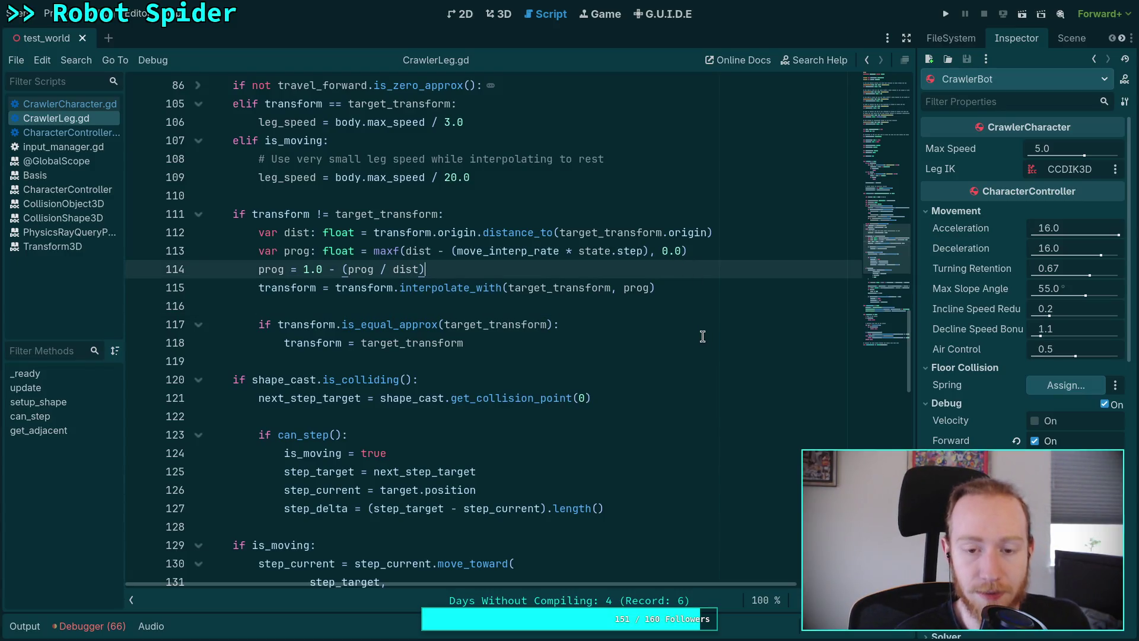
# Step: Insert a blank line after the prog calculation and highlight every use of prog
pyautogui.press('Return')
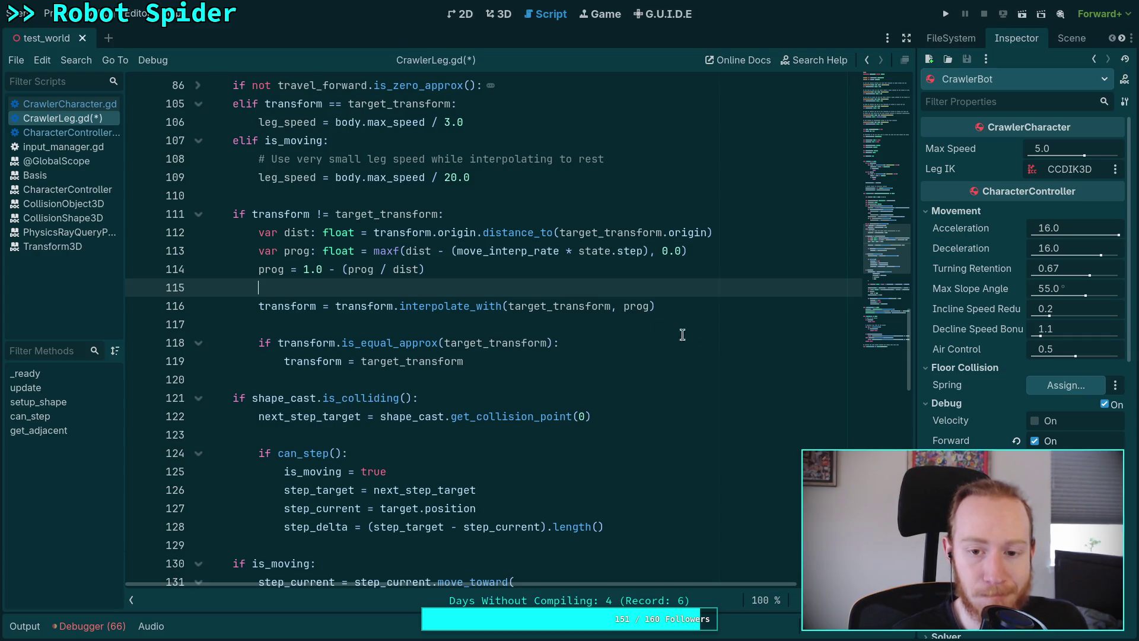
pyautogui.moveTo(630, 306)
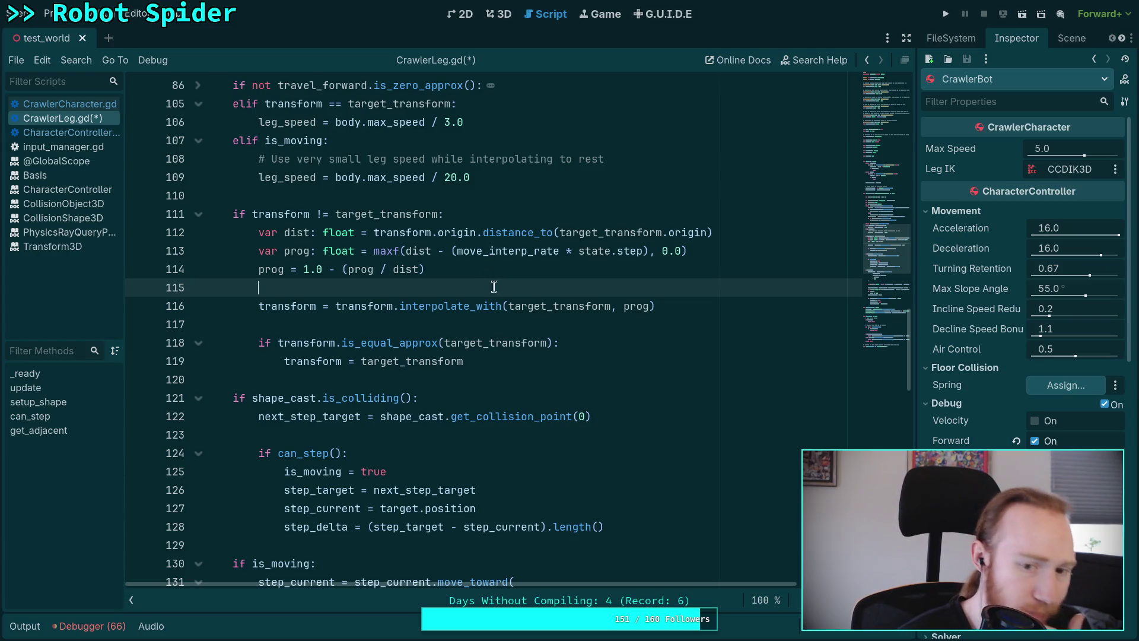
pyautogui.doubleClick(635, 306)
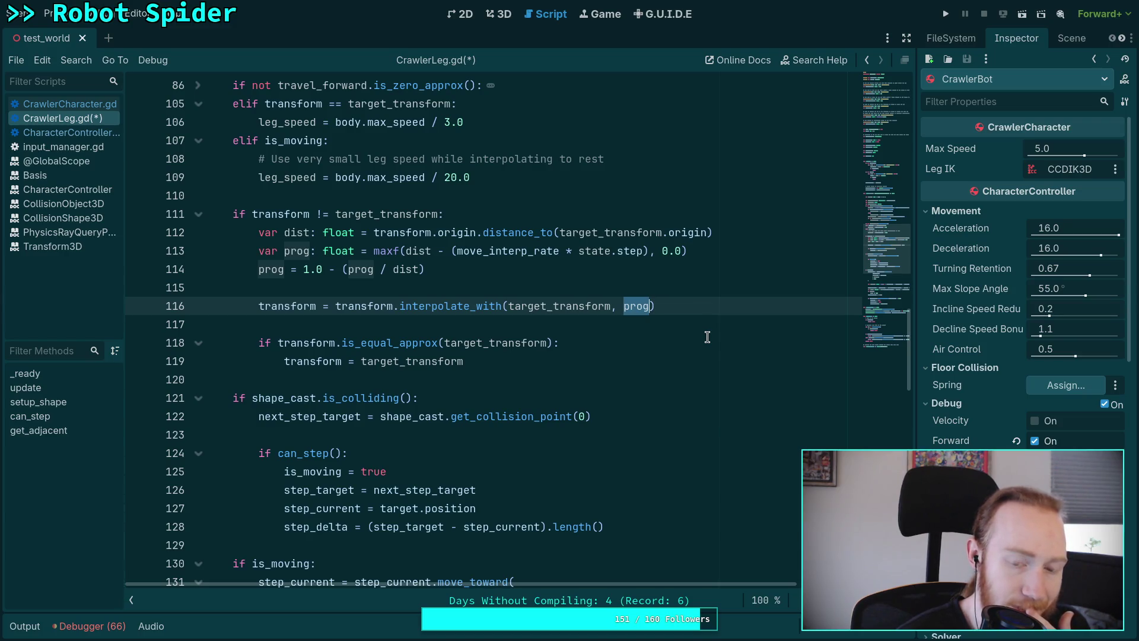
# Step: Add more blank lines after line 114, below the prog calculation
pyautogui.click(586, 290)
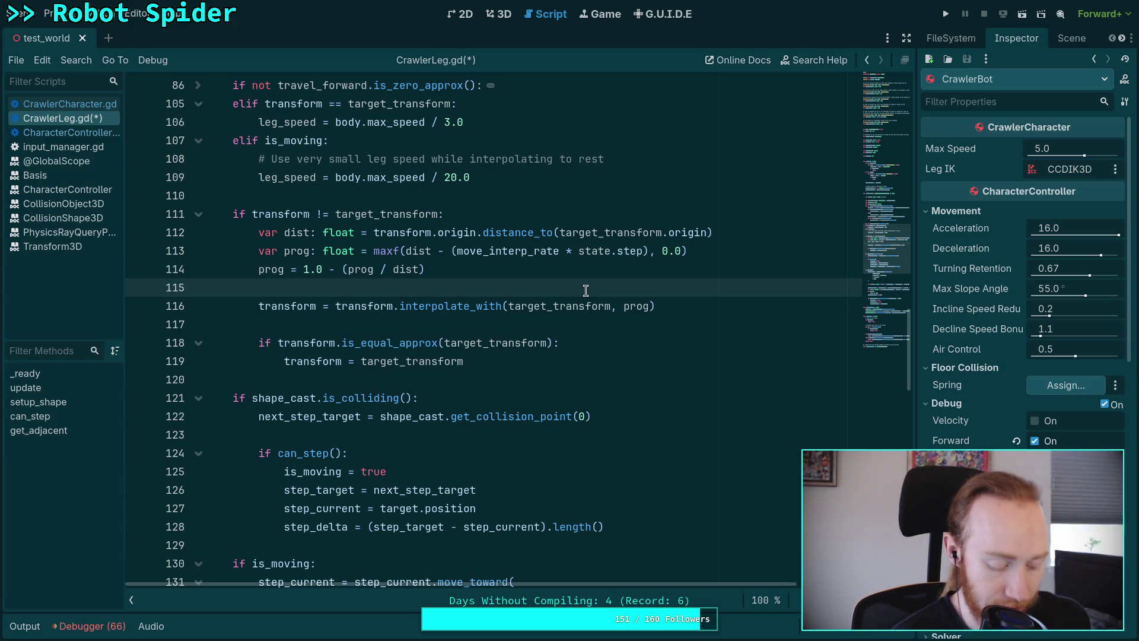
pyautogui.press('Return')
pyautogui.press('Return')
pyautogui.press('Up')
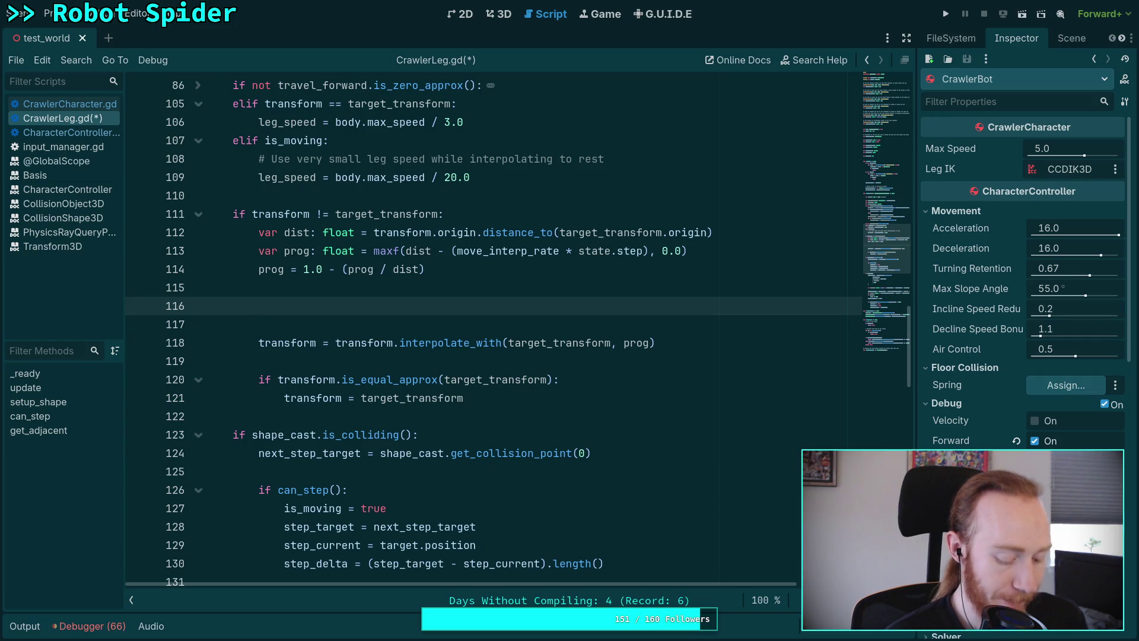
# Step: Declare 'var min_weight: float =' on the new line 116
pyautogui.write('var minS')
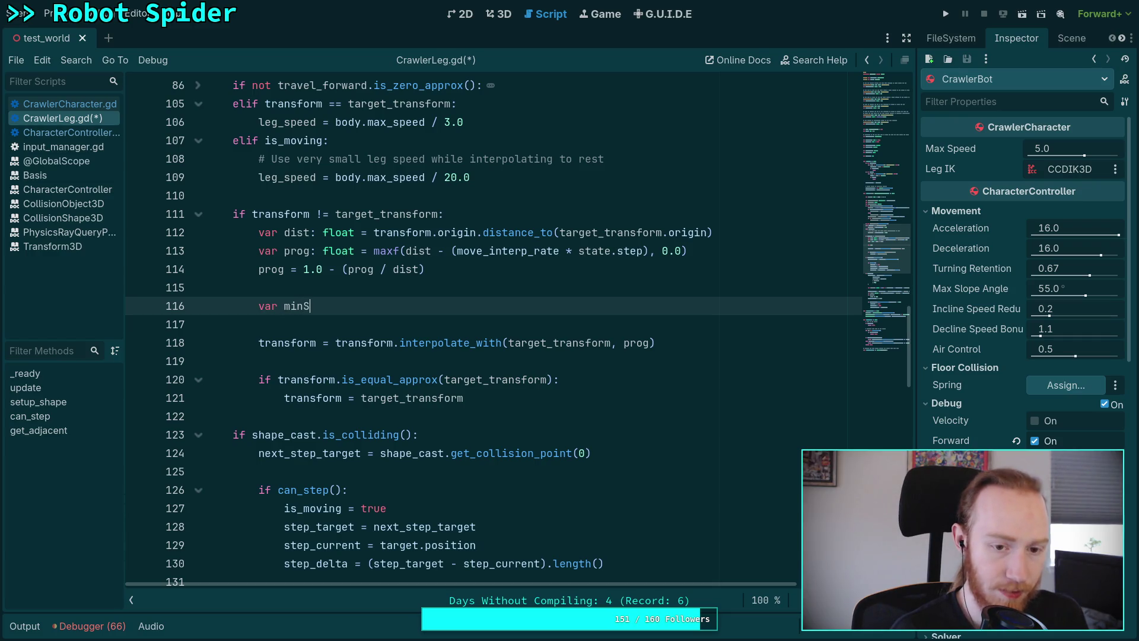
pyautogui.press('BackSpace')
pyautogui.write('_m')
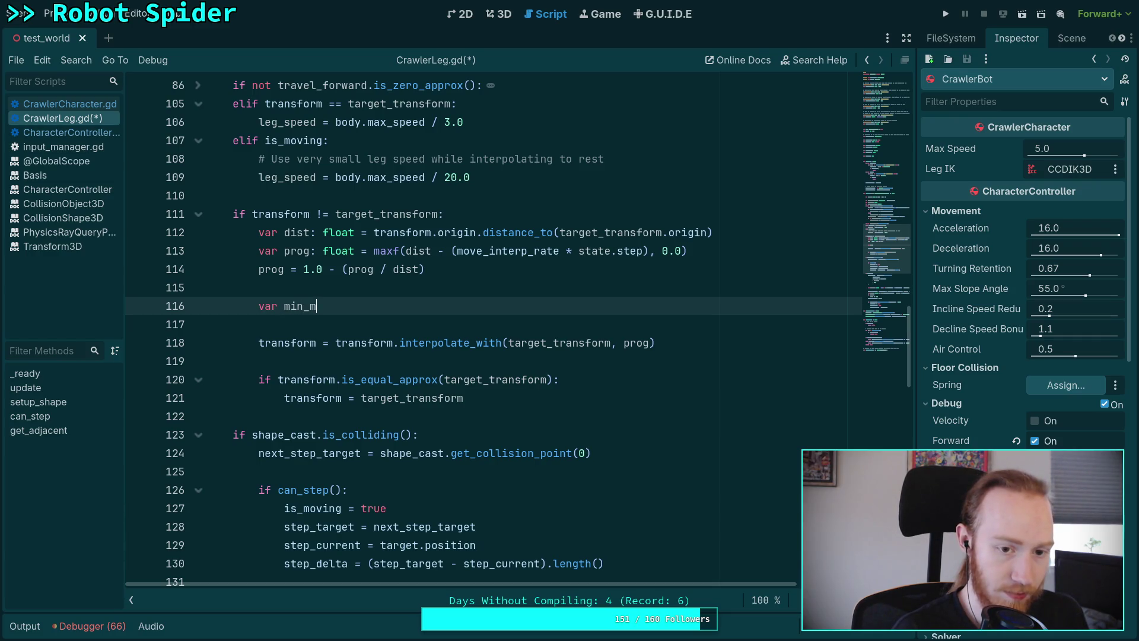
pyautogui.press('BackSpace')
pyautogui.write('weight: ')
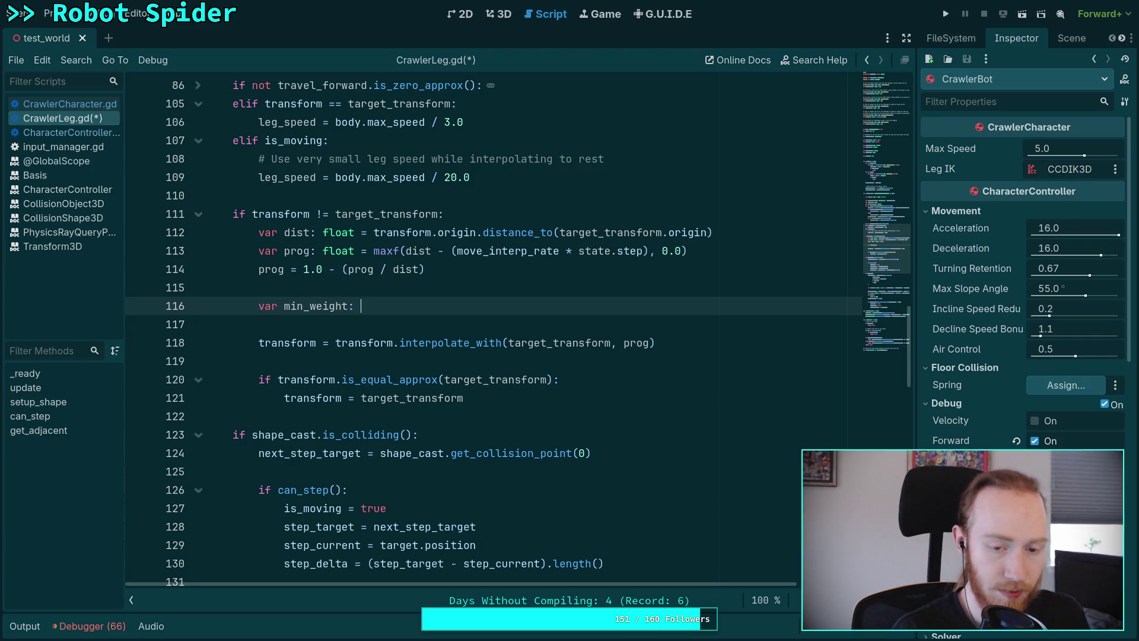
pyautogui.write('float =')
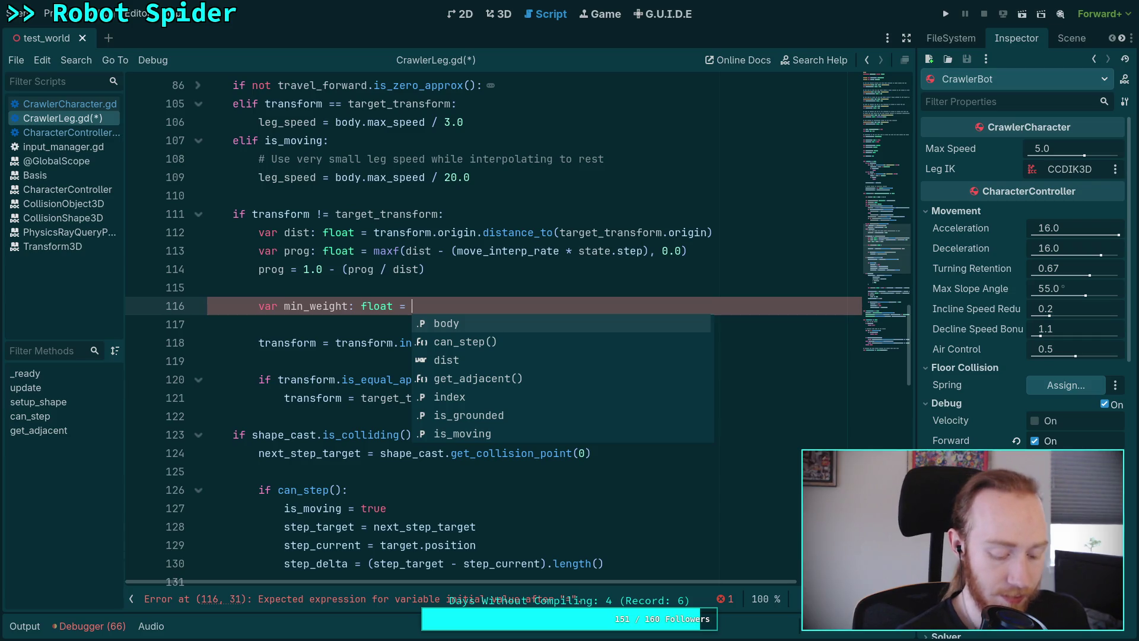
pyautogui.write('0.01 /')
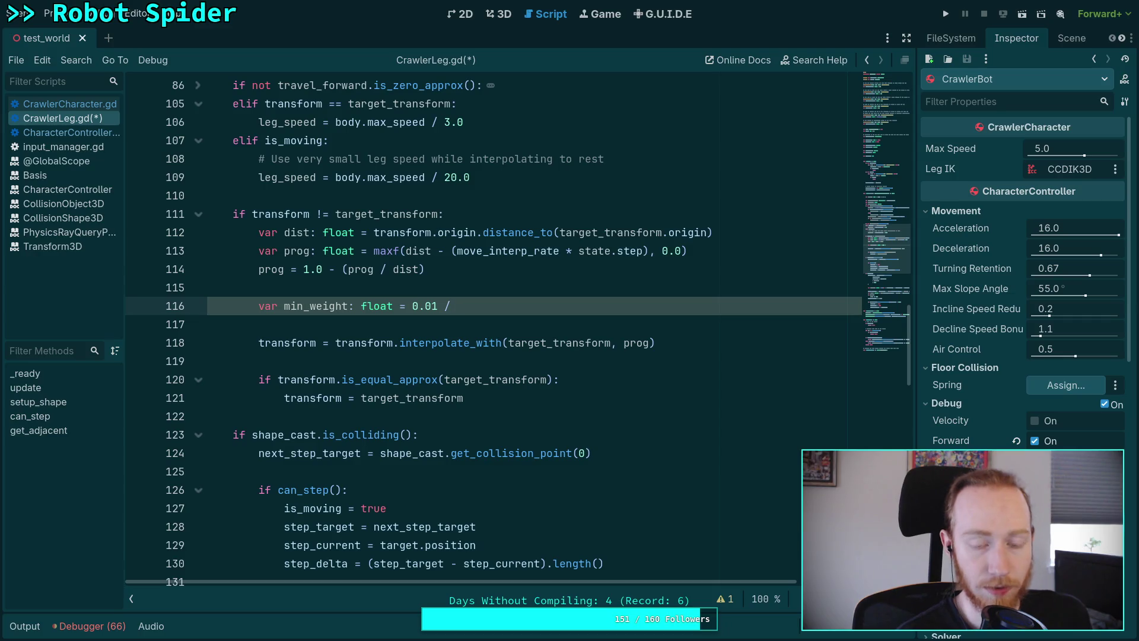
pyautogui.press('BackSpace')
pyautogui.press('BackSpace')
pyautogui.press('BackSpace')
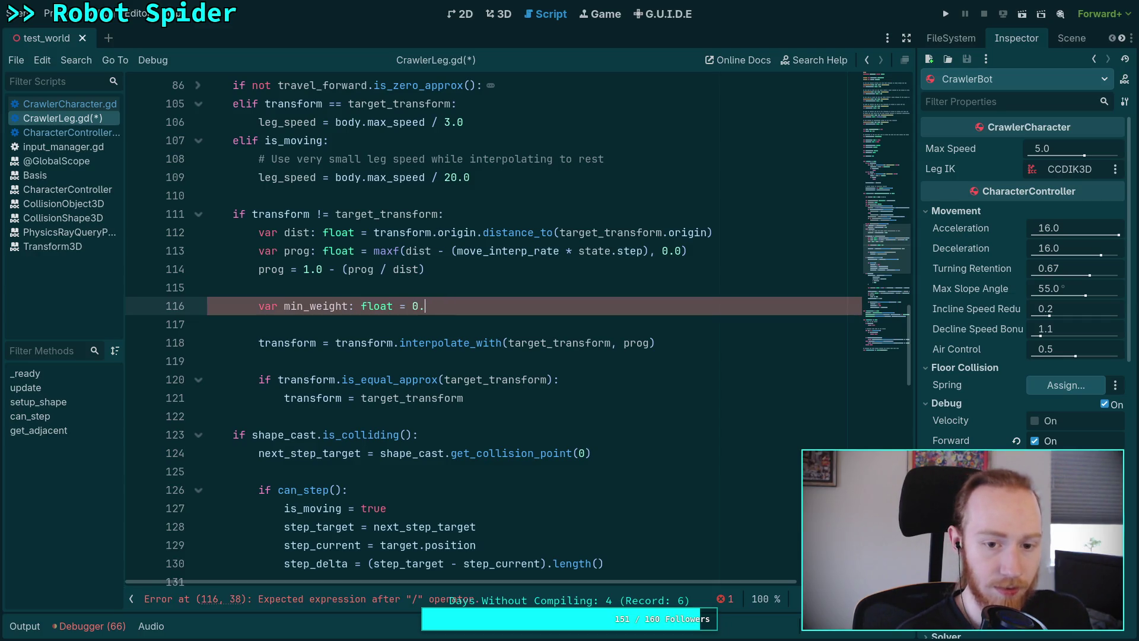
pyautogui.press('BackSpace')
pyautogui.press('BackSpace')
# Step: Assign min_weight 1e-4 / transform.origin.distance_squared_to(target_transform.origin)
pyautogui.write('1o')
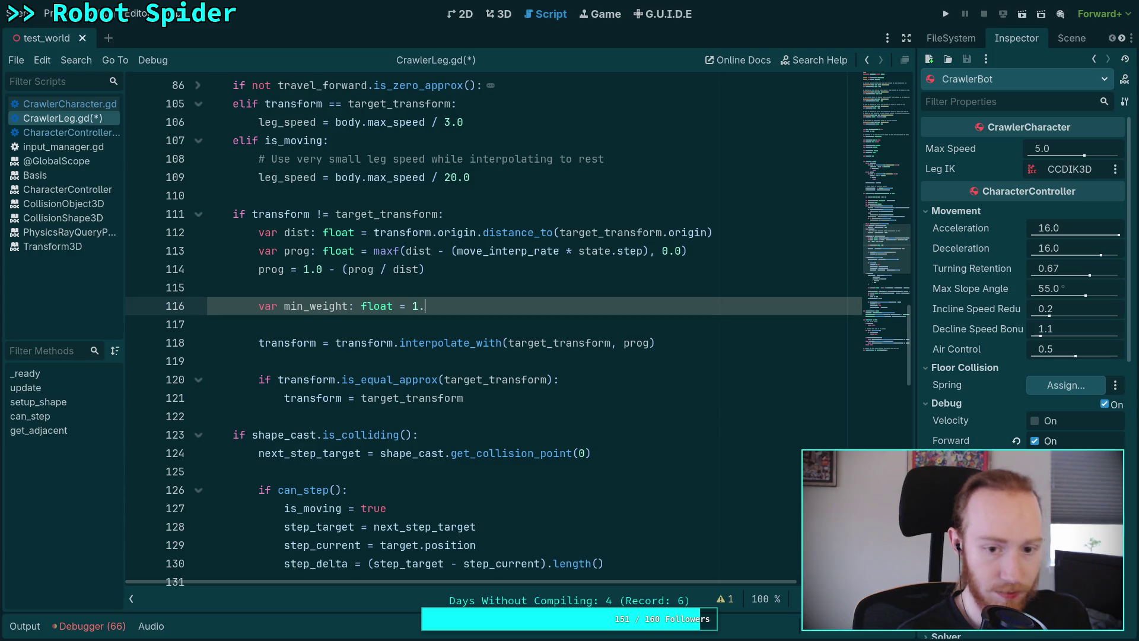
pyautogui.press('BackSpace')
pyautogui.write('e-5')
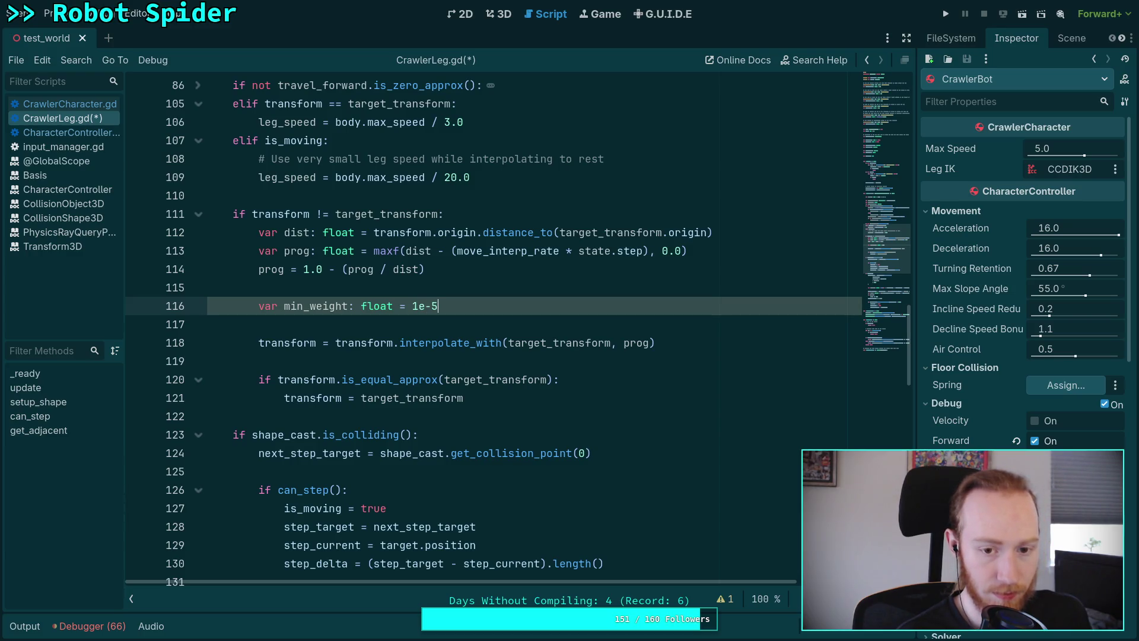
pyautogui.press('BackSpace')
pyautogui.write('4 /')
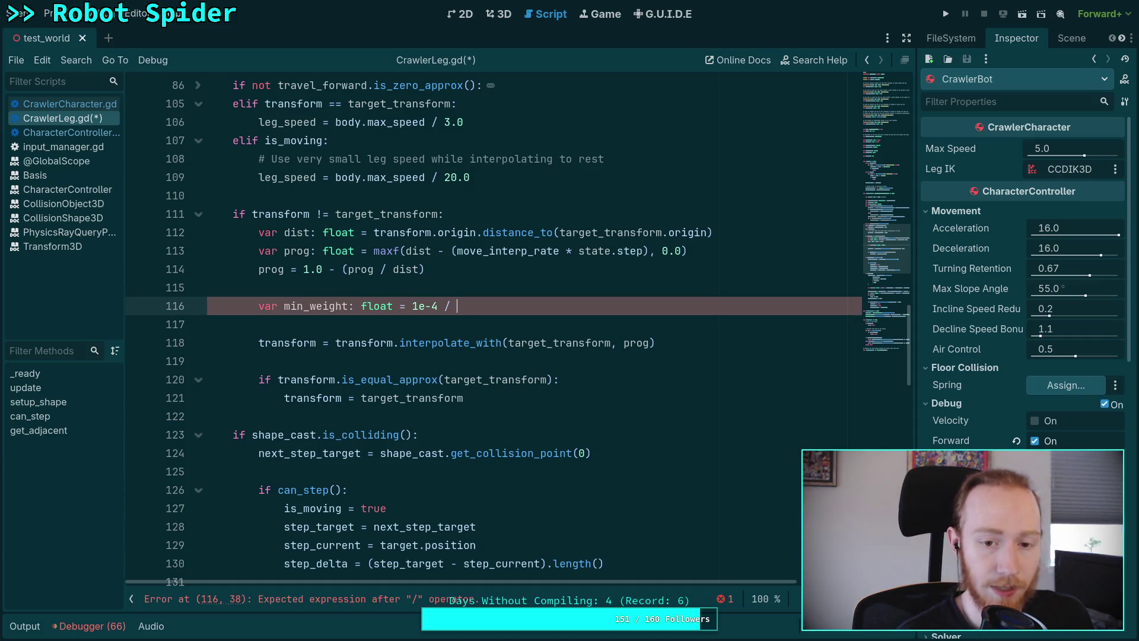
pyautogui.write(' t')
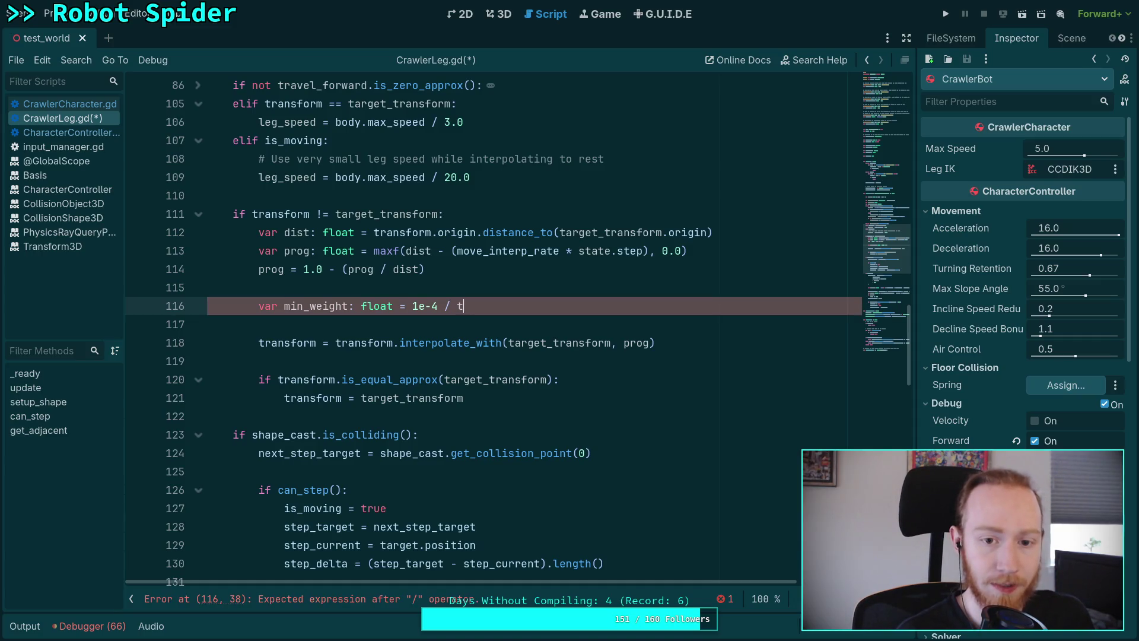
pyautogui.write('ransg')
pyautogui.press('BackSpace')
pyautogui.write('form.or')
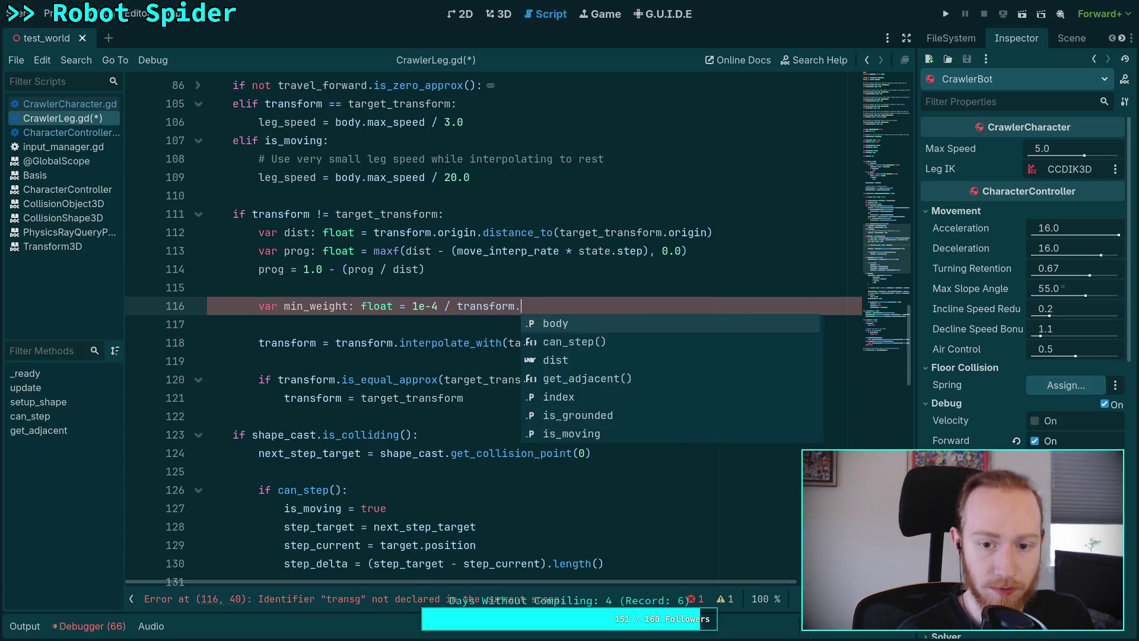
pyautogui.press('Return')
pyautogui.write('.distance_squared_to(')
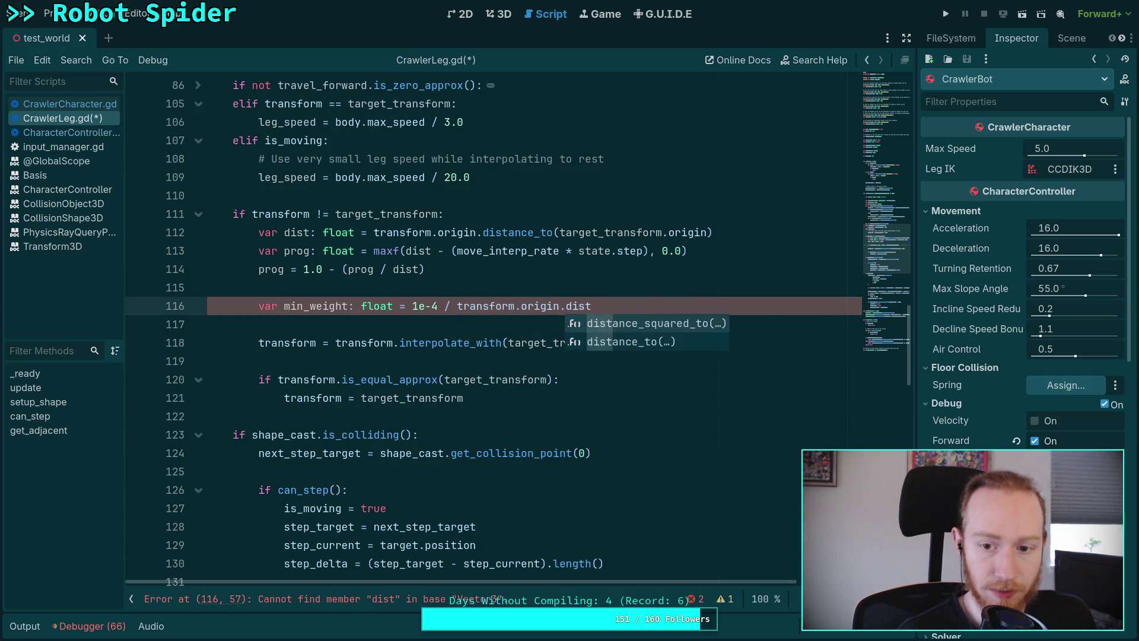
pyautogui.press('Return')
pyautogui.write('targ')
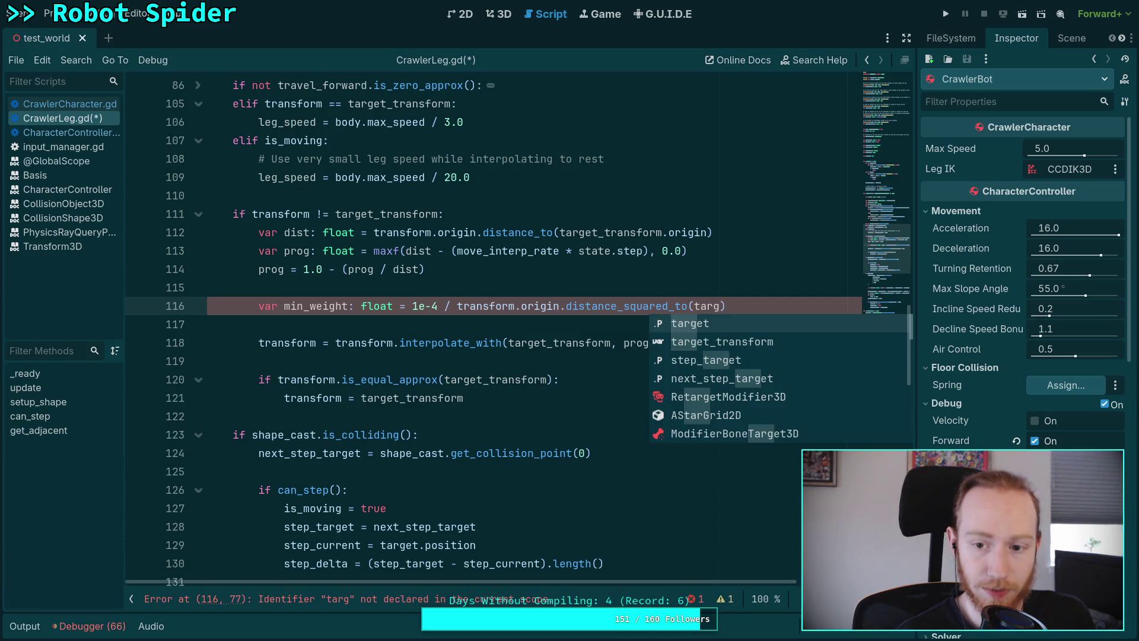
pyautogui.press('Return')
pyautogui.write('.o')
pyautogui.press('Return')
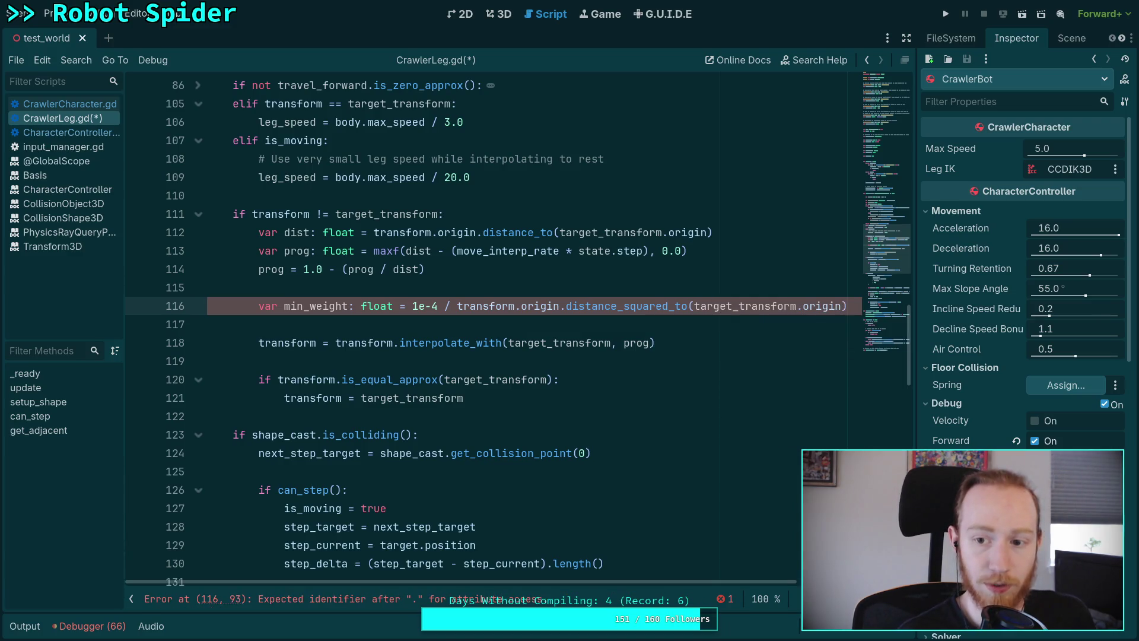
pyautogui.doubleClick(636, 343)
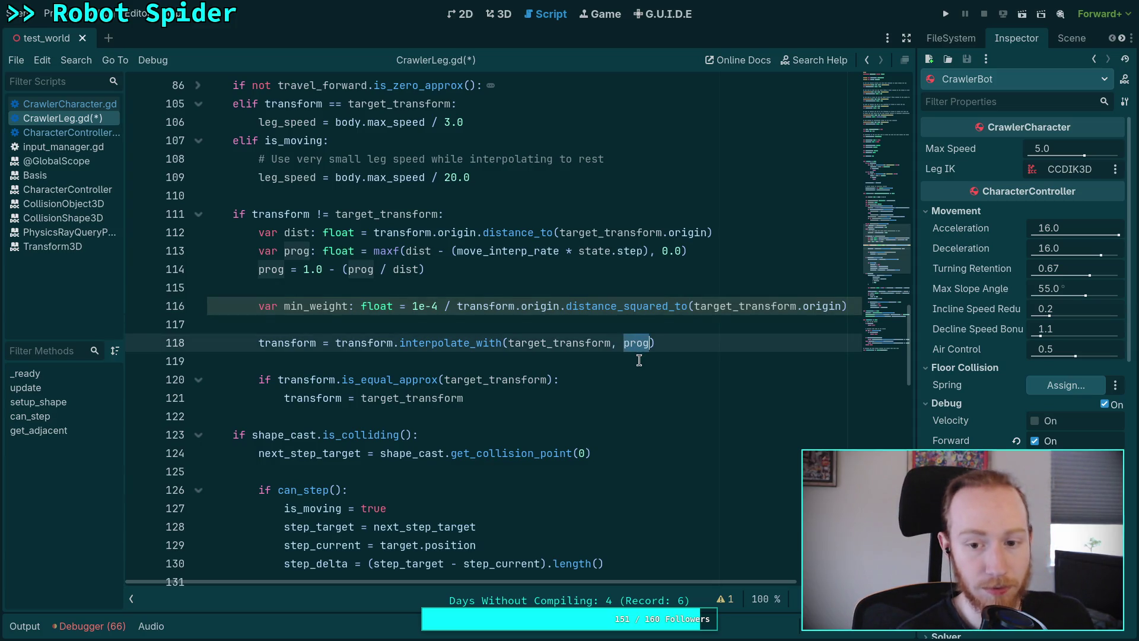
# Step: Replace prog on line 118 with maxf() and wrap min_weight's expression in minf(..., 1.0)
pyautogui.write('maxf')
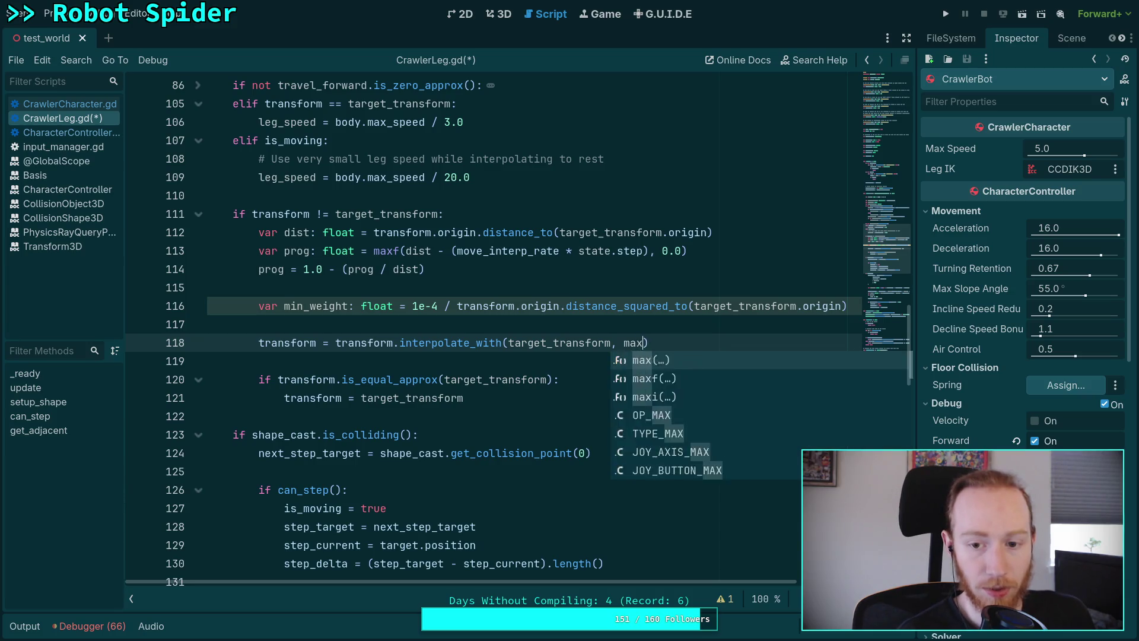
pyautogui.press('Return')
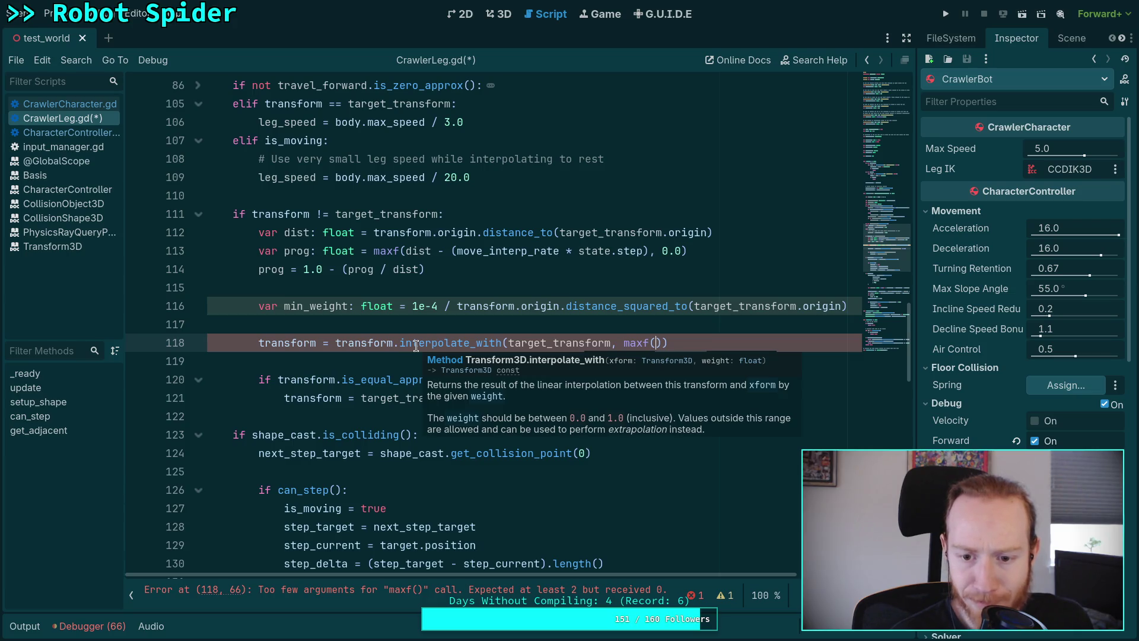
pyautogui.click(406, 306)
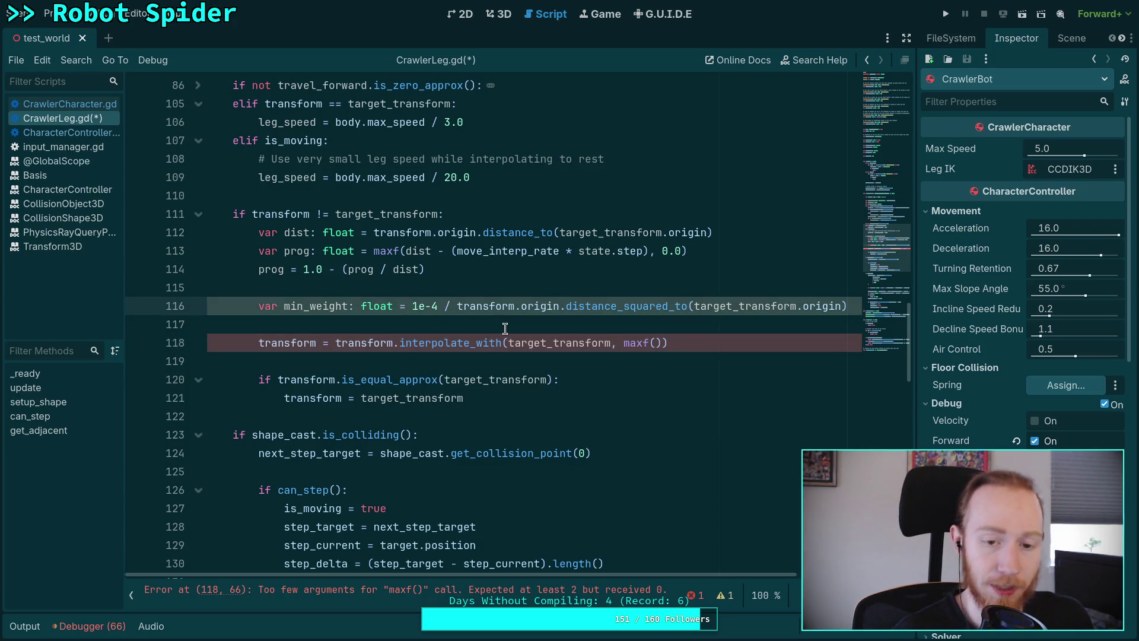
pyautogui.write('manf')
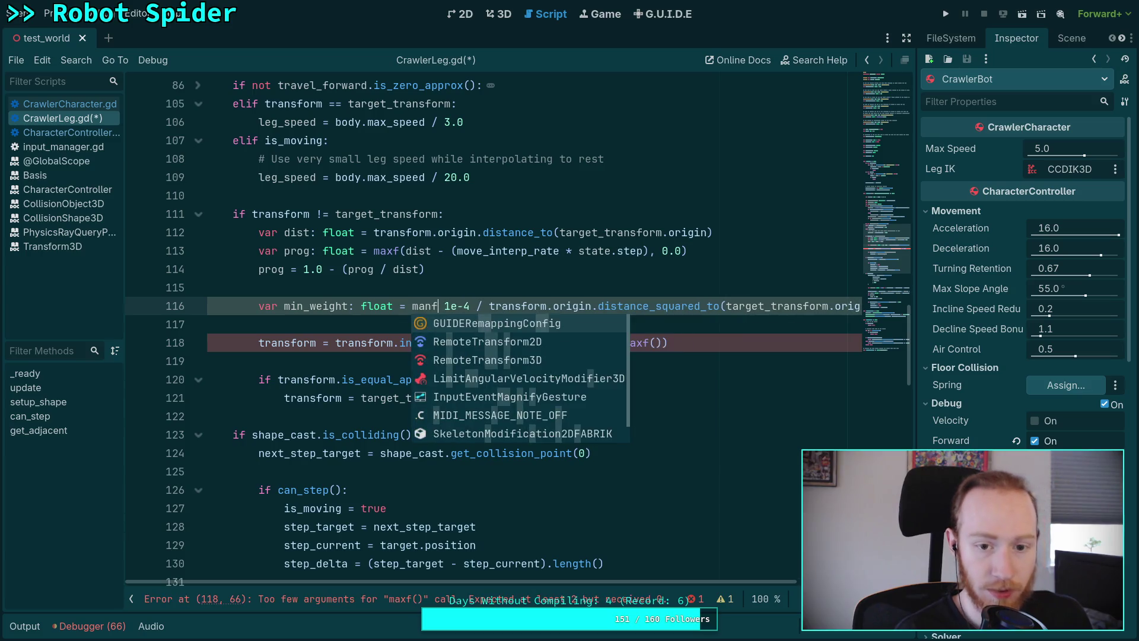
pyautogui.press('BackSpace')
pyautogui.press('BackSpace')
pyautogui.write('inf(')
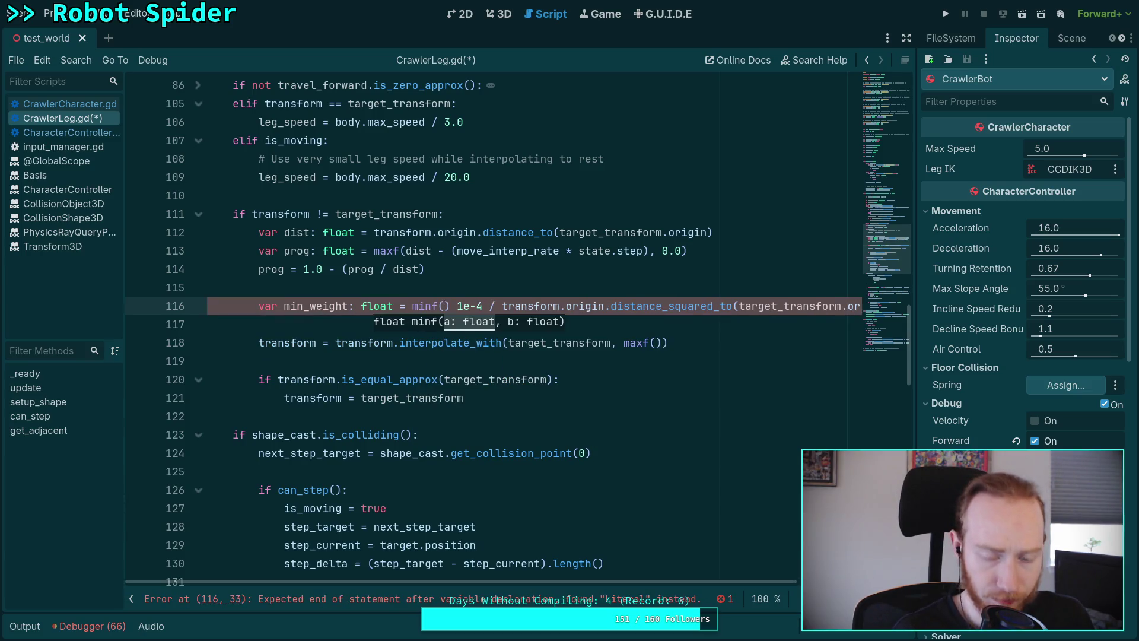
pyautogui.moveTo(720, 581); pyautogui.dragTo(830, 581)
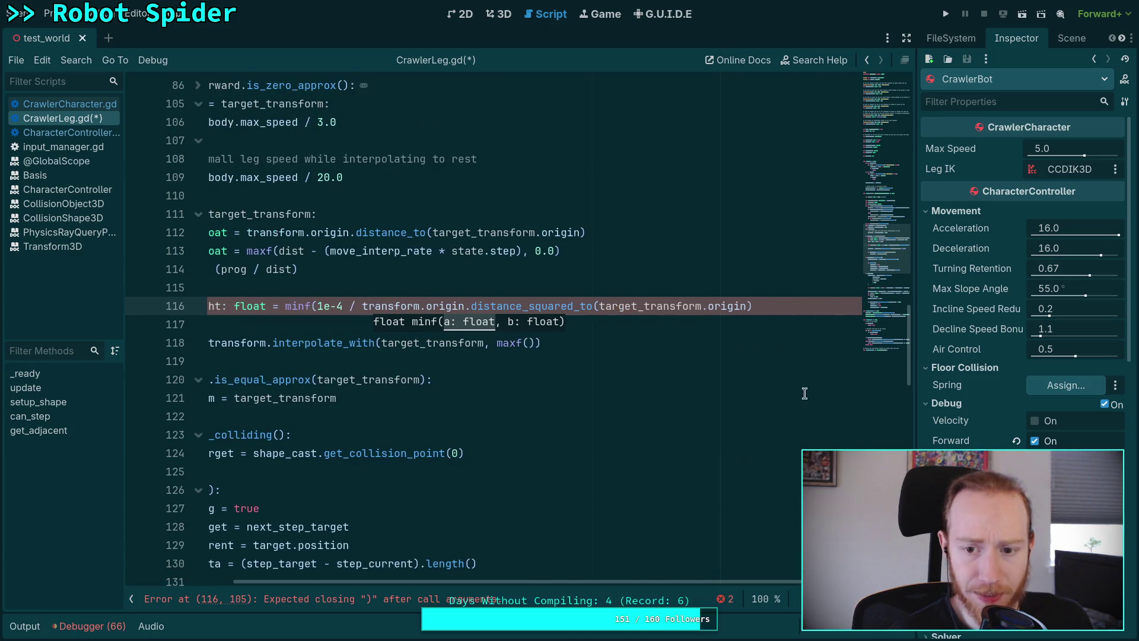
pyautogui.click(799, 305)
pyautogui.write(', 1')
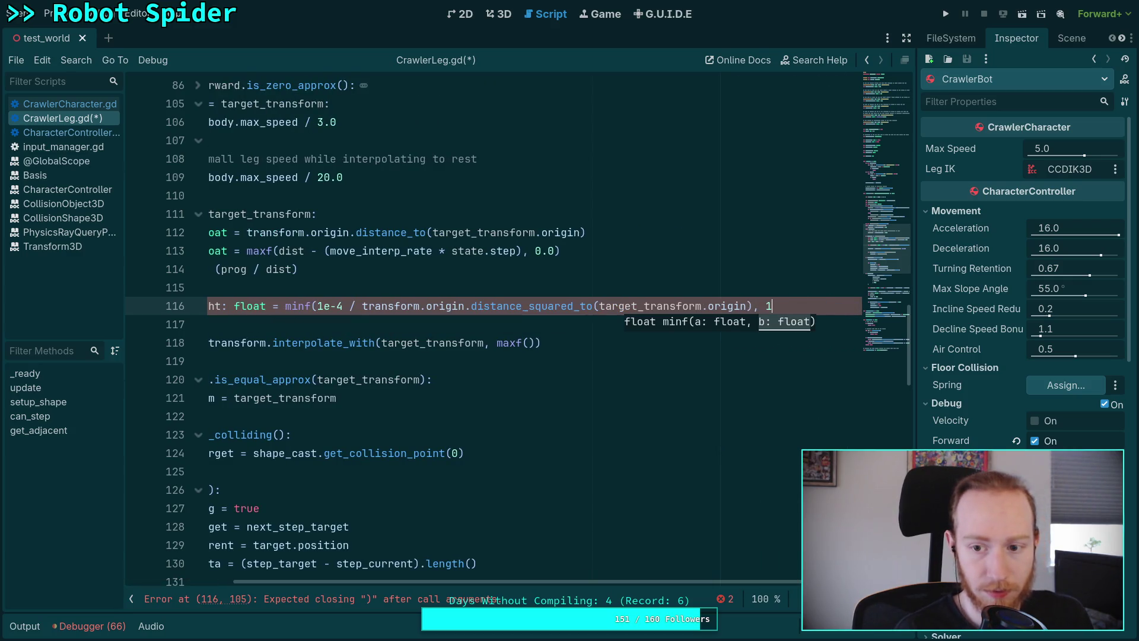
pyautogui.write('.0)')
pyautogui.moveTo(679, 583)
pyautogui.mouseDown()
pyautogui.moveTo(587, 579)
pyautogui.moveTo(609, 579)
pyautogui.mouseUp()
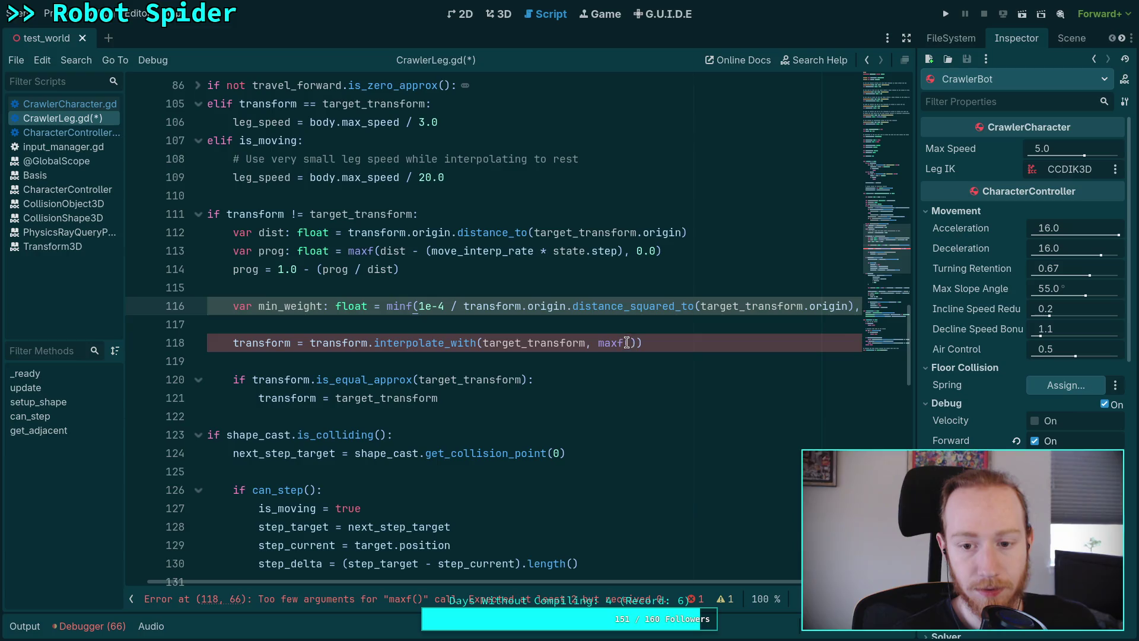
# Step: Collapse the Scripts and Methods lists so CrawlerLeg.gd's code spans the wider editor
pyautogui.click(630, 343)
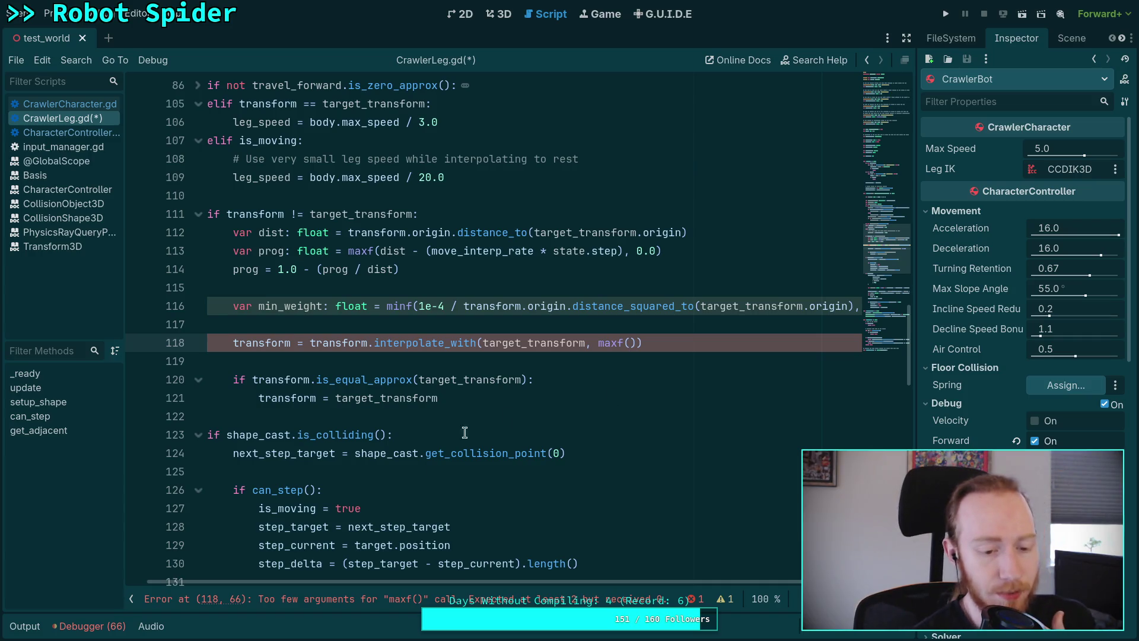
pyautogui.click(133, 600)
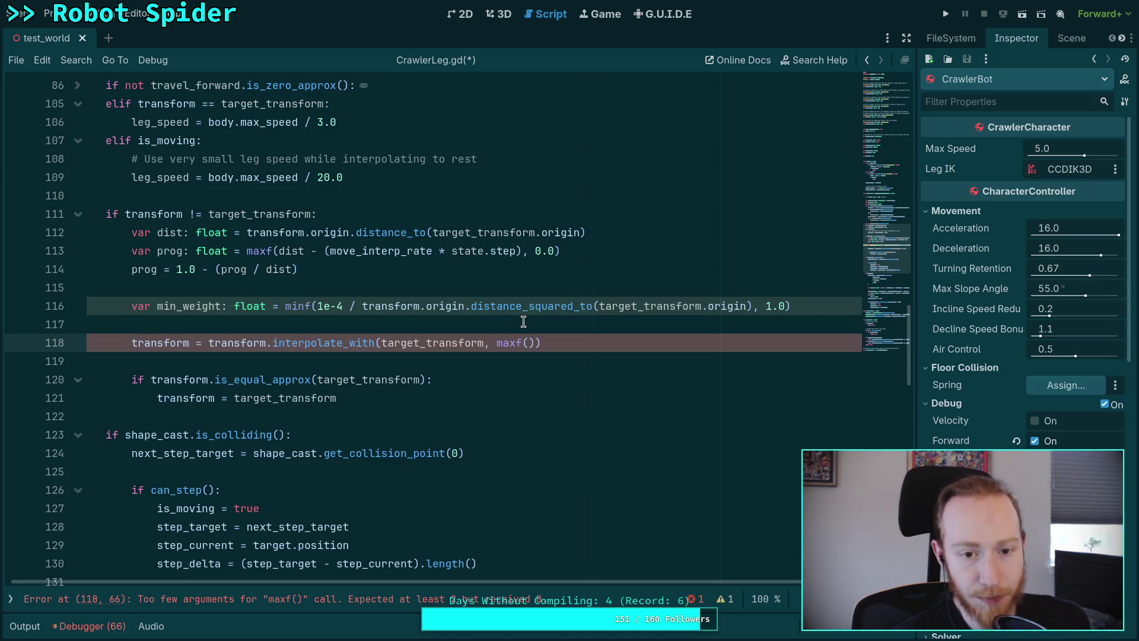
pyautogui.click(528, 309)
# Step: Change min_weight to 0.01 / transform.origin.distance_to(target_transform.origin)
pyautogui.moveTo(528, 308); pyautogui.dragTo(577, 305)
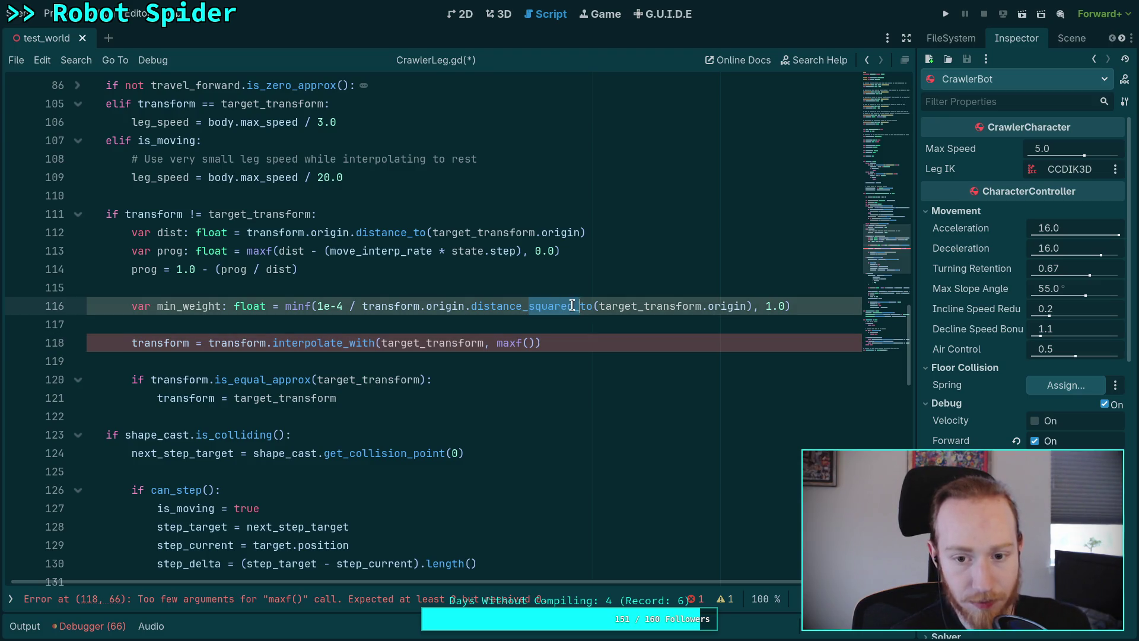
pyautogui.press('BackSpace')
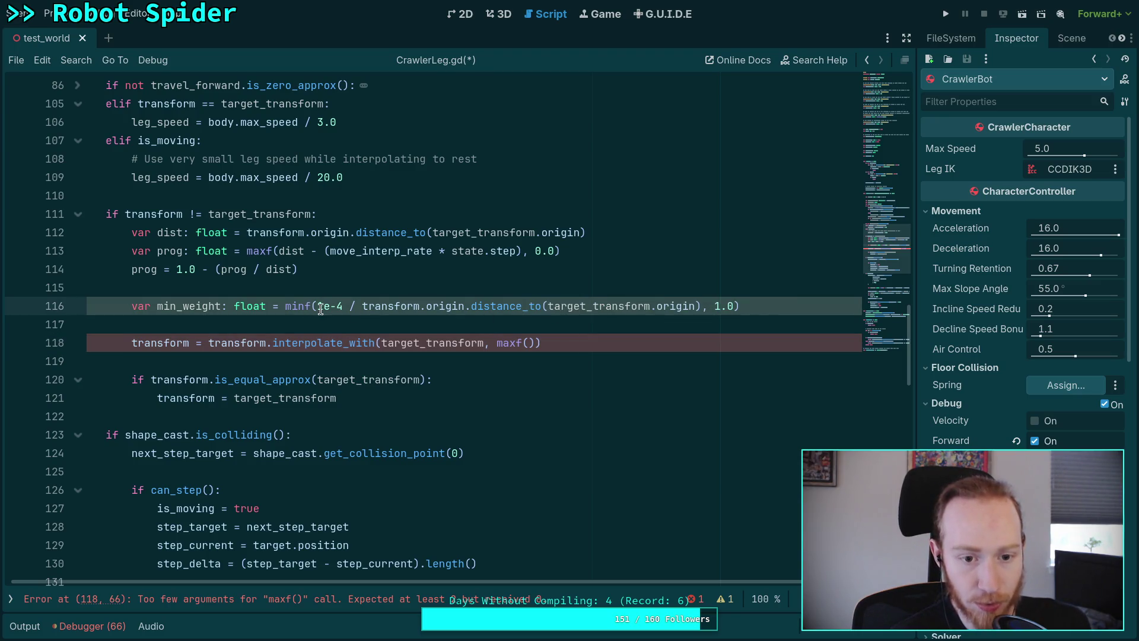
pyautogui.moveTo(318, 307); pyautogui.dragTo(343, 307)
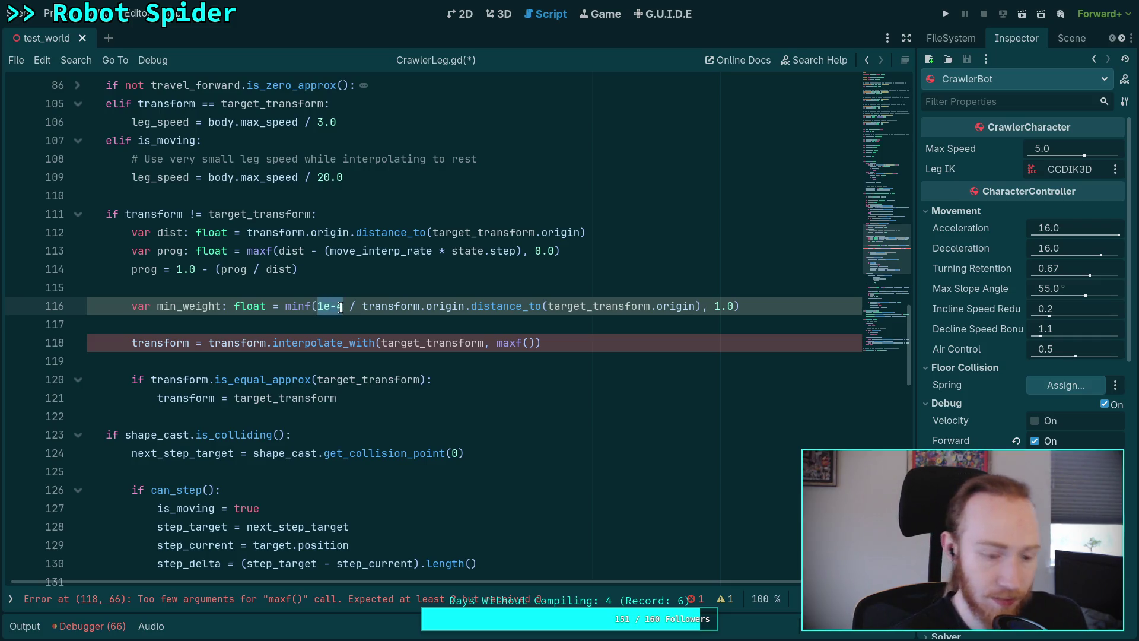
pyautogui.write('0.01')
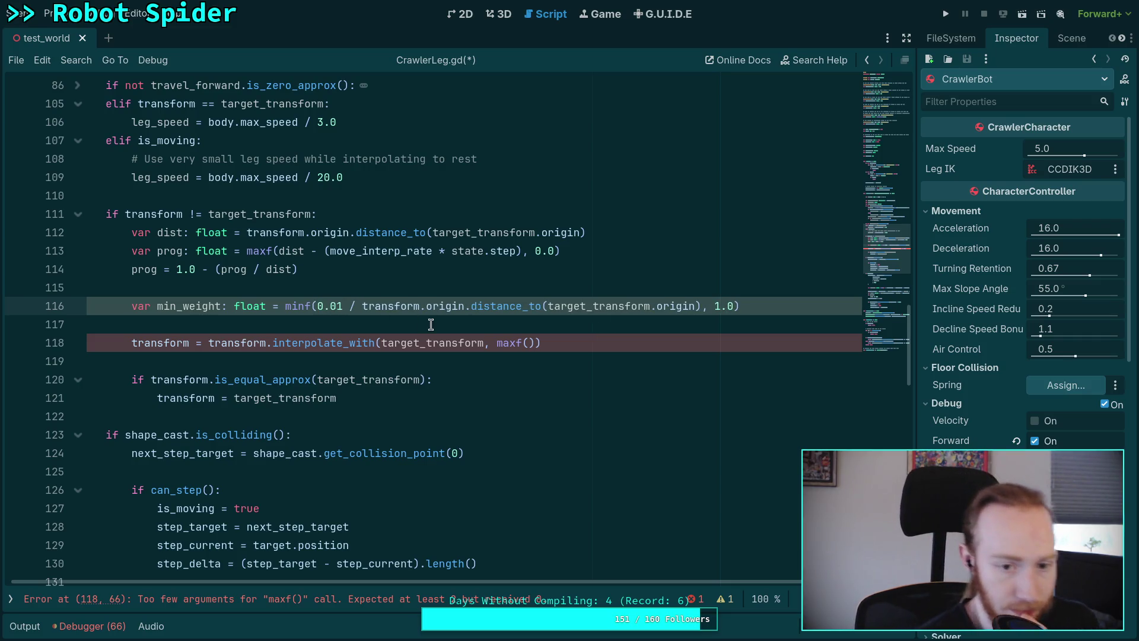
pyautogui.click(454, 333)
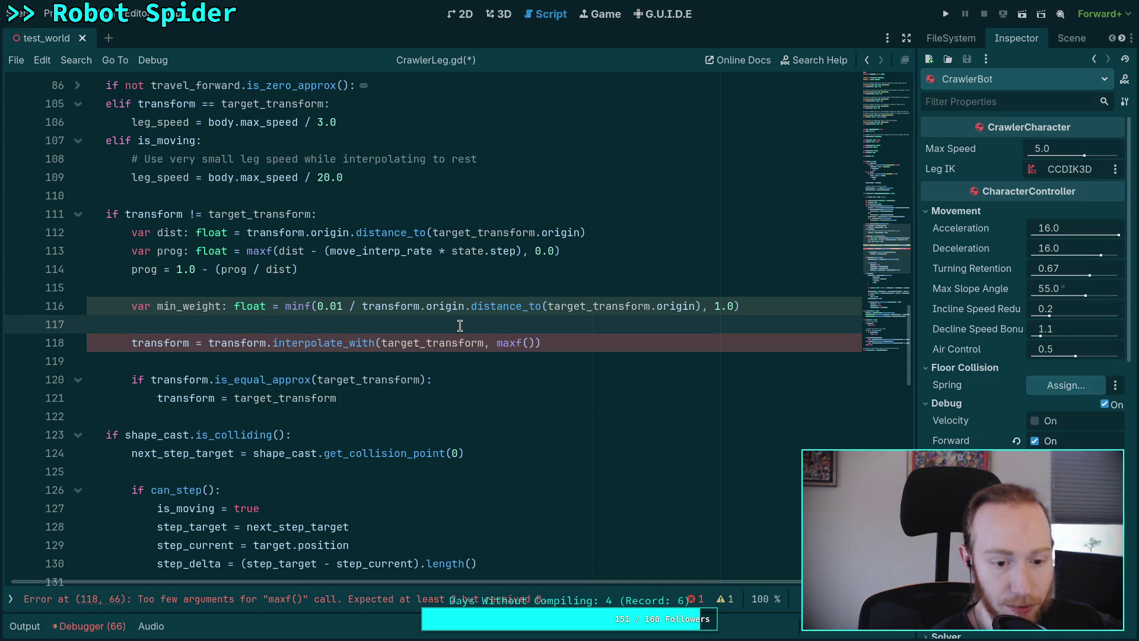
# Step: Fill line 118's weight as maxf(state.step, min_weight)
pyautogui.click(528, 342)
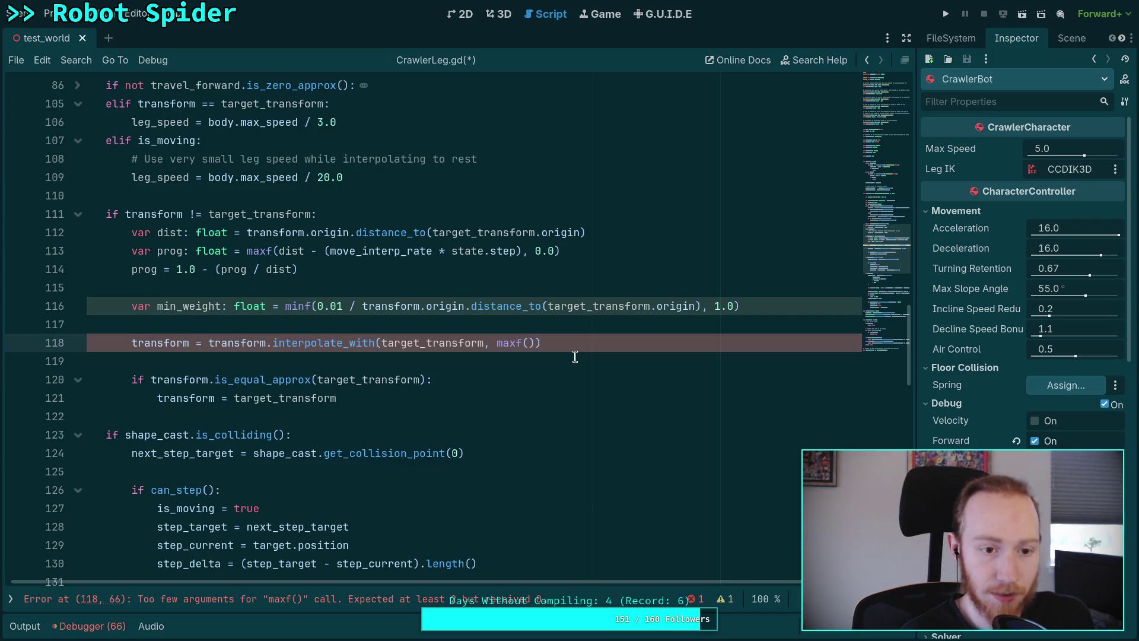
pyautogui.write('state.step, ')
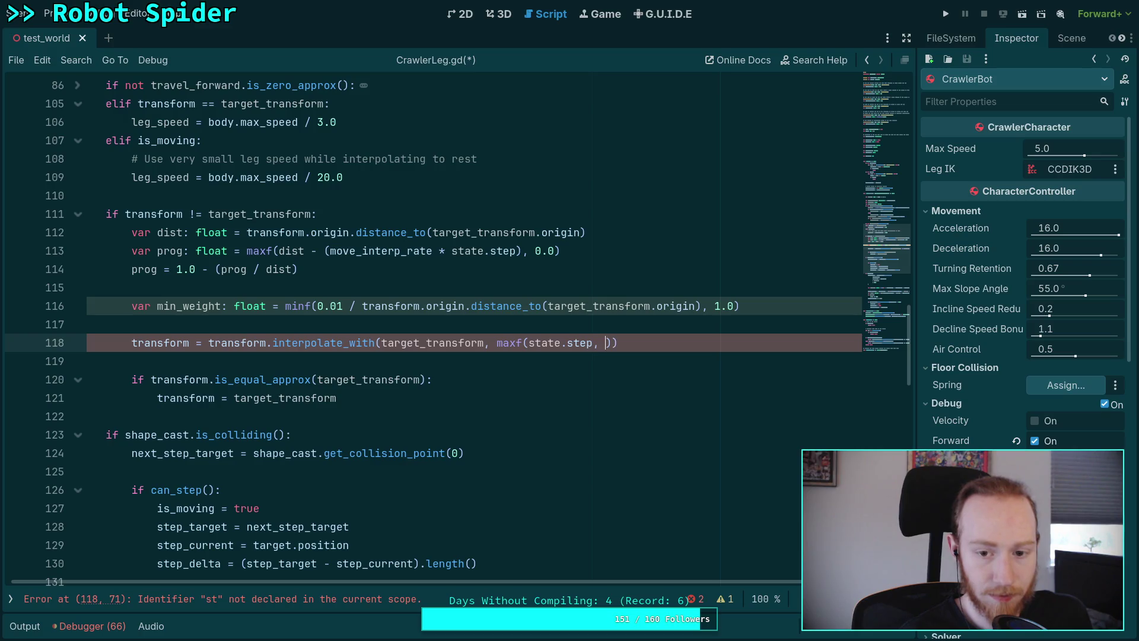
pyautogui.write('min_')
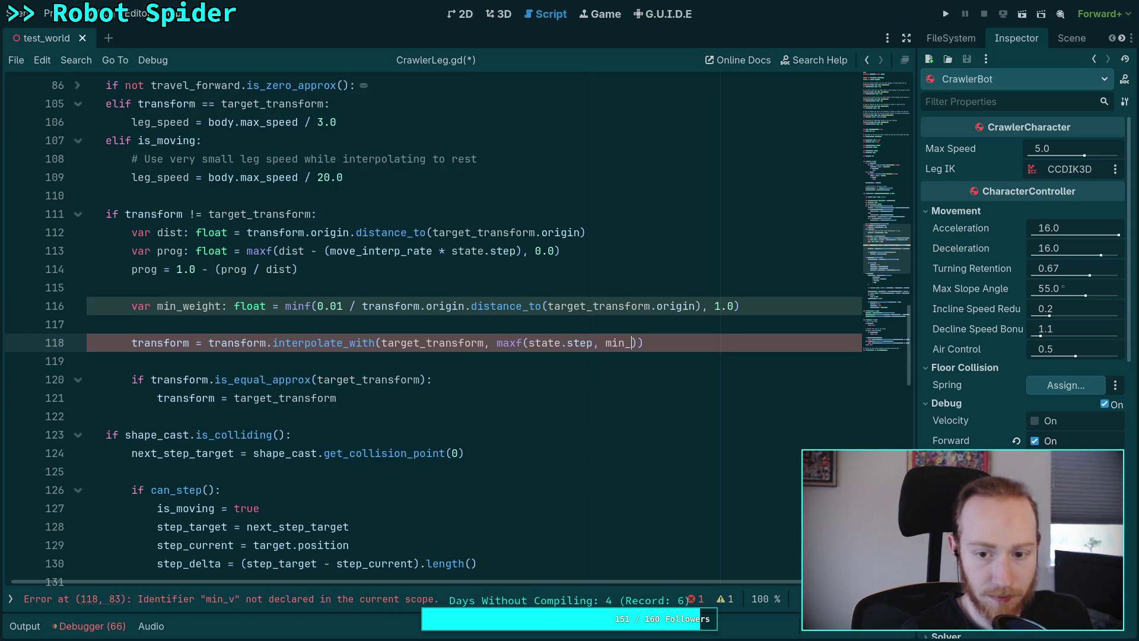
pyautogui.press('Return')
pyautogui.moveTo(394, 271); pyautogui.dragTo(466, 218)
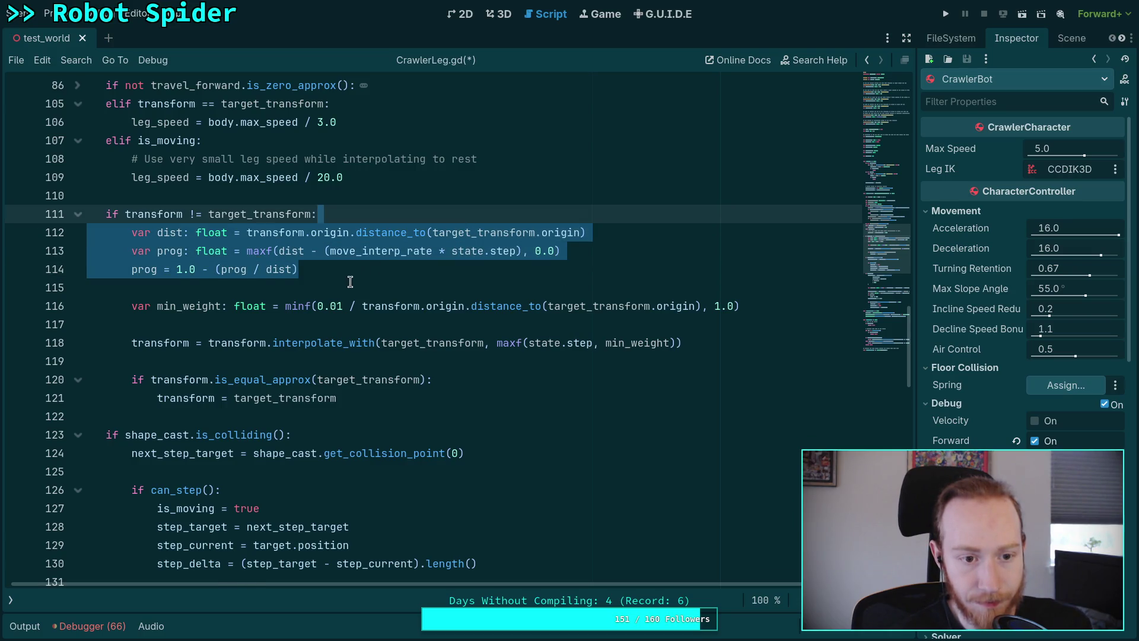
# Step: Delete the dist and prog lines and the leftover blank lines
pyautogui.press('BackSpace')
pyautogui.click(334, 234)
pyautogui.press('BackSpace')
pyautogui.click(292, 256)
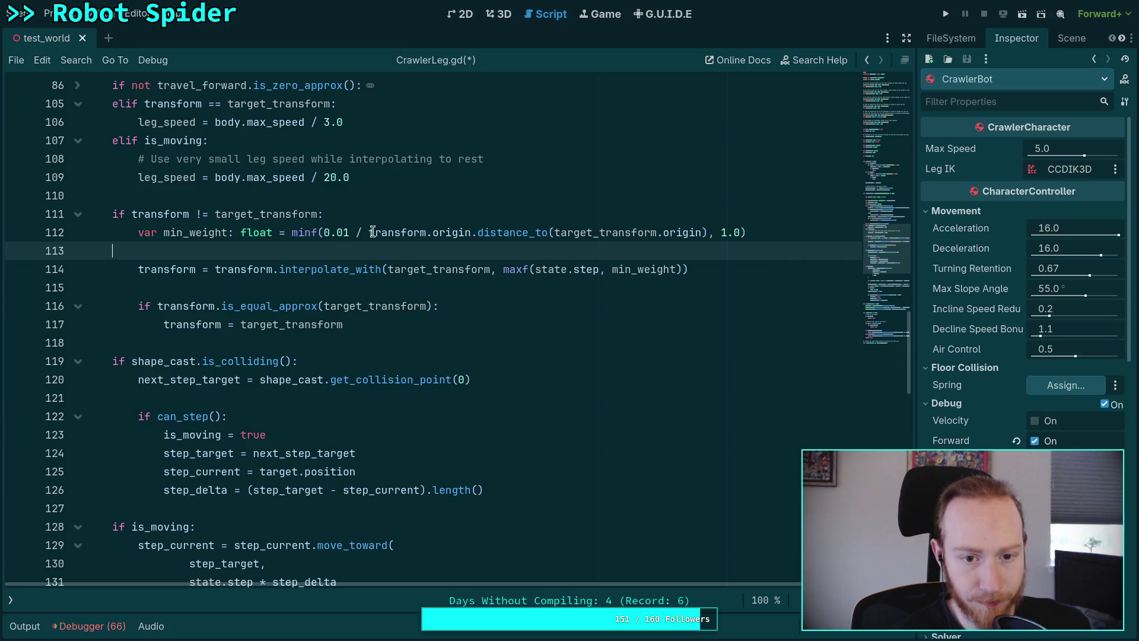
pyautogui.press('BackSpace')
# Step: Add the comment '# Force at least 1cm of travel each interpolation' above min_weight and save
pyautogui.click(445, 215)
pyautogui.press('Return')
pyautogui.write('# ')
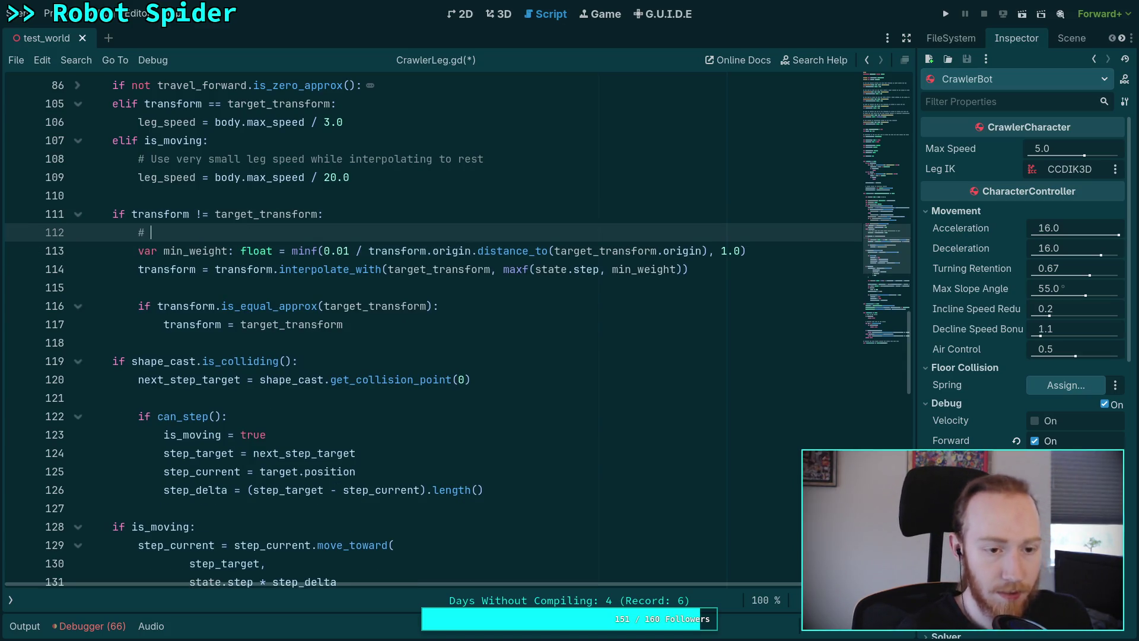
pyautogui.write('For')
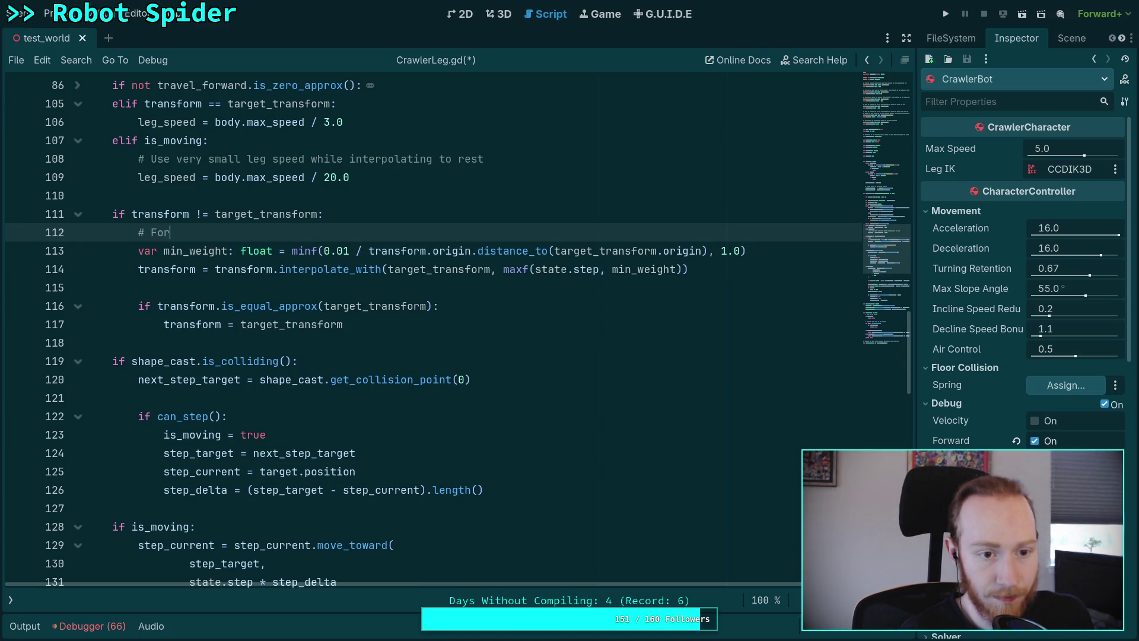
pyautogui.write('ce at least 1cm of travel e')
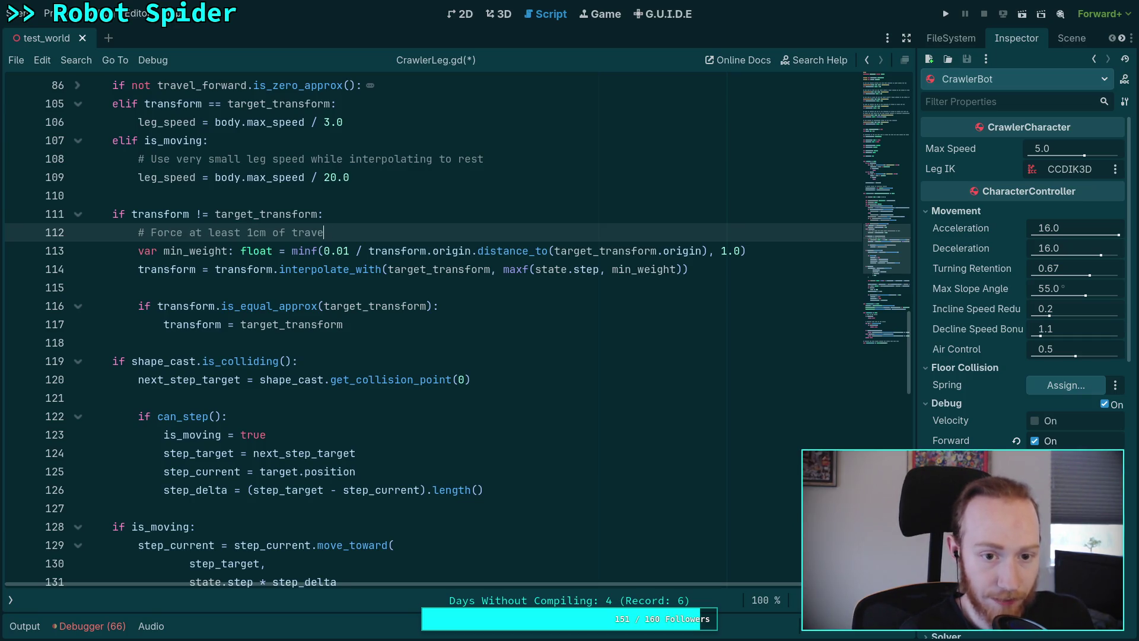
pyautogui.write('ach ')
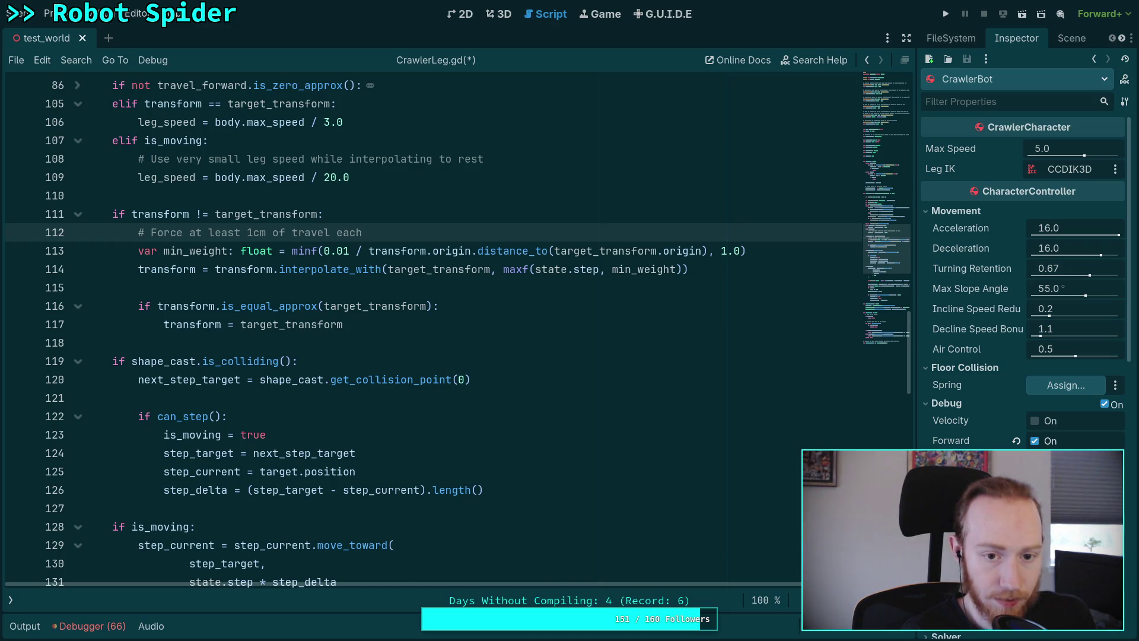
pyautogui.write('int')
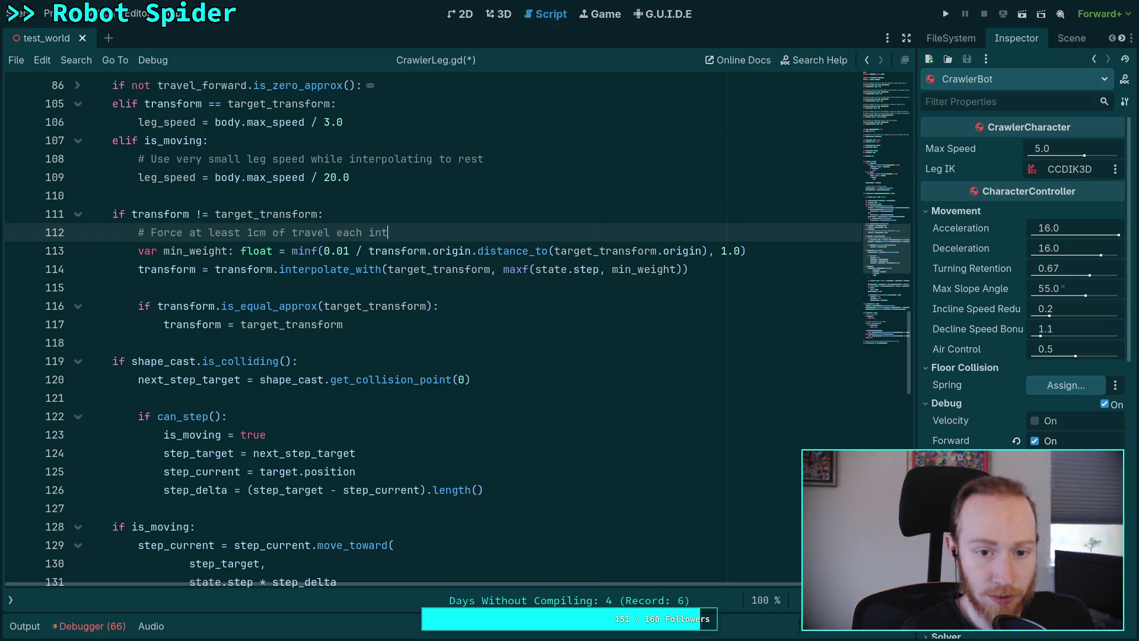
pyautogui.write('erpolation')
pyautogui.hotkey('ctrl', 's')
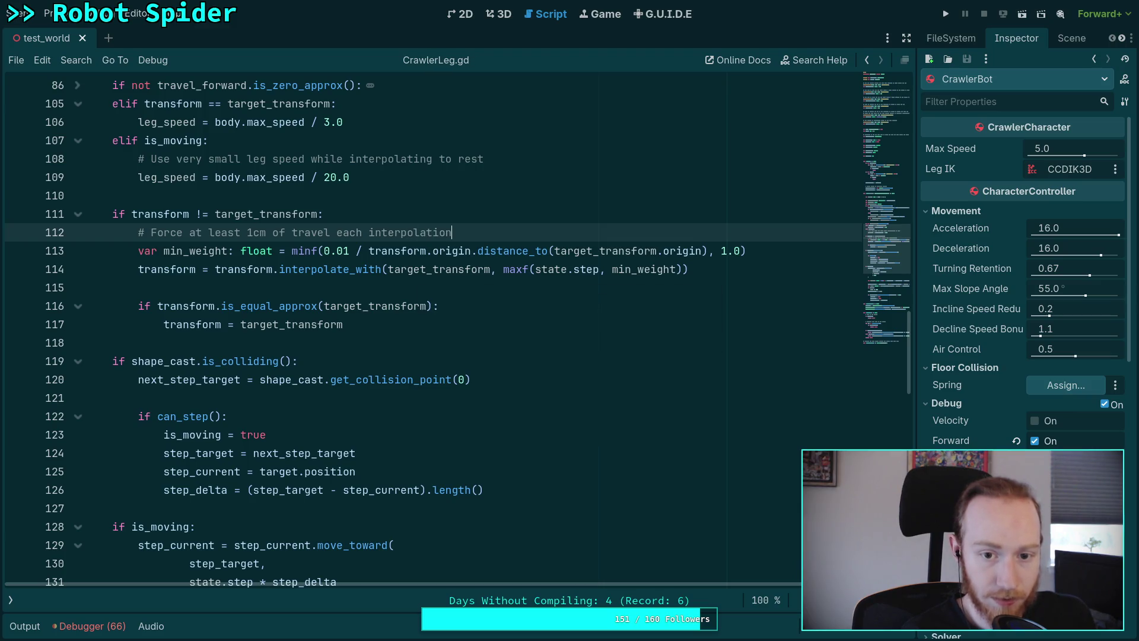
# Step: Scale the weight to state.step * move_interp_rate inside maxf and save the script
pyautogui.click(599, 269)
pyautogui.write('* leg_')
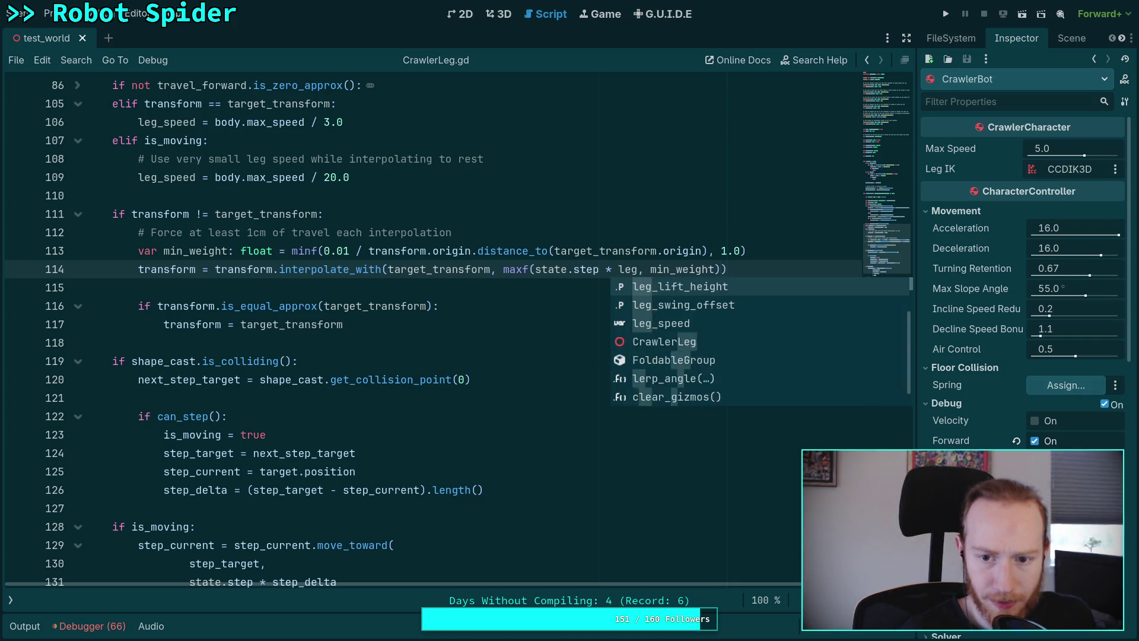
pyautogui.press('BackSpace')
pyautogui.press('BackSpace')
pyautogui.press('BackSpace')
pyautogui.write('inte')
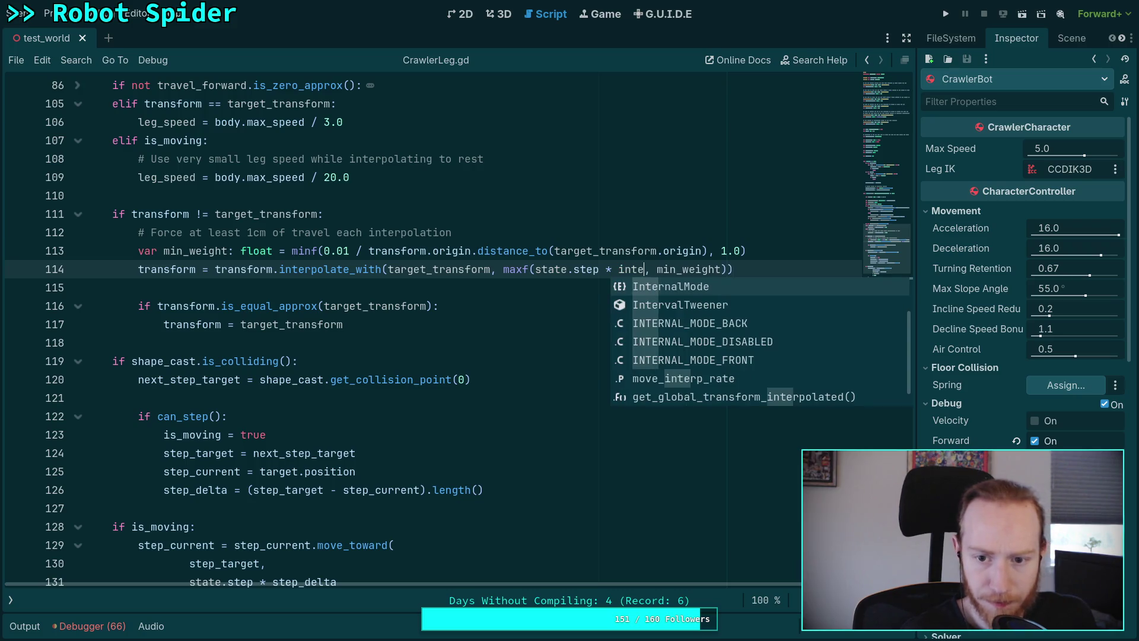
pyautogui.press('Down')
pyautogui.press('Down')
pyautogui.press('Down')
pyautogui.press('Return')
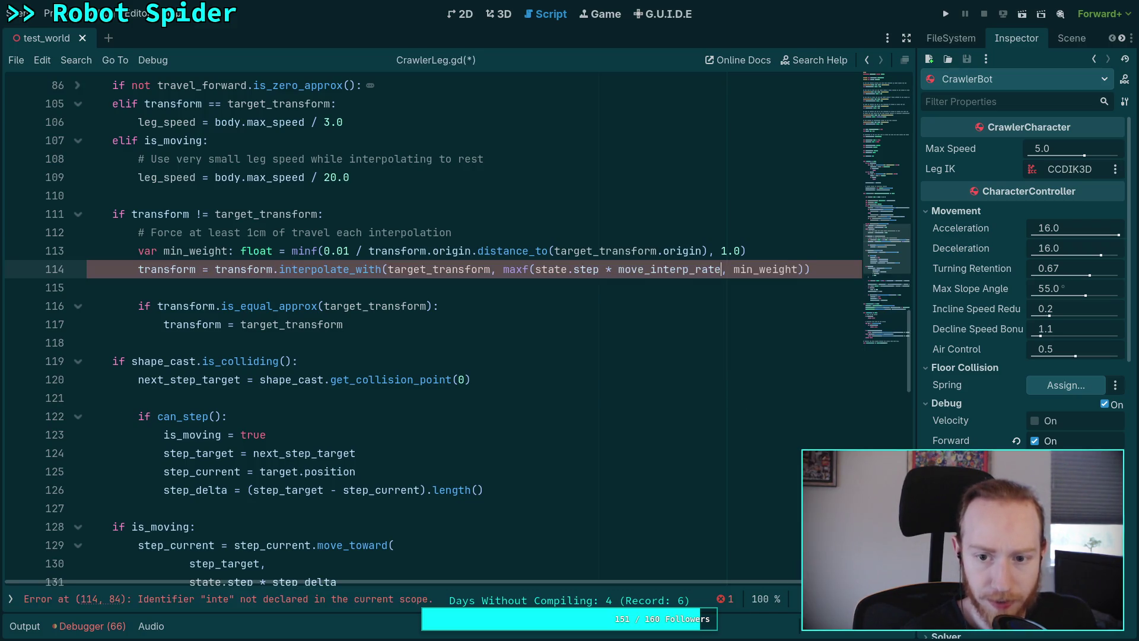
pyautogui.click(590, 280)
pyautogui.hotkey('ctrl', 's')
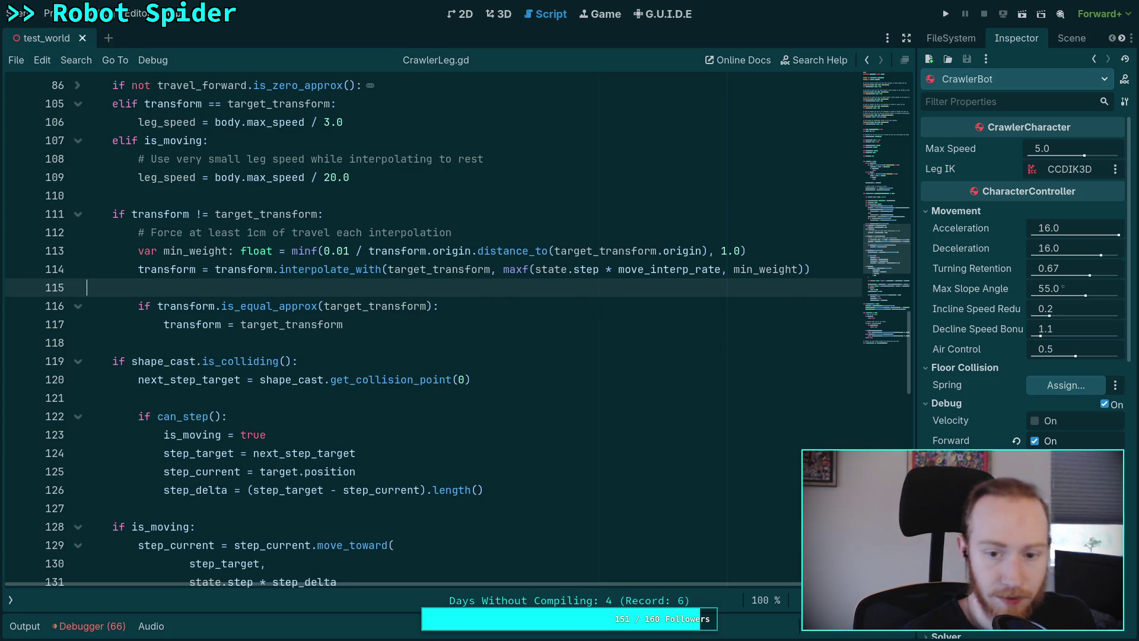
pyautogui.scroll(15, 520, 319)
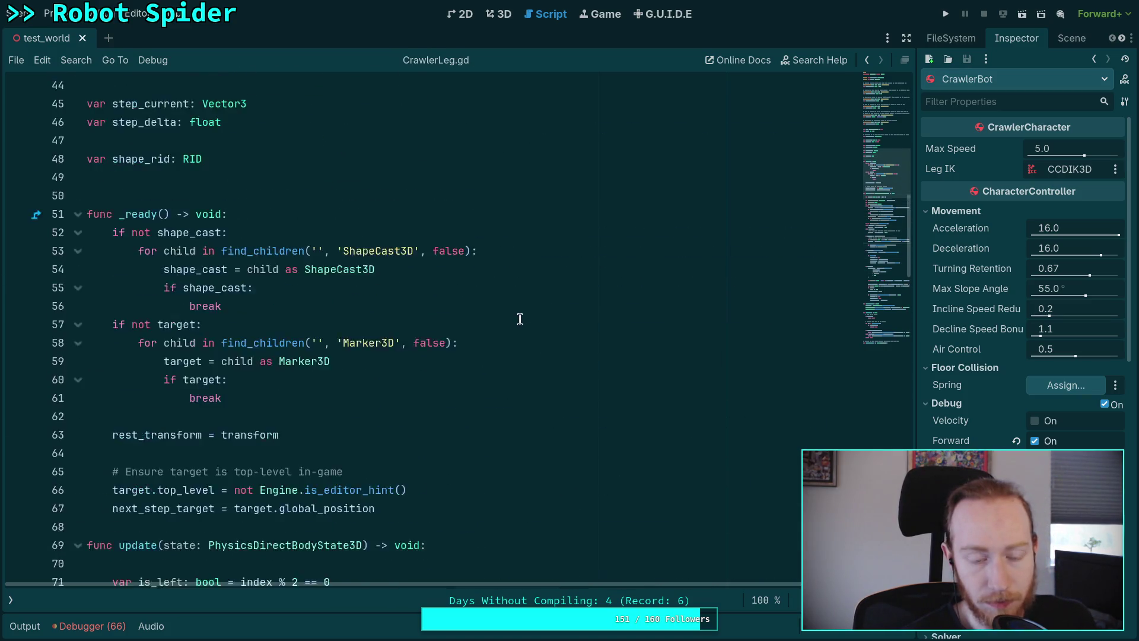
# Step: Scroll up to review move_interp_rate's default value of 4.0
pyautogui.scroll(6, 520, 319)
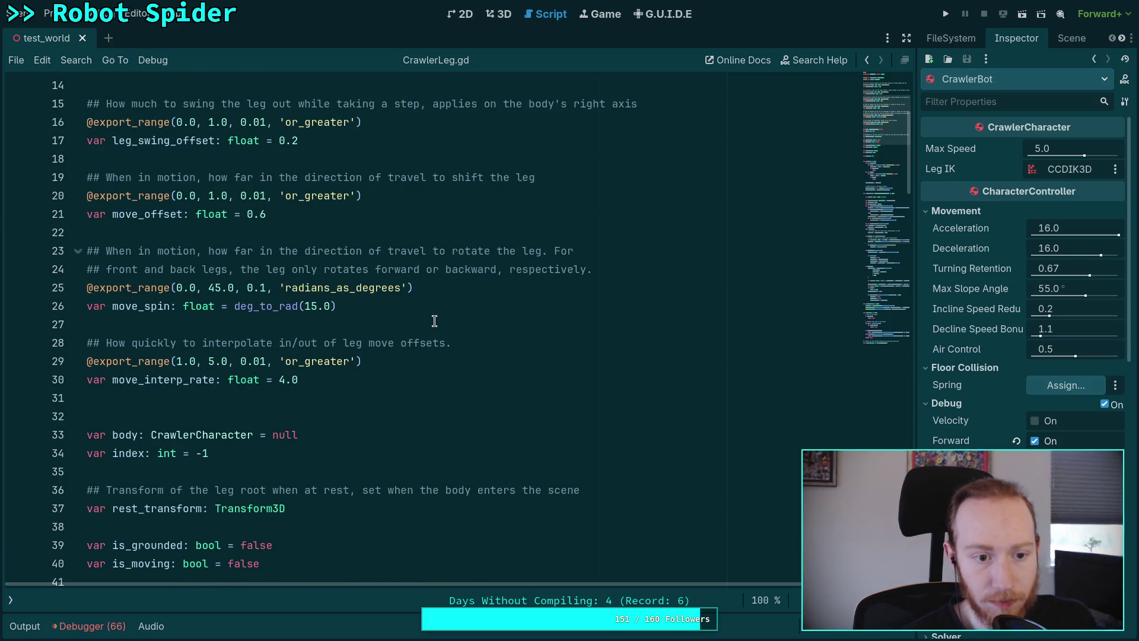
pyautogui.scroll(4, 389, 328)
pyautogui.scroll(-7, 309, 322)
pyautogui.scroll(2, 287, 312)
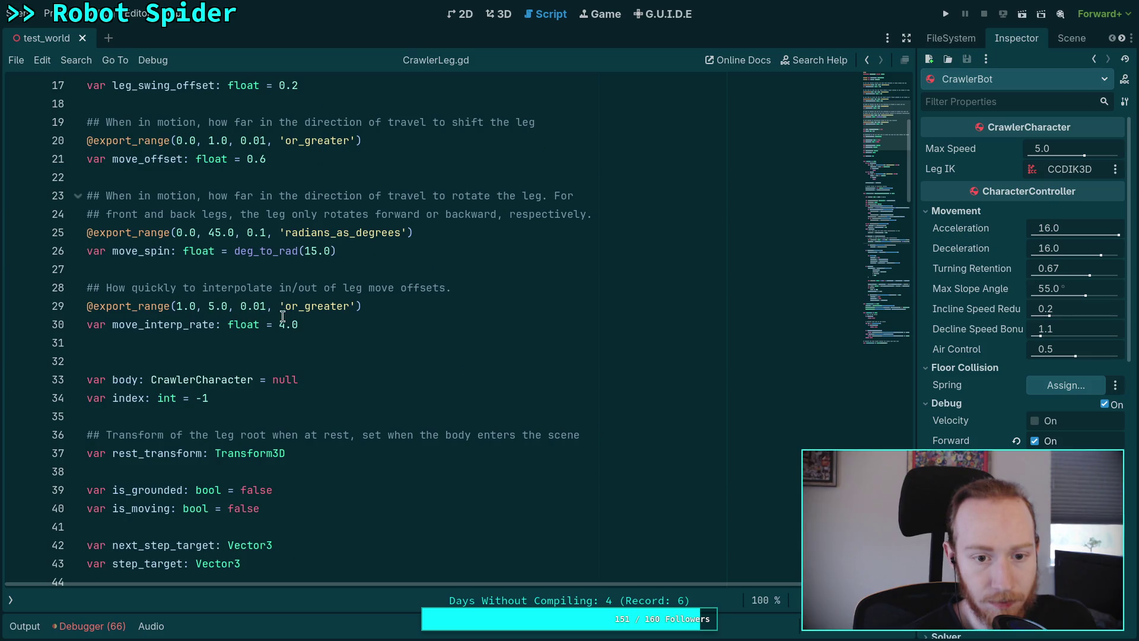
pyautogui.click(284, 324)
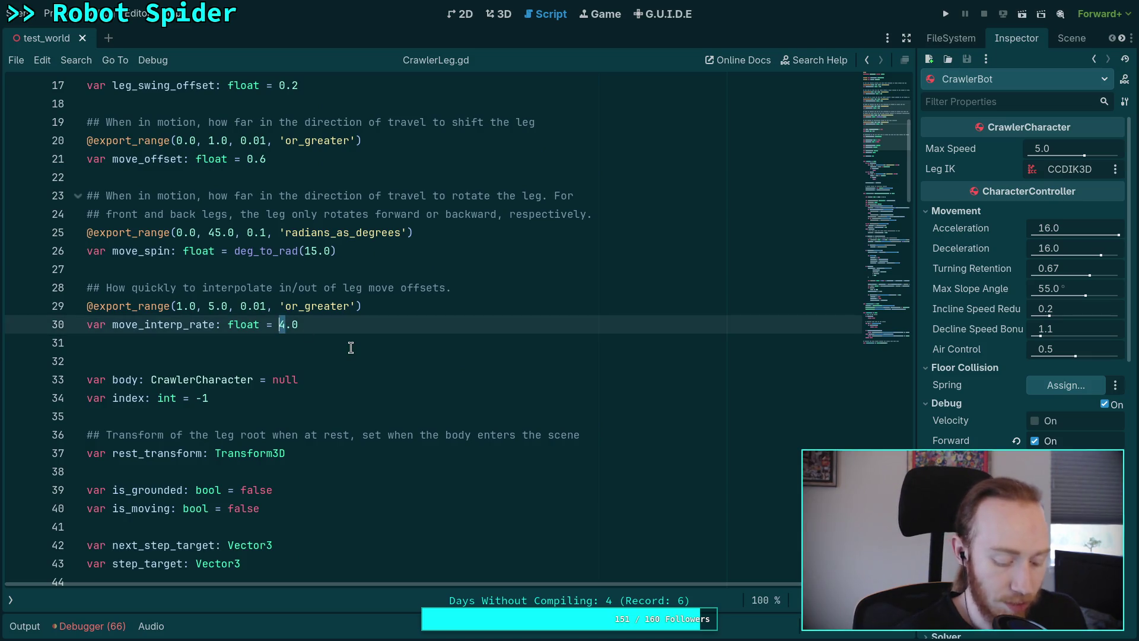
# Step: Run the project with F5 to watch the spider's legs, then stop it with F8
pyautogui.click(432, 306)
pyautogui.press('F5')
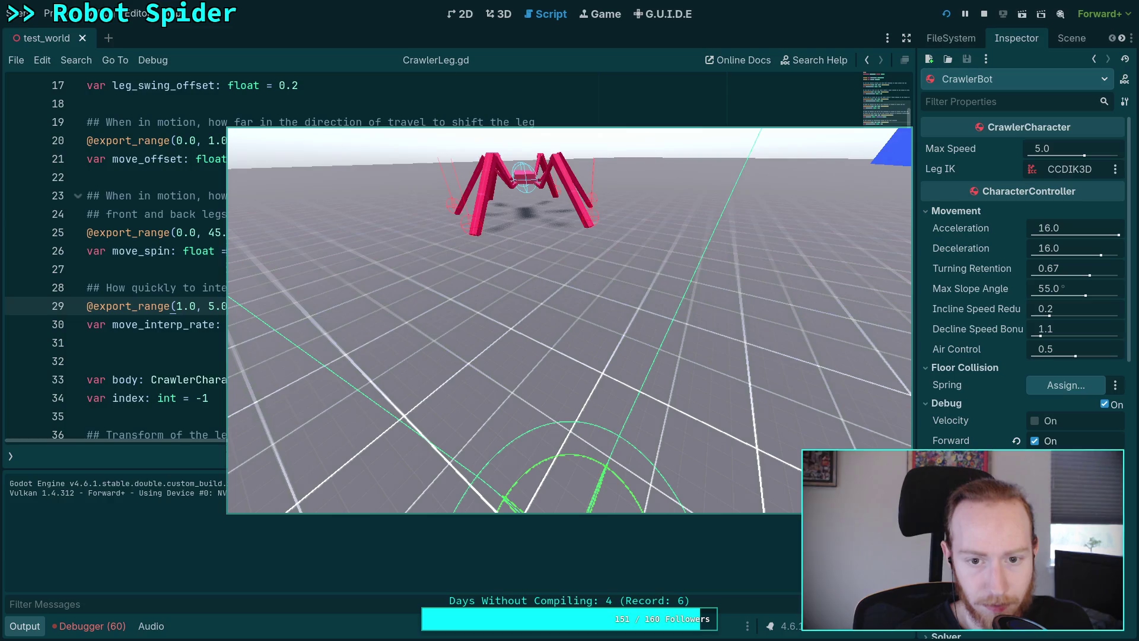
pyautogui.press('F8')
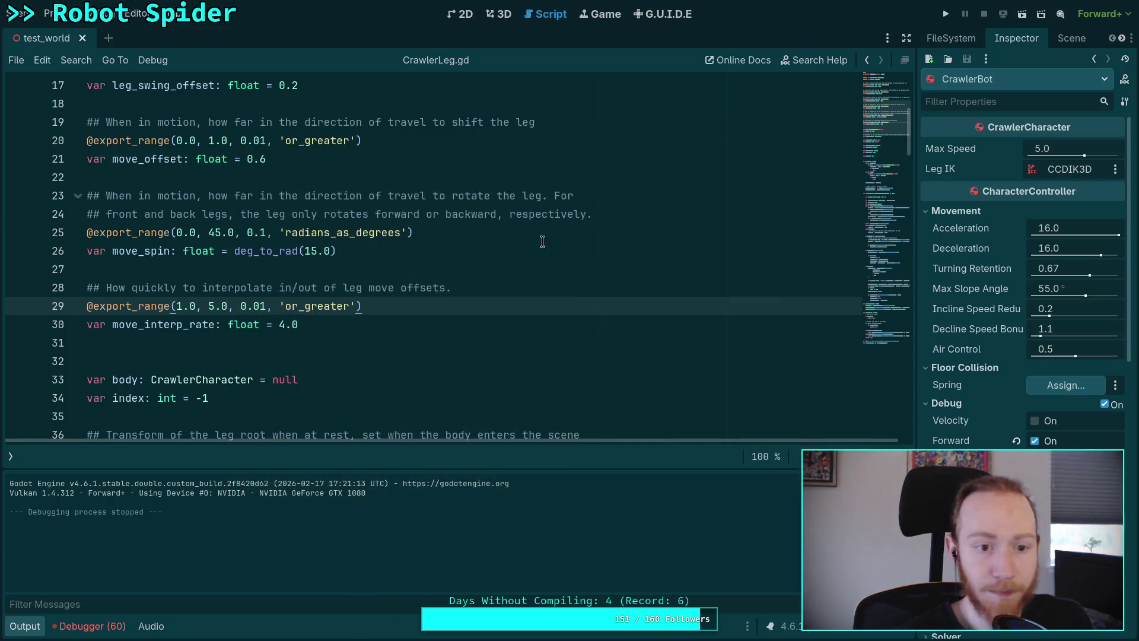
# Step: Change the min_weight constant from 0.01 to 0.02, with the comment changed to 2cm, and save
pyautogui.scroll(-15, 447, 263)
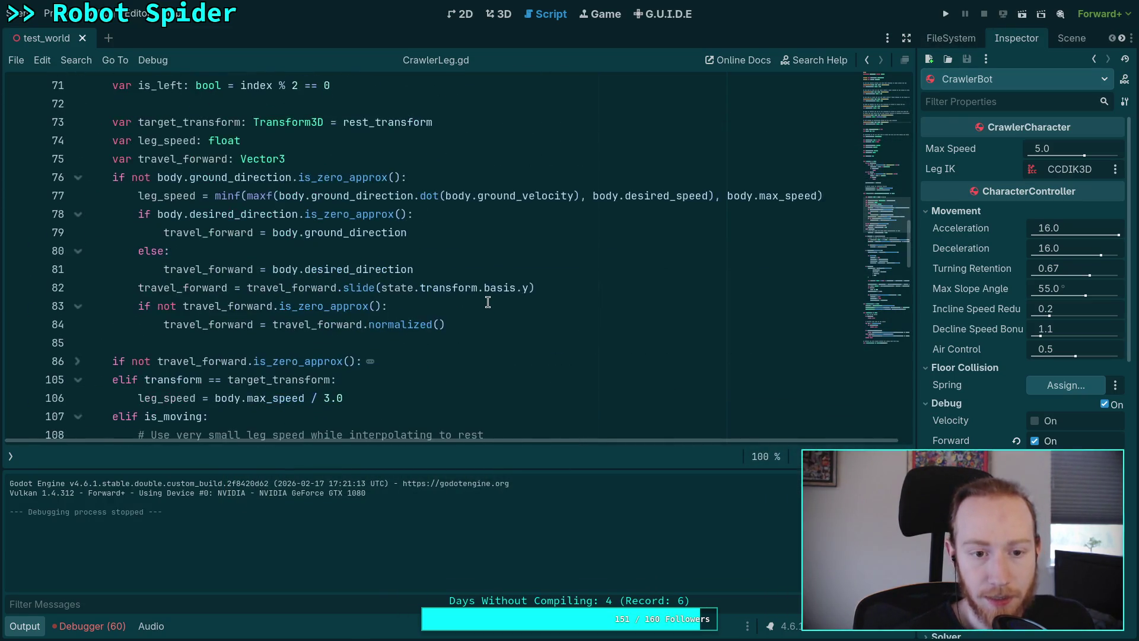
pyautogui.scroll(-5, 488, 301)
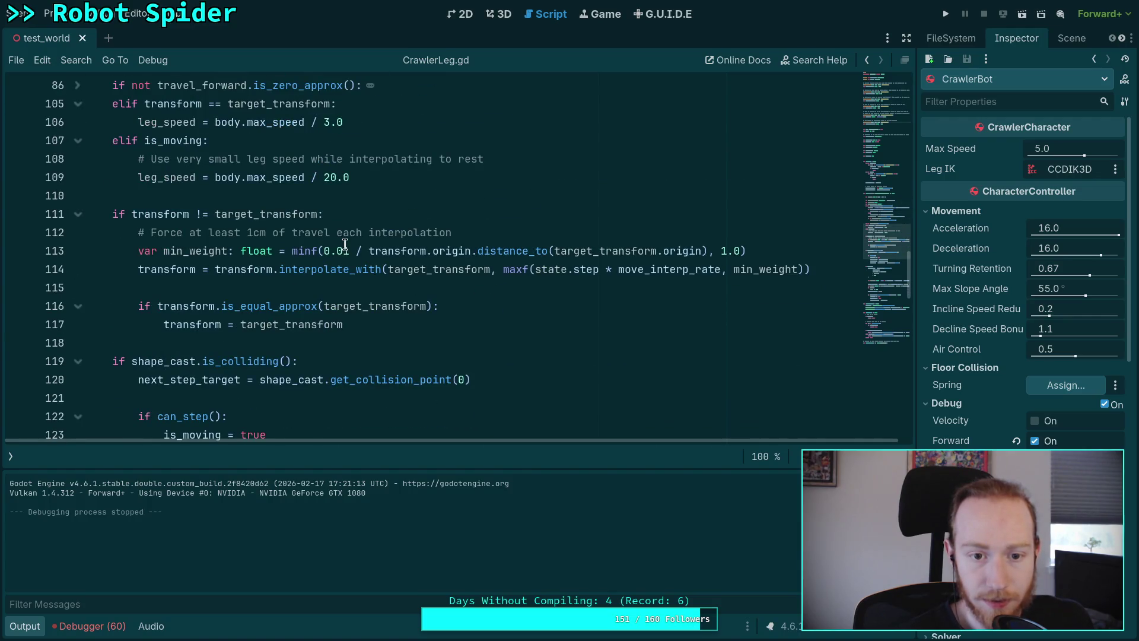
pyautogui.click(345, 249)
pyautogui.press('BackSpace')
pyautogui.write('2')
pyautogui.click(248, 232)
pyautogui.press('Delete')
pyautogui.write('2')
pyautogui.hotkey('ctrl', 's')
# Step: Run the game, walk the spider forward and back, then stop it
pyautogui.click(946, 14)
pyautogui.press('w')
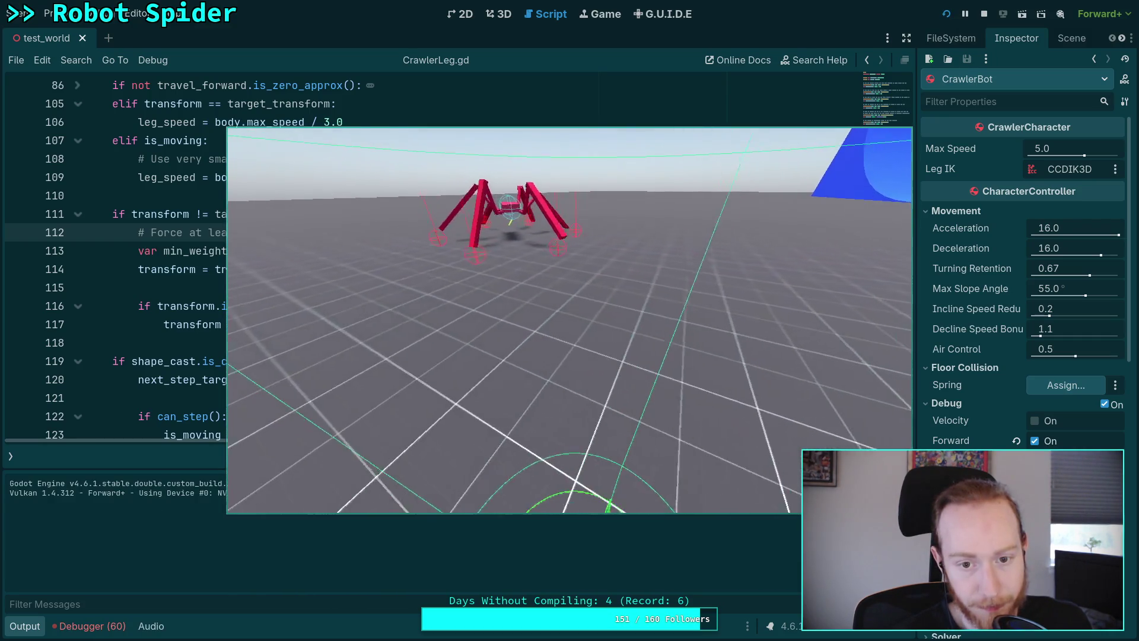
pyautogui.press('s')
pyautogui.press('s')
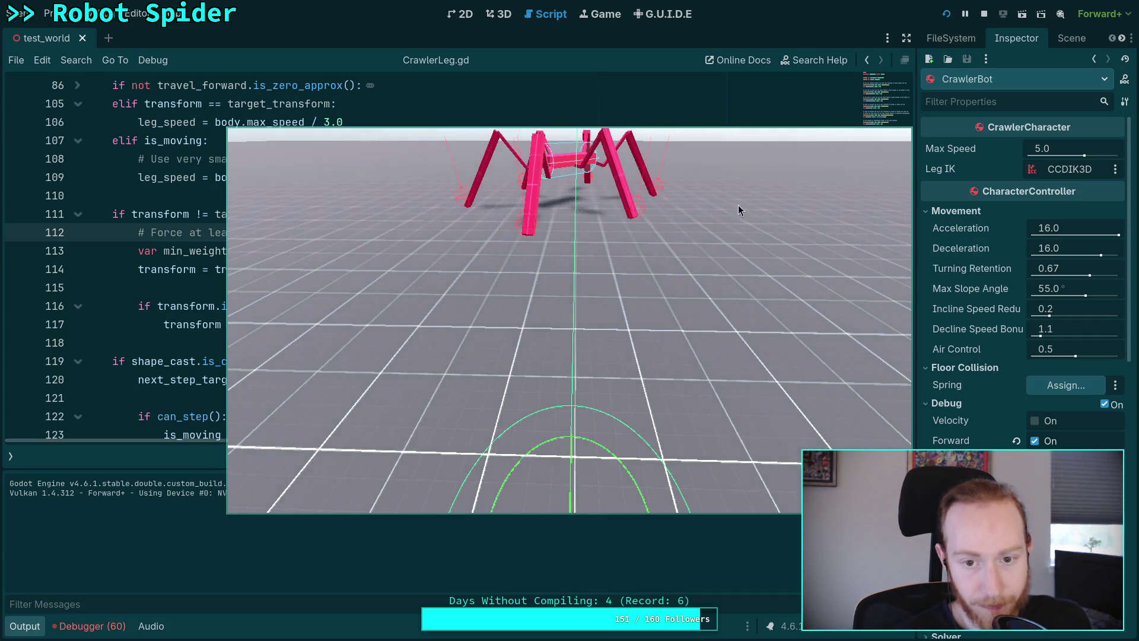
pyautogui.press('F8')
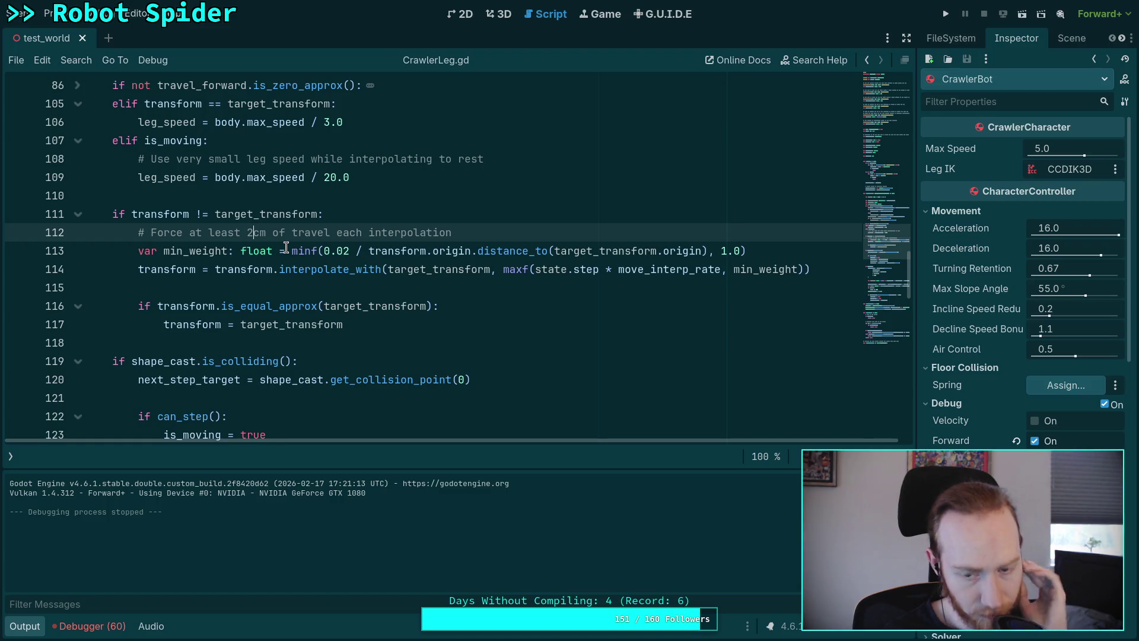
# Step: Revert the comment from 2cm back to 1cm and save the script
pyautogui.press('BackSpace')
pyautogui.write('1')
pyautogui.hotkey('ctrl', 's')
pyautogui.click(420, 278)
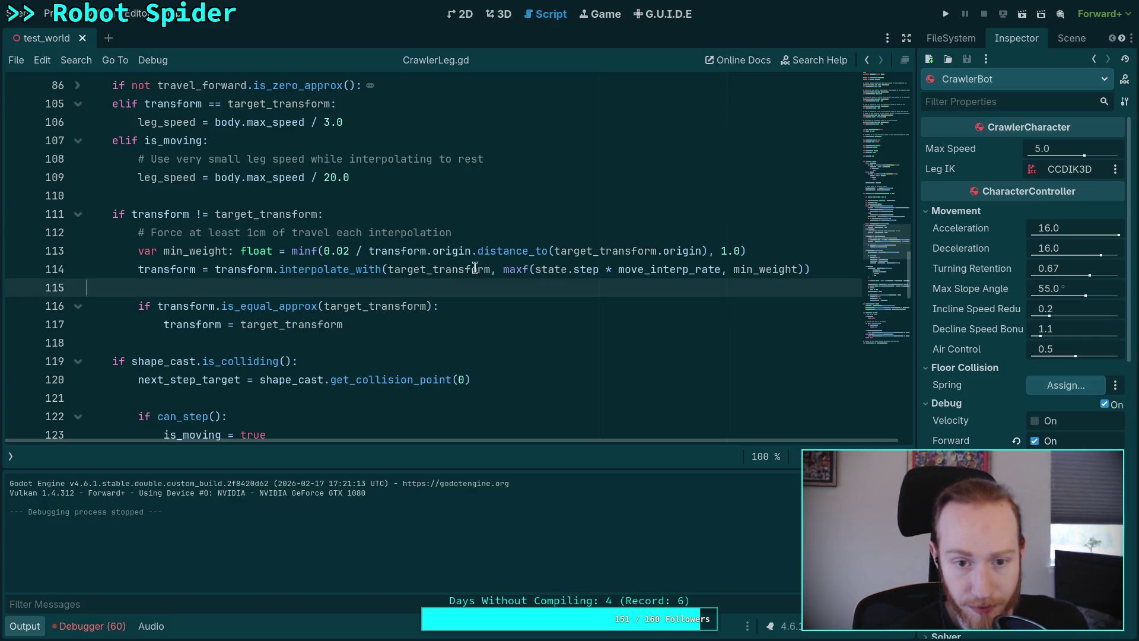
# Step: Change the move_interp_rate default to 5.0
pyautogui.scroll(19, 241, 240)
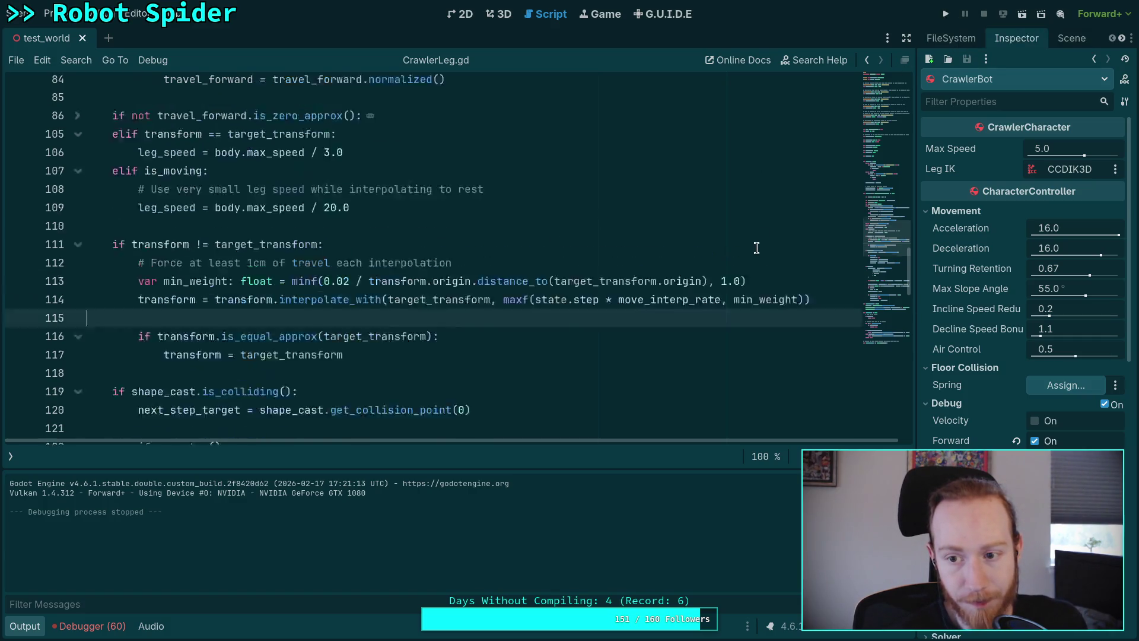
pyautogui.scroll(2, 241, 240)
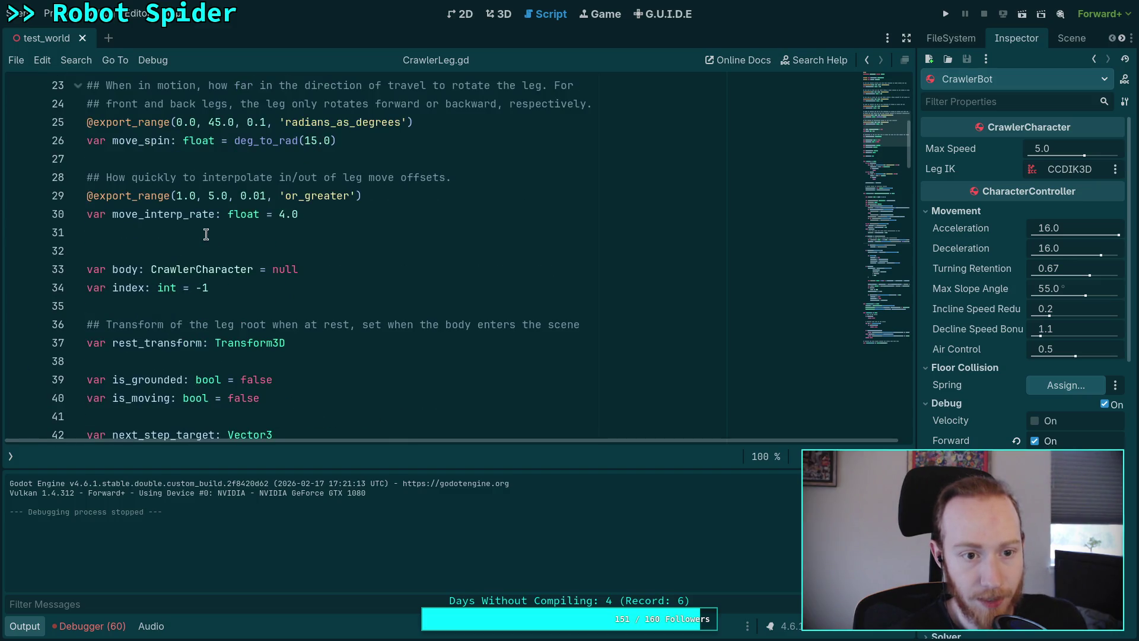
pyautogui.click(278, 213)
pyautogui.write('5')
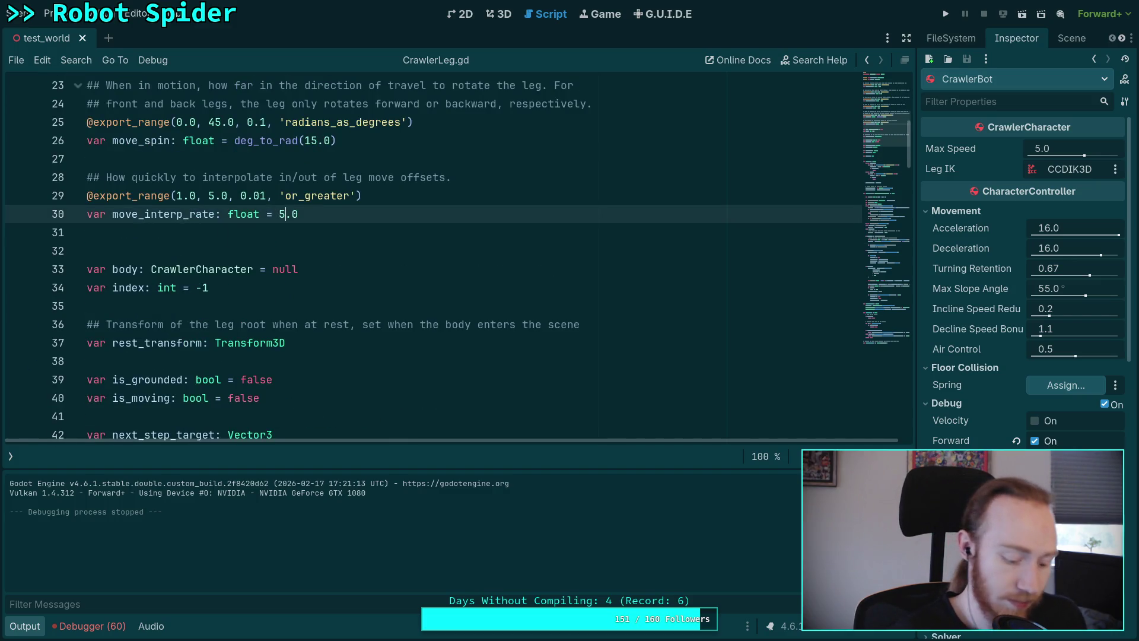
# Step: Run the game, walk the spider toward the camera, then stop it
pyautogui.click(945, 14)
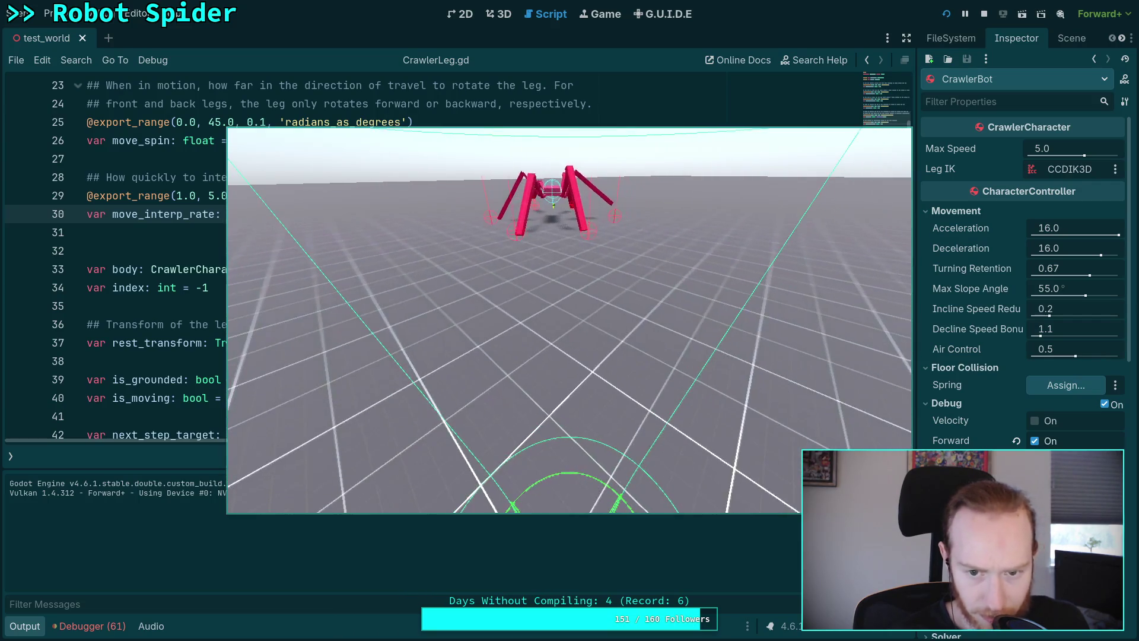
pyautogui.press('w')
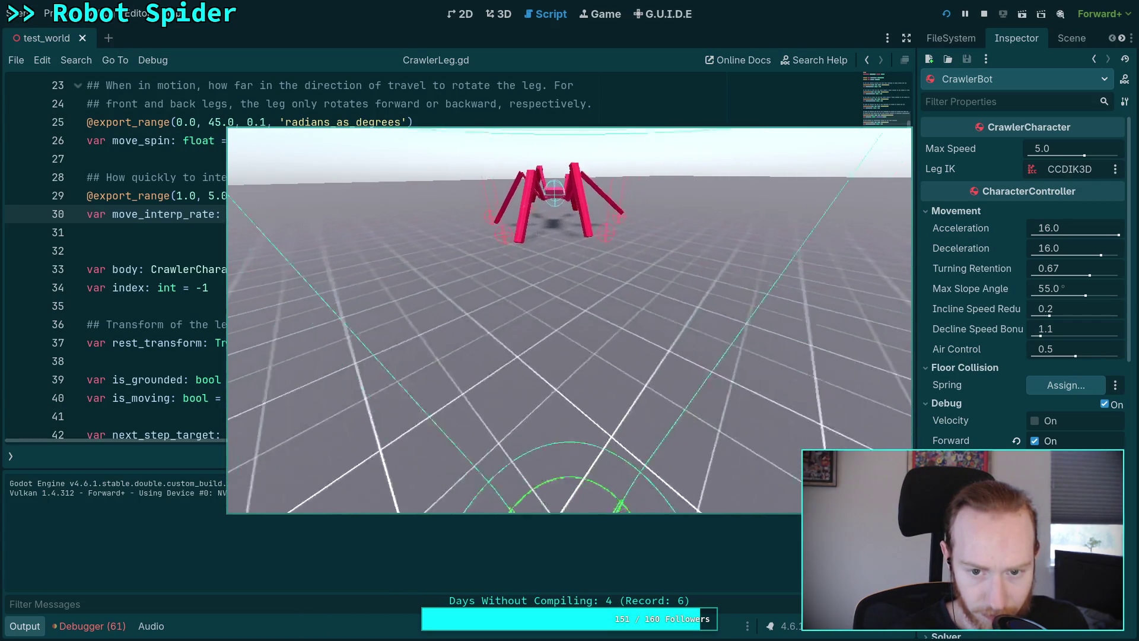
pyautogui.press('Escape')
pyautogui.scroll(-9, 392, 323)
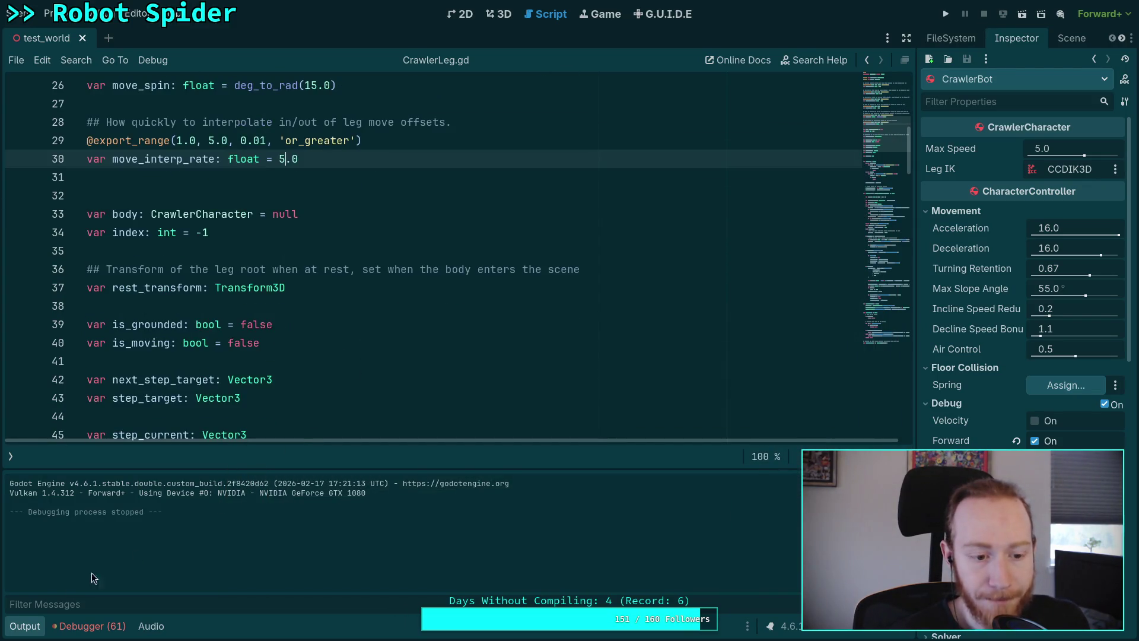
# Step: Set the comment to 0.5cm and the min_weight constant to 0.005, then save
pyautogui.scroll(-10, 417, 351)
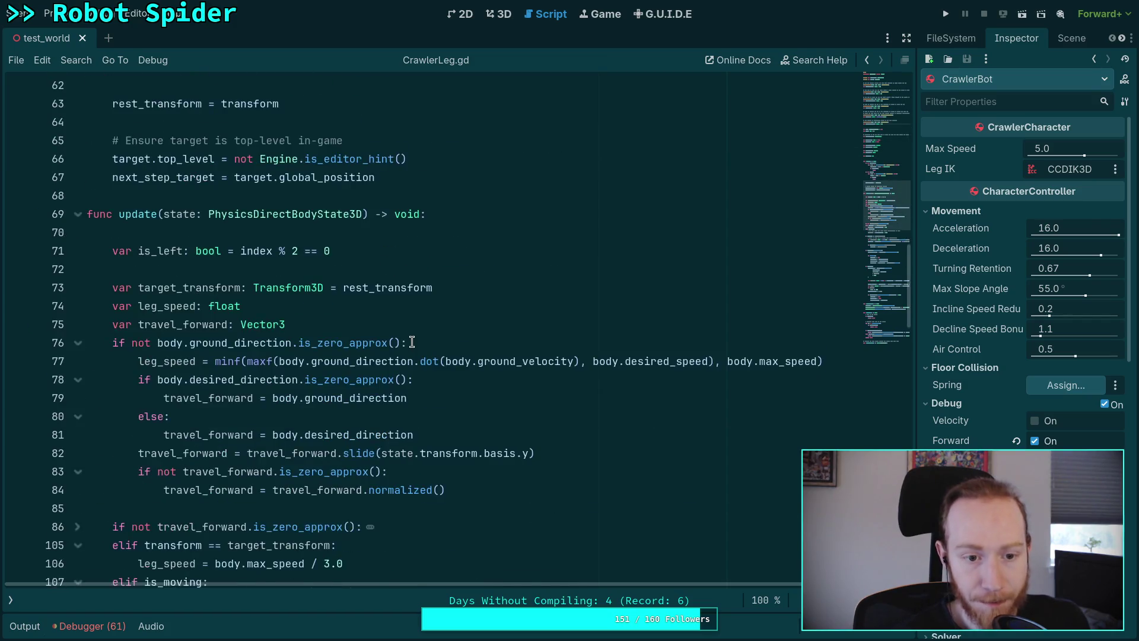
pyautogui.click(249, 342)
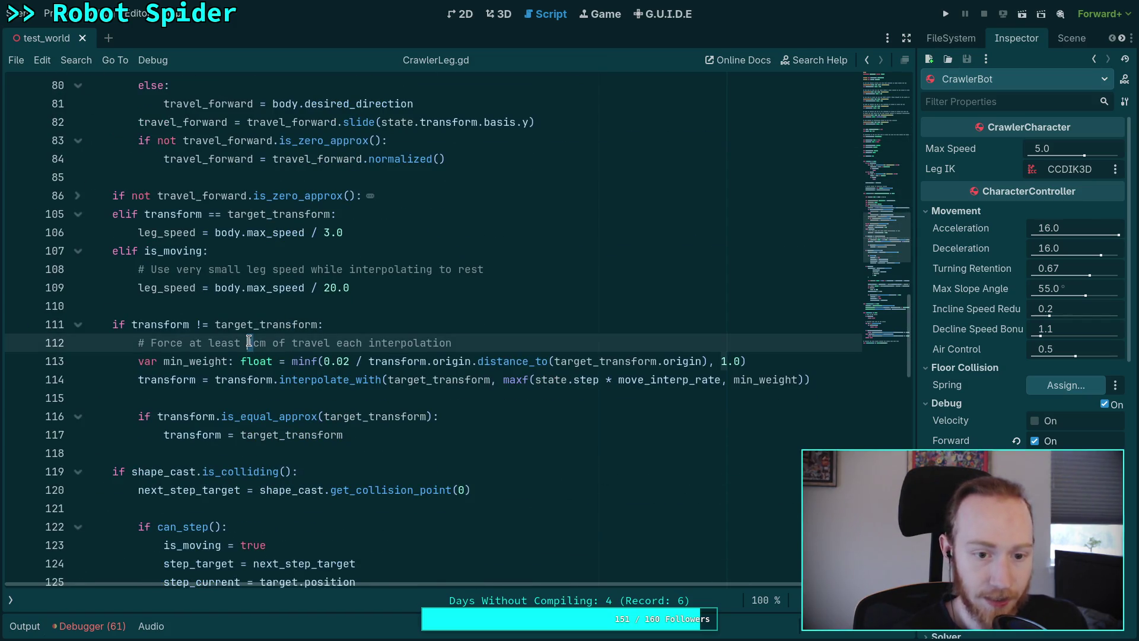
pyautogui.press('Delete')
pyautogui.write('0.5')
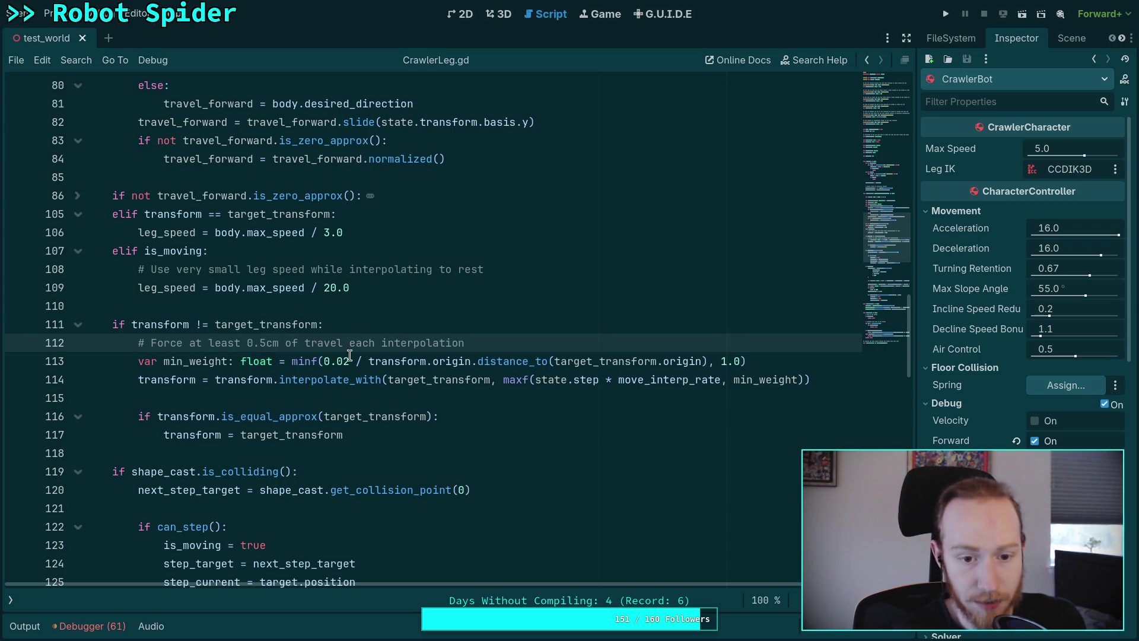
pyautogui.click(350, 355)
pyautogui.press('BackSpace')
pyautogui.write('05')
pyautogui.hotkey('ctrl', 's')
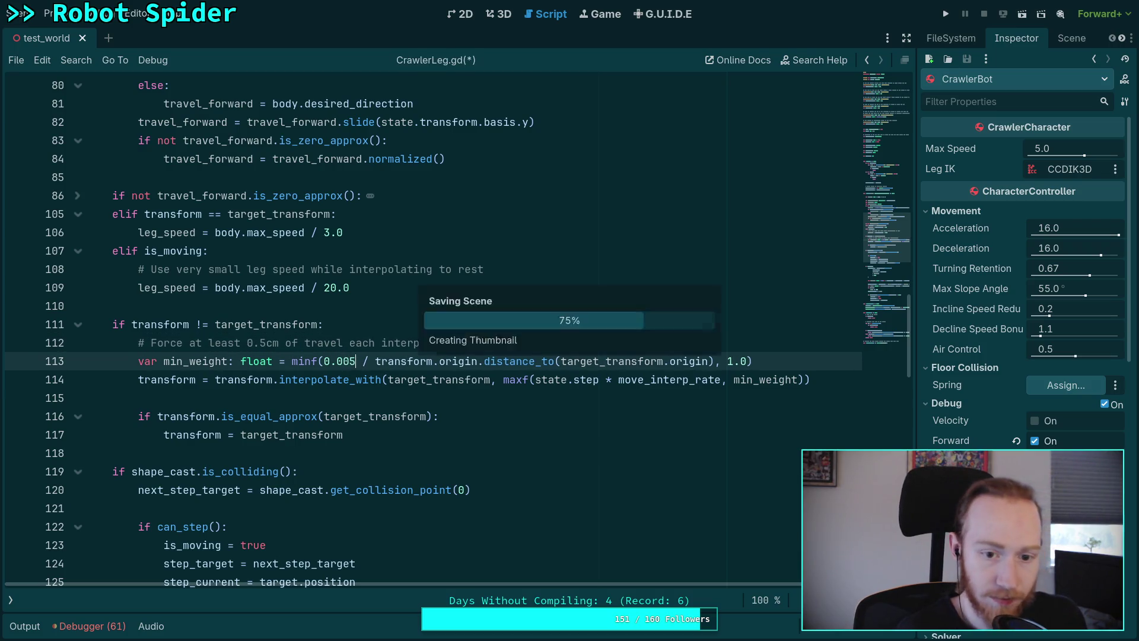
# Step: Test the change in the running game, stop it, and give the script editor full height
pyautogui.press('F5')
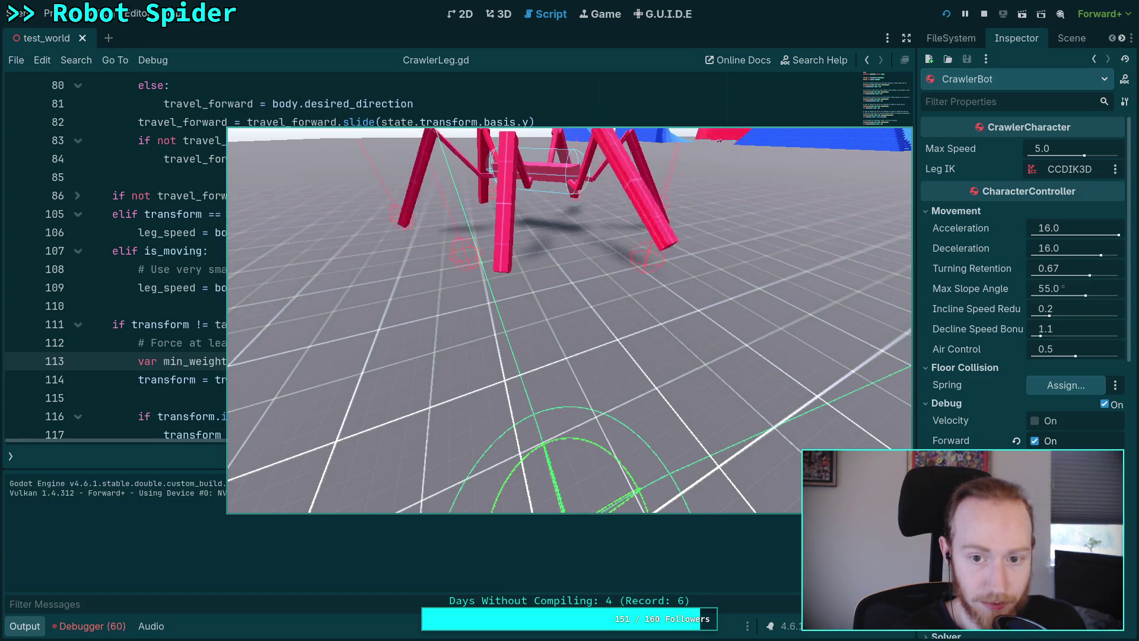
pyautogui.press('Escape')
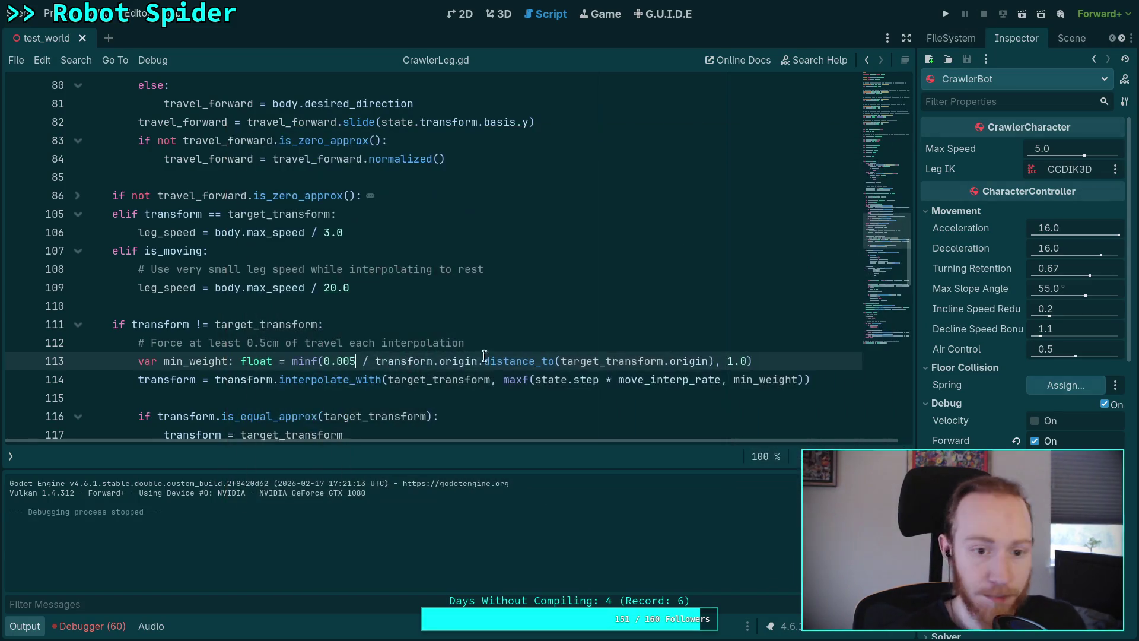
pyautogui.click(28, 631)
pyautogui.click(212, 399)
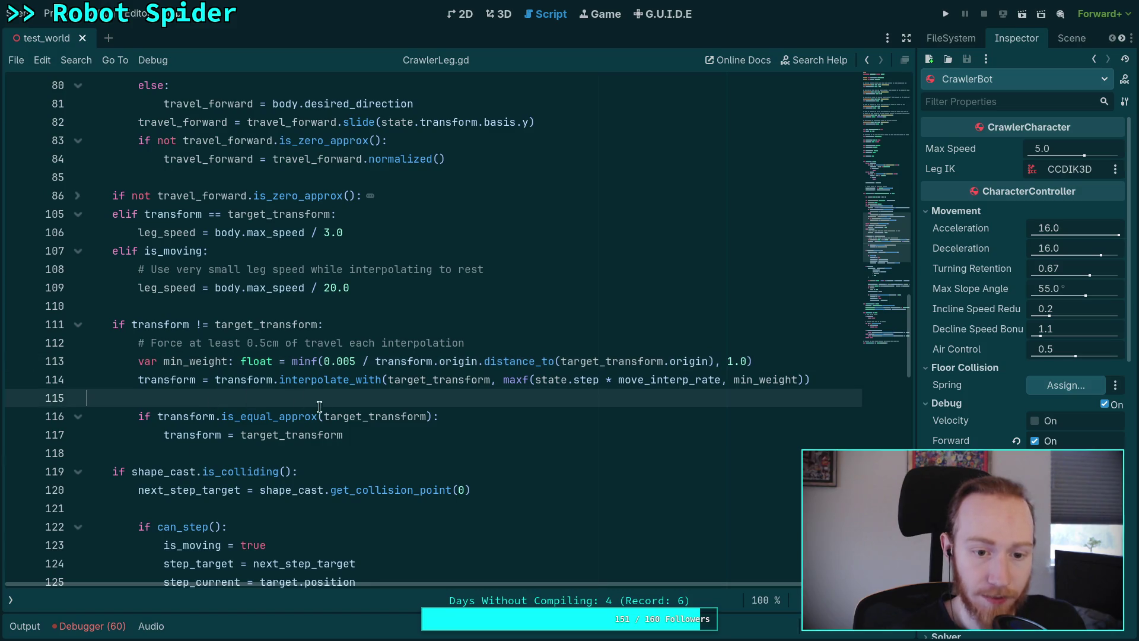
pyautogui.scroll(4, 312, 405)
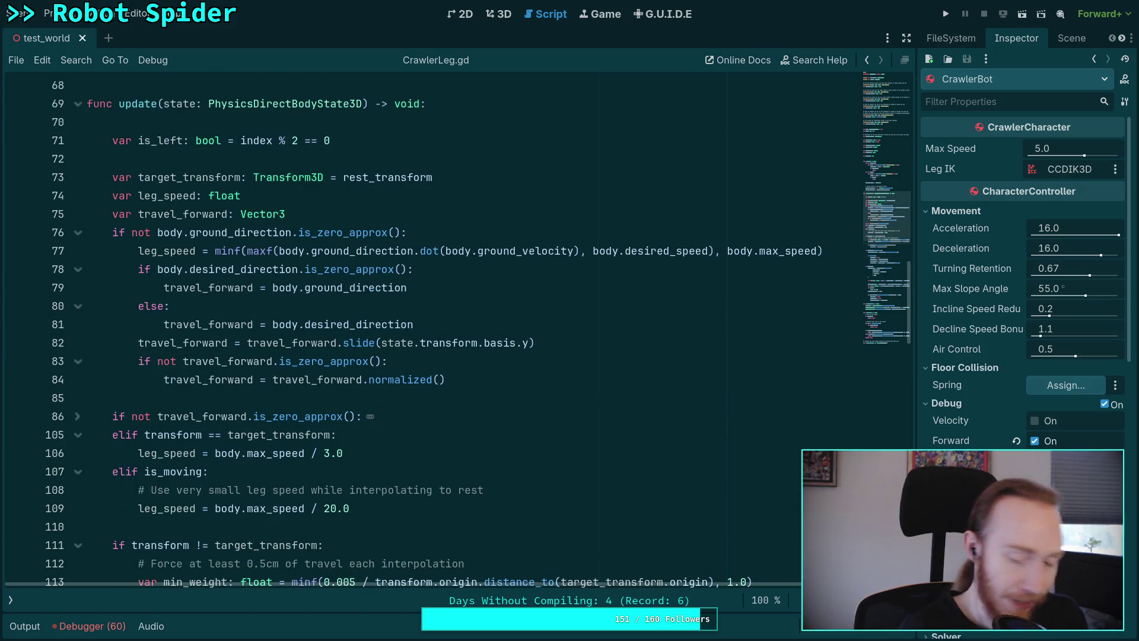
pyautogui.press('super+1')
# Step: Check git status and stage godot-game/character/crawler_bot/CrawlerLeg.gd, fixing the mistyped path
pyautogui.write('git stat')
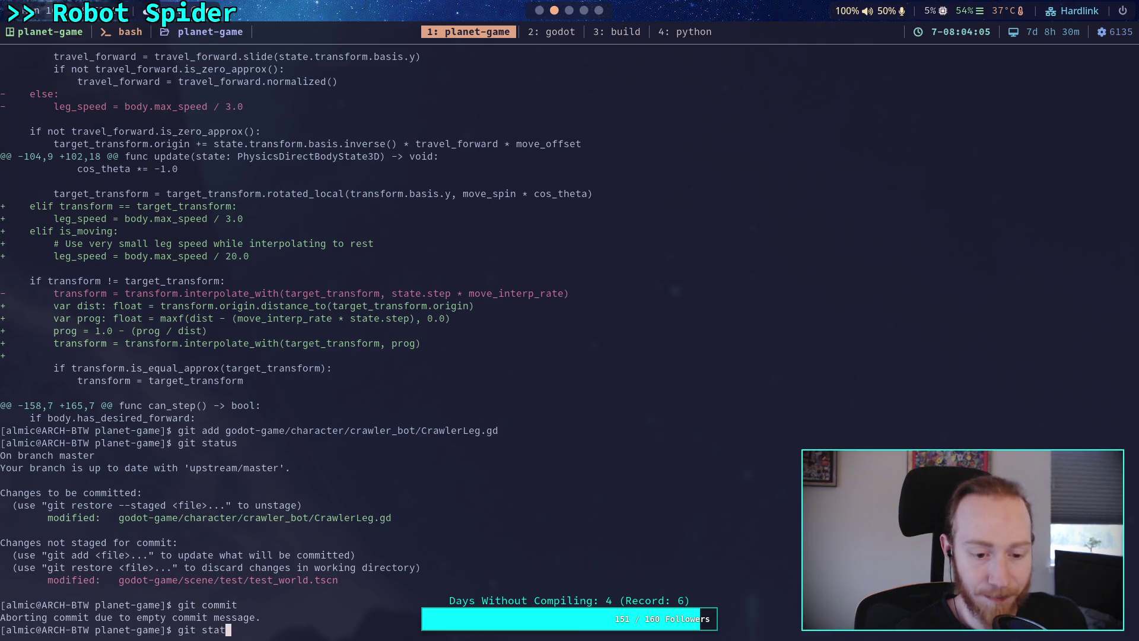
pyautogui.write('us')
pyautogui.press('Return')
pyautogui.write('git add godot-game/character/crawler_bot/CrawlerL')
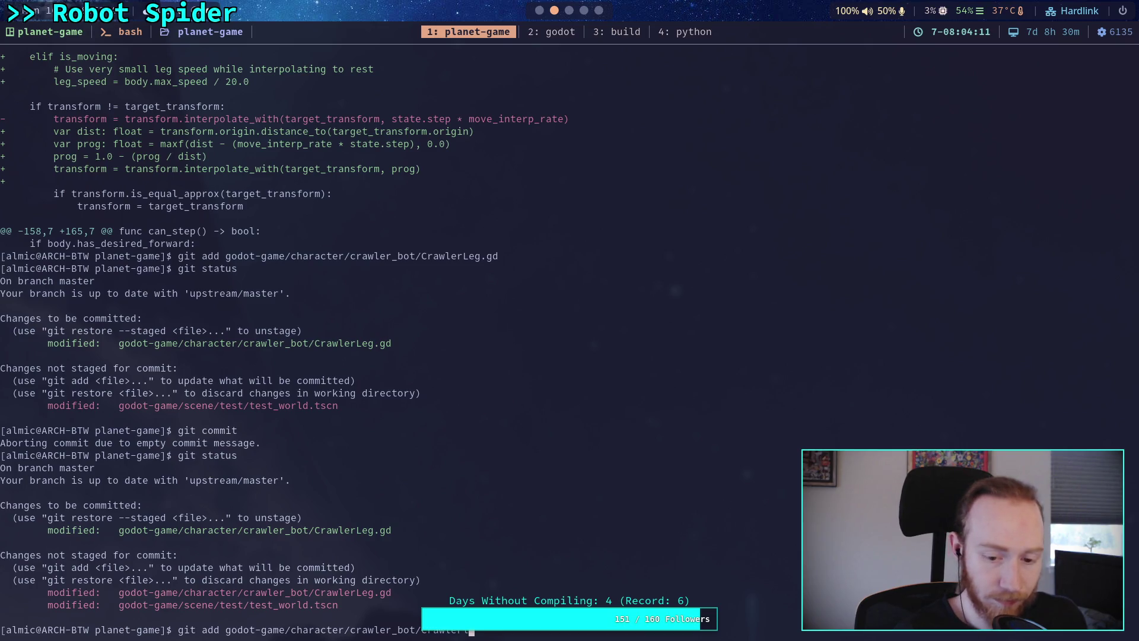
pyautogui.press('Return')
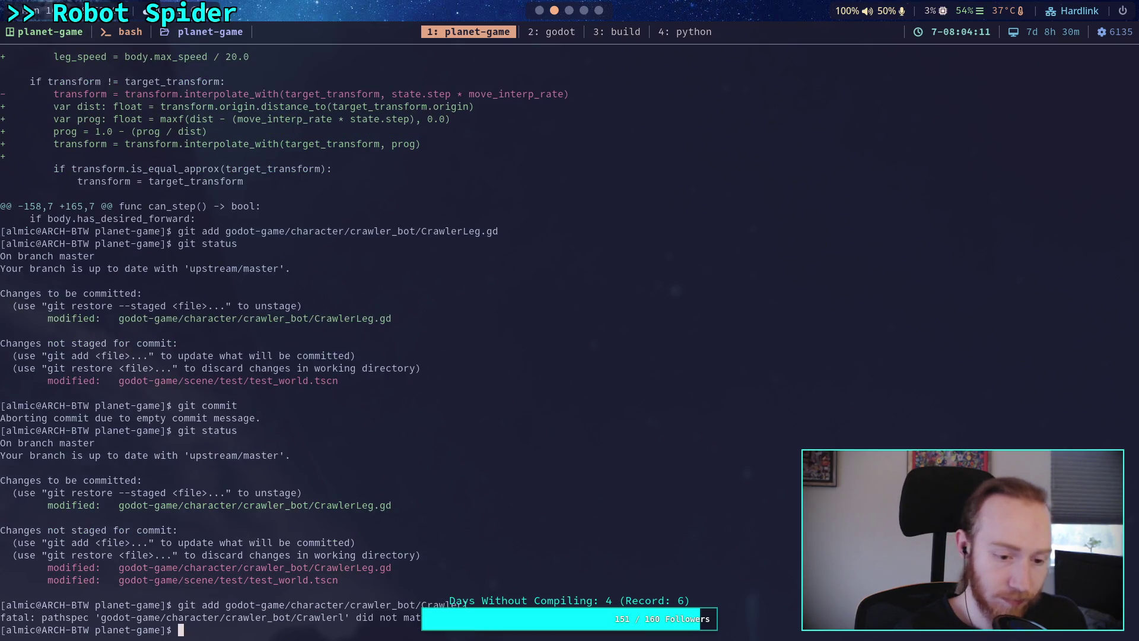
pyautogui.press('Up')
pyautogui.press('BackSpace')
pyautogui.press('Tab')
pyautogui.press('Return')
# Step: Show the git diff --staged output and read it to the end
pyautogui.write('git diff --staged')
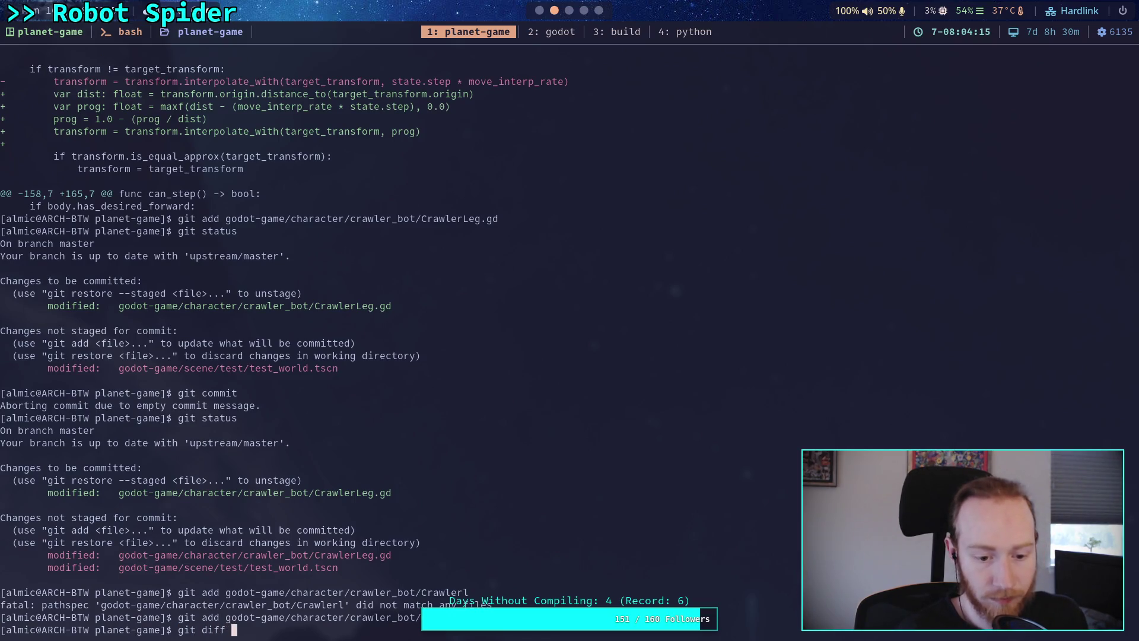
pyautogui.press('Return')
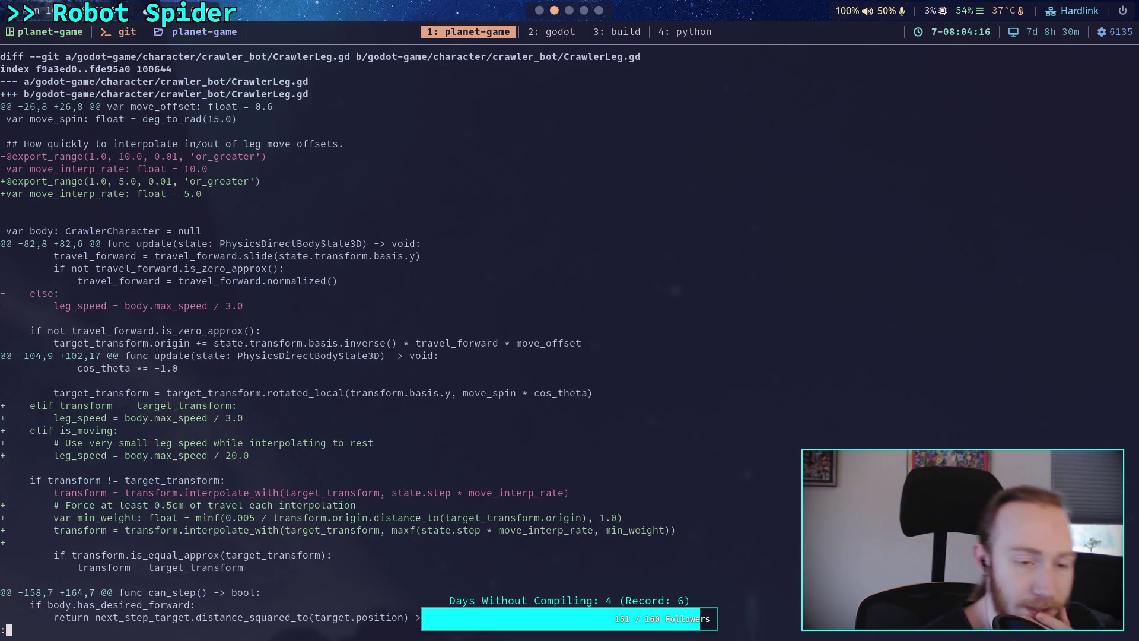
pyautogui.press('Down')
pyautogui.press('Down')
pyautogui.press('Down')
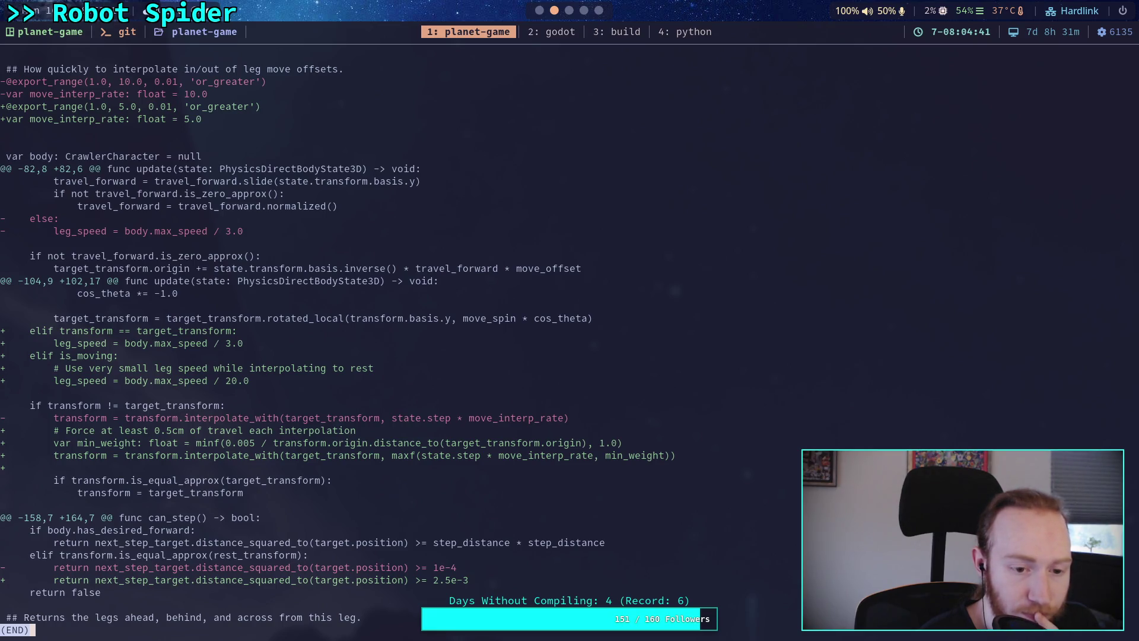
# Step: Change distance_to to distance_squared_to in the line 113 min_weight clamp
pyautogui.press('q')
pyautogui.click(567, 12)
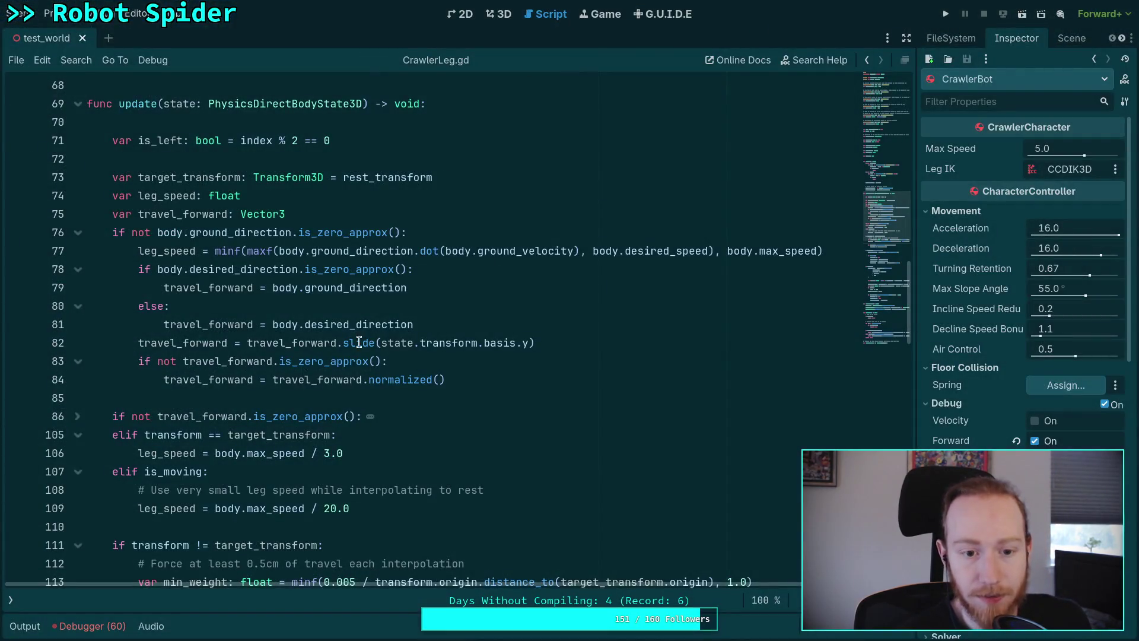
pyautogui.scroll(-4, 424, 295)
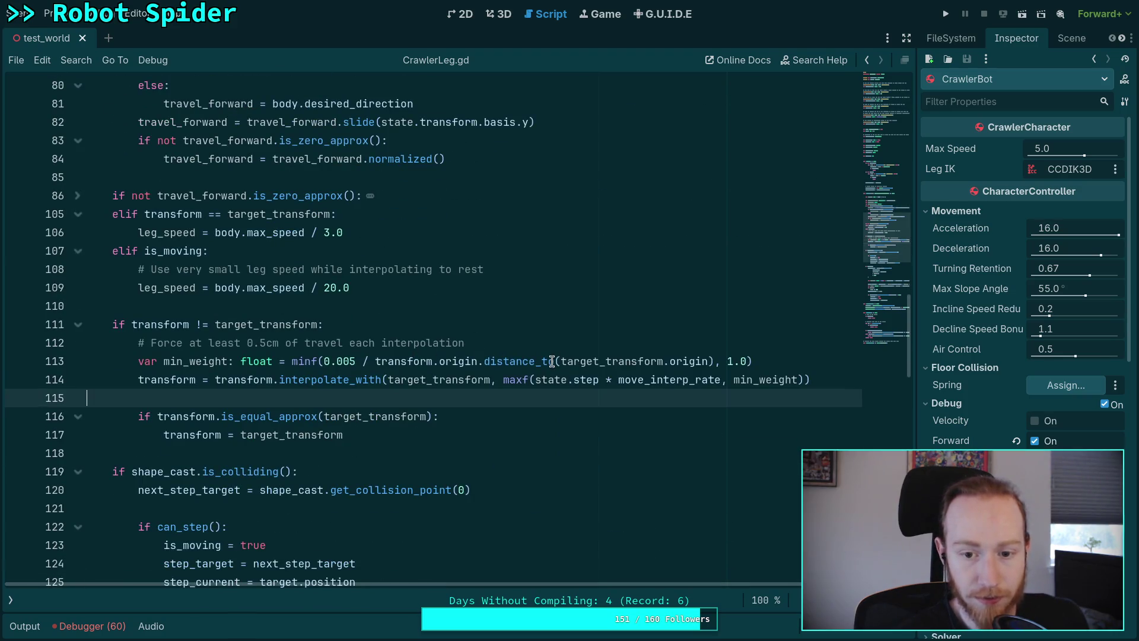
pyautogui.click(552, 361)
pyautogui.write('s')
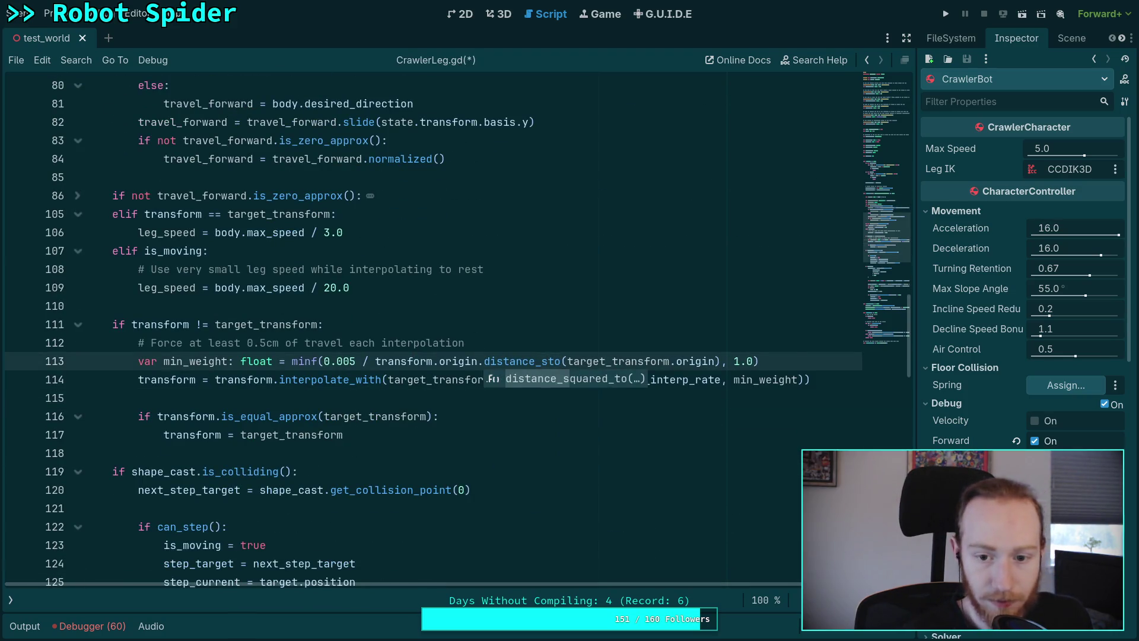
pyautogui.press('Return')
# Step: Compute 0.005 ** 2 in Python, replace 0.005 with 2.5e-5, and save
pyautogui.moveTo(354, 361); pyautogui.dragTo(326, 361)
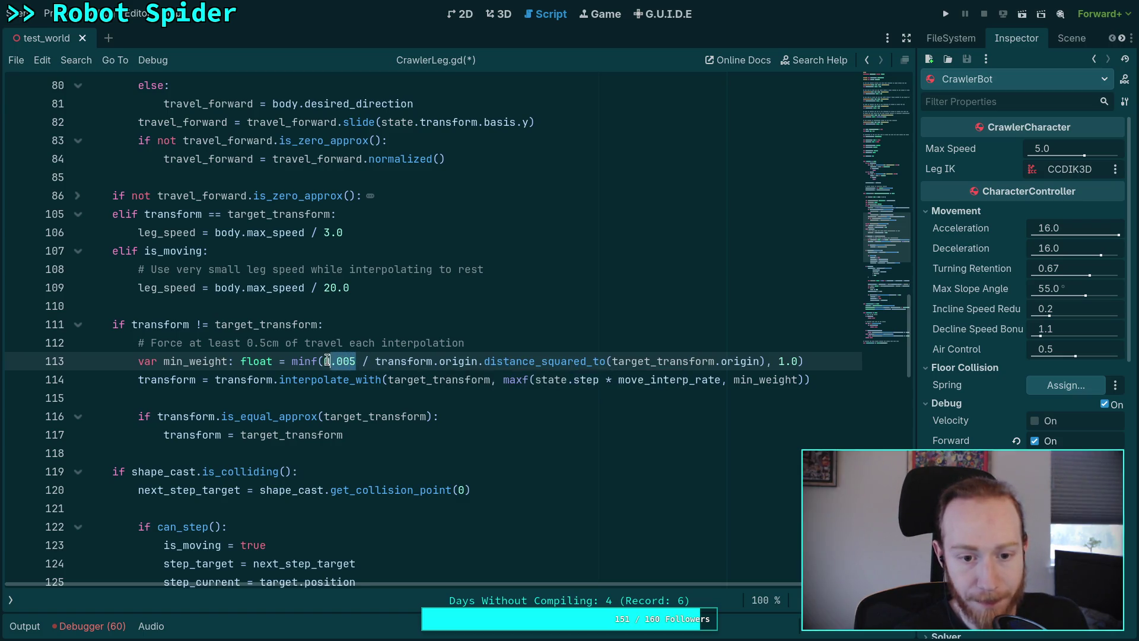
pyautogui.press('super+1')
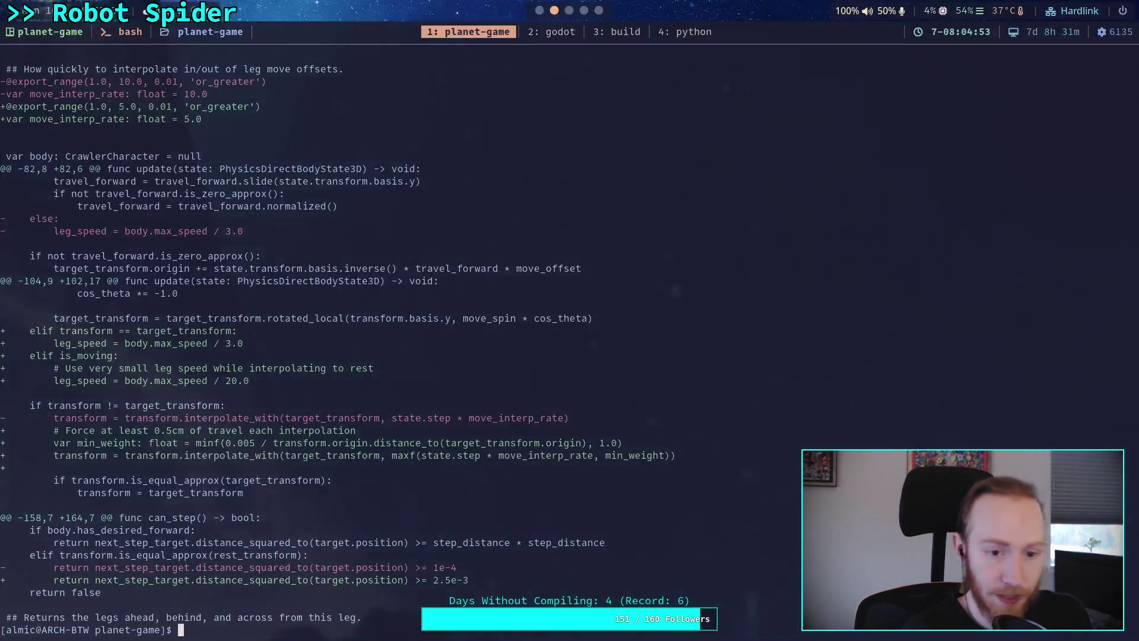
pyautogui.press('super+4')
pyautogui.write('0.005 ** 2')
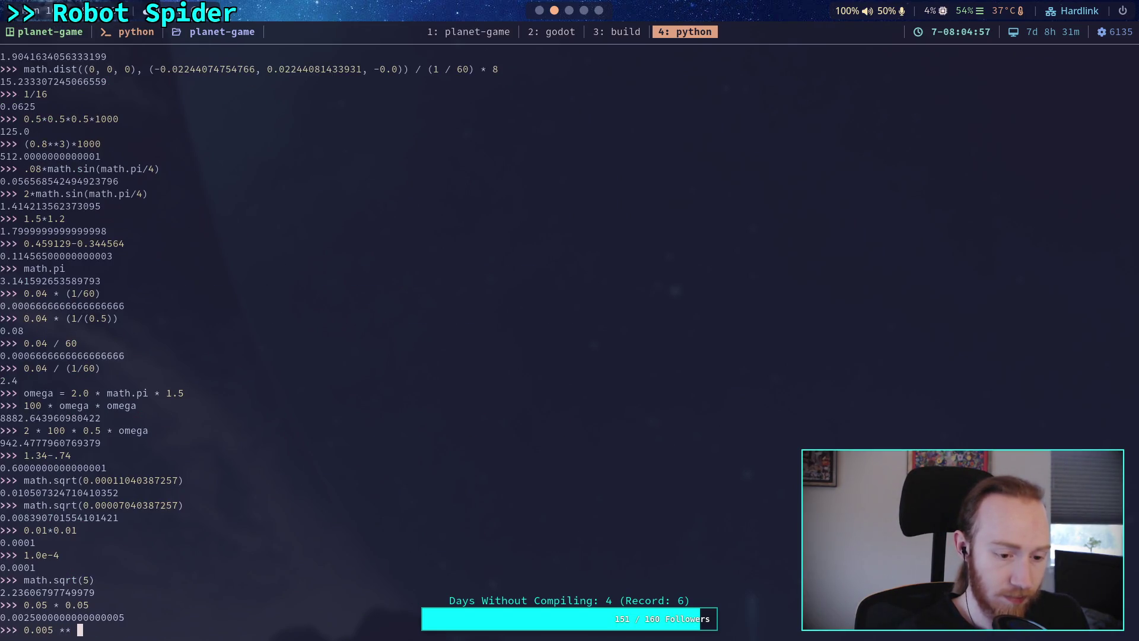
pyautogui.press('Return')
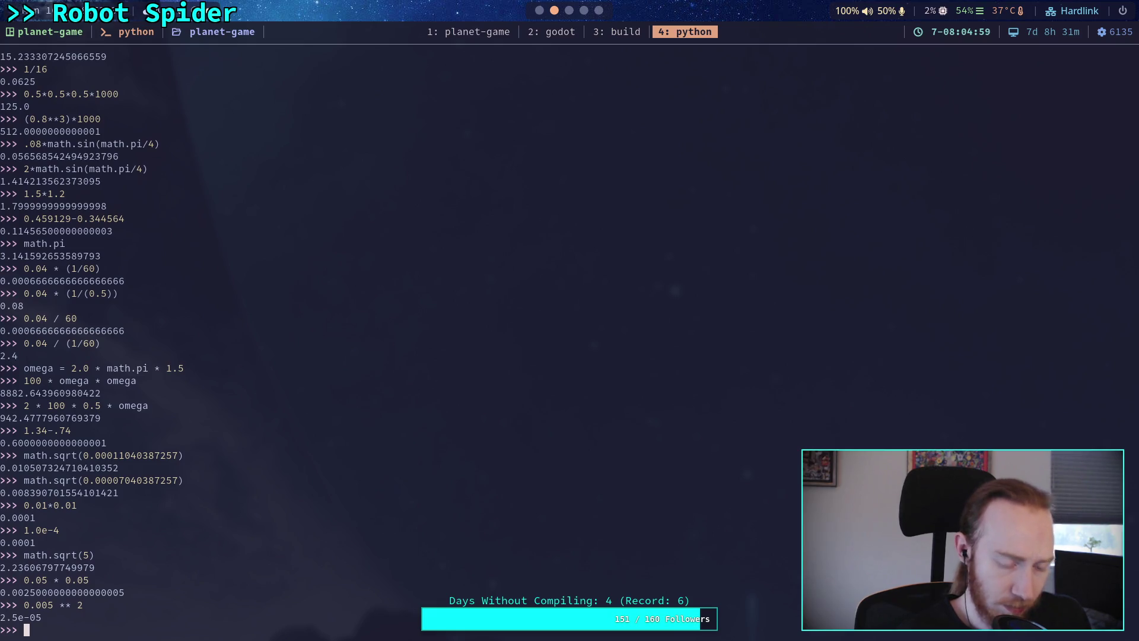
pyautogui.press('super+2')
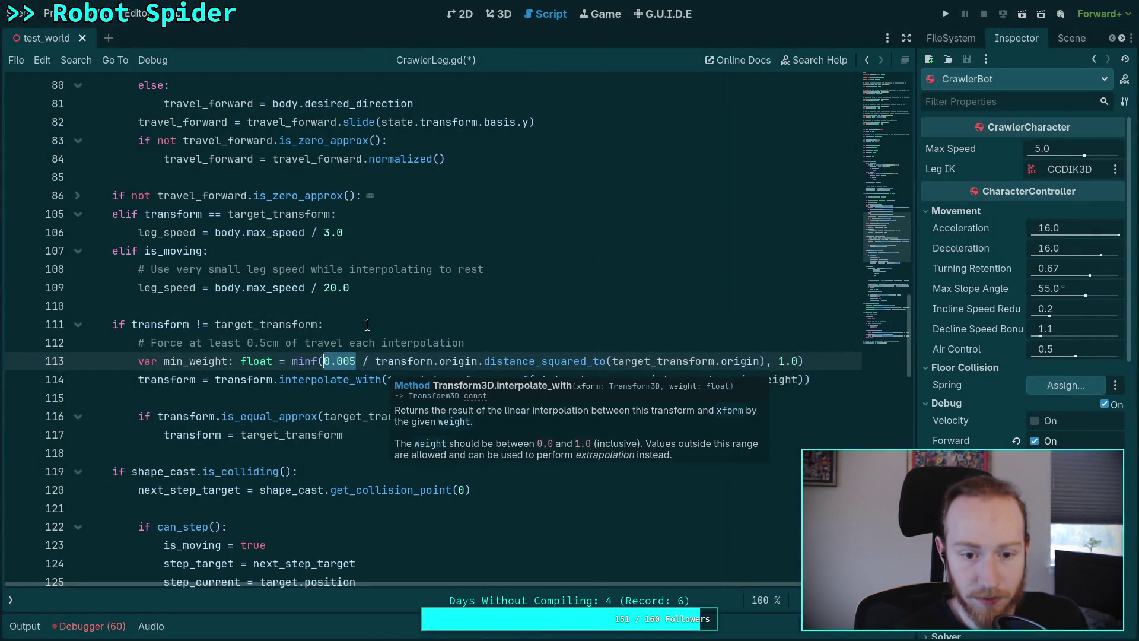
pyautogui.write('2.5e')
pyautogui.write('-6')
pyautogui.hotkey('ctrl', 's')
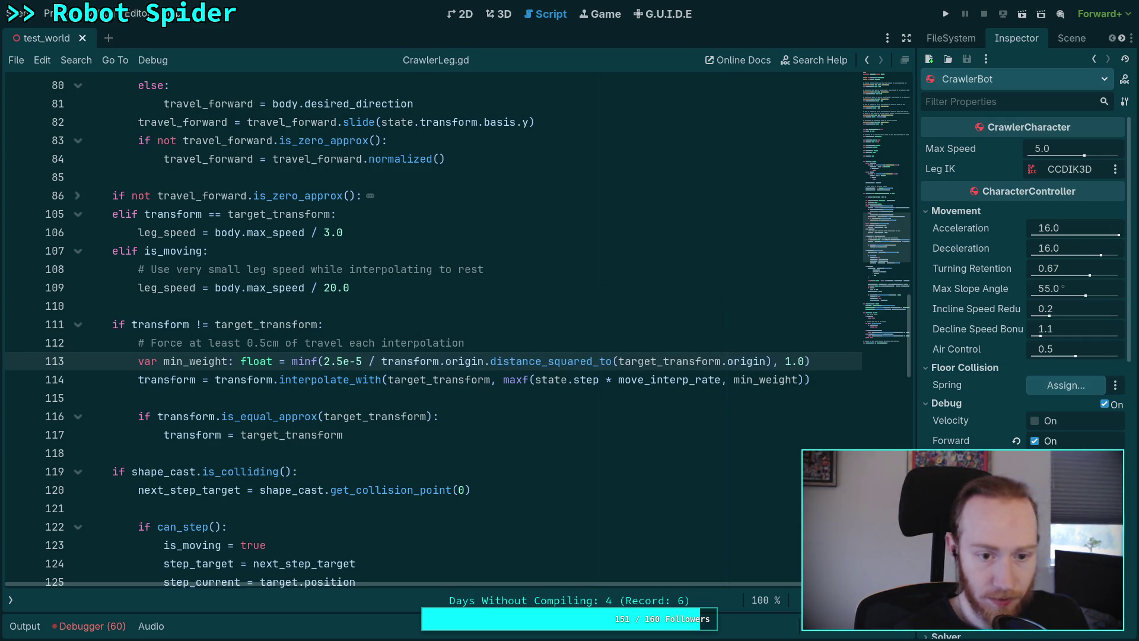
# Step: Run the game to test the squared clamp, then stop it
pyautogui.click(759, 340)
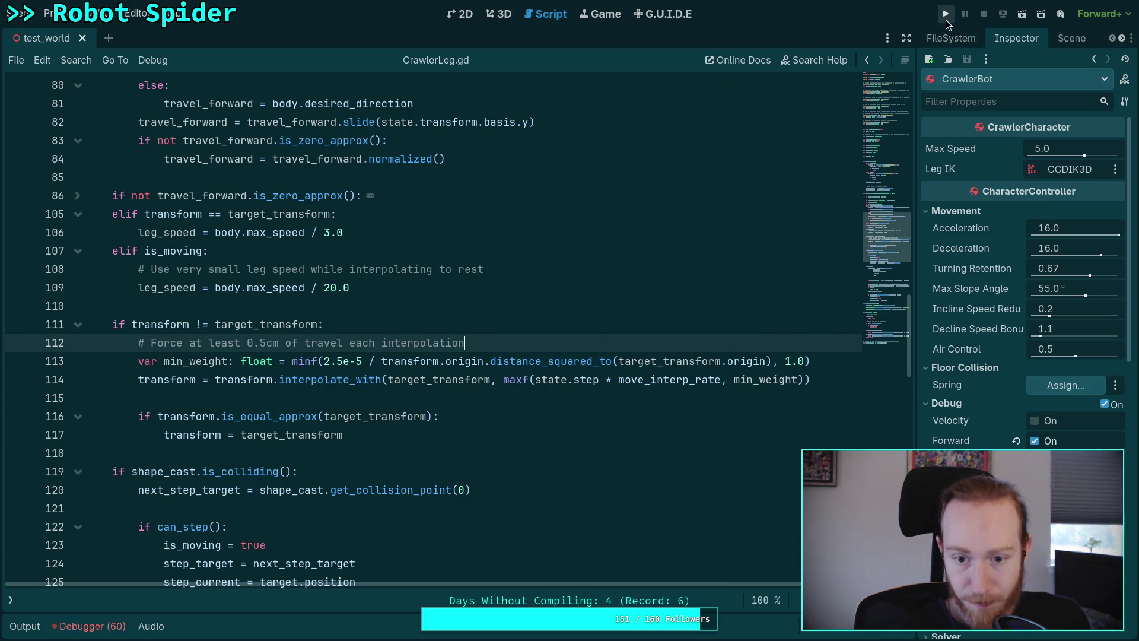
pyautogui.click(945, 18)
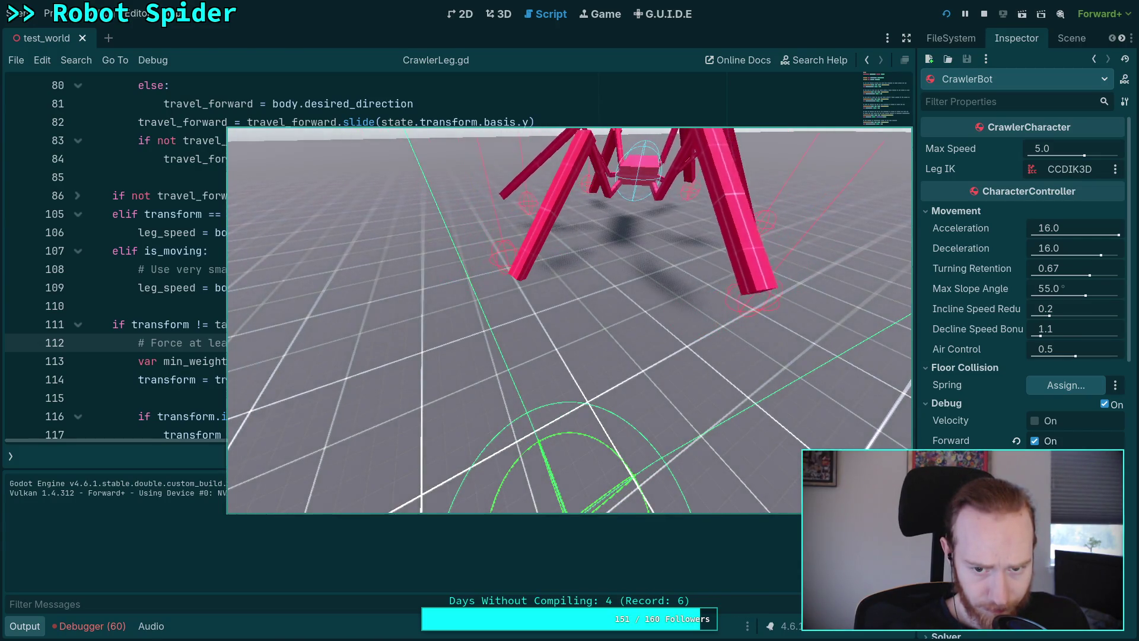
pyautogui.press('Escape')
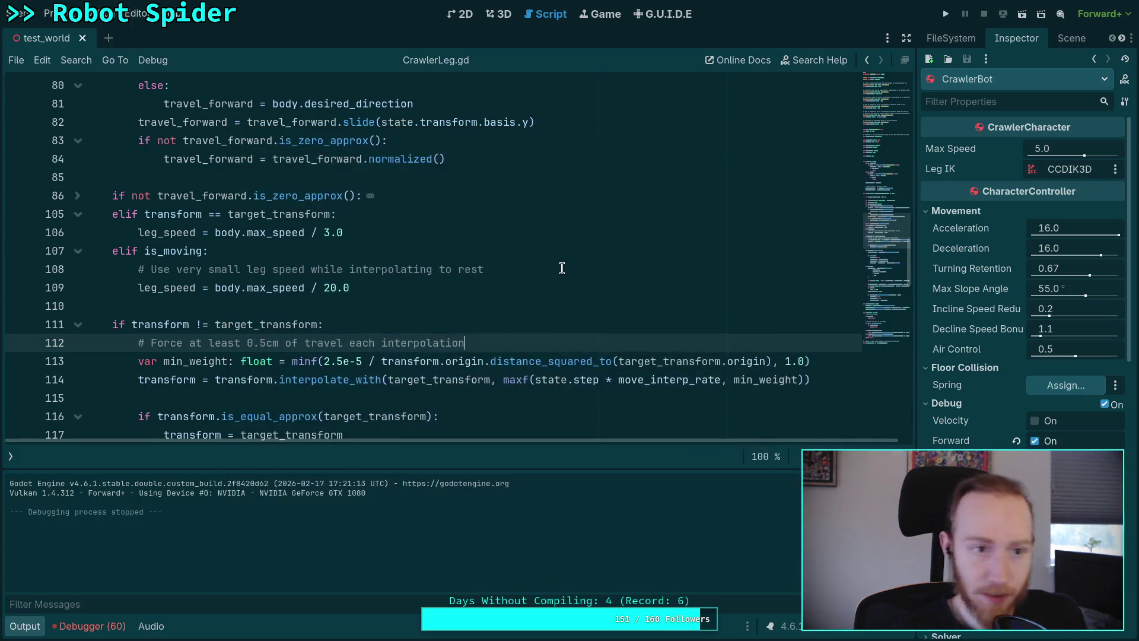
# Step: Stage godot-game/character/crawler_bot/CrawlerLeg.gd and review the updated diff
pyautogui.press('super+4')
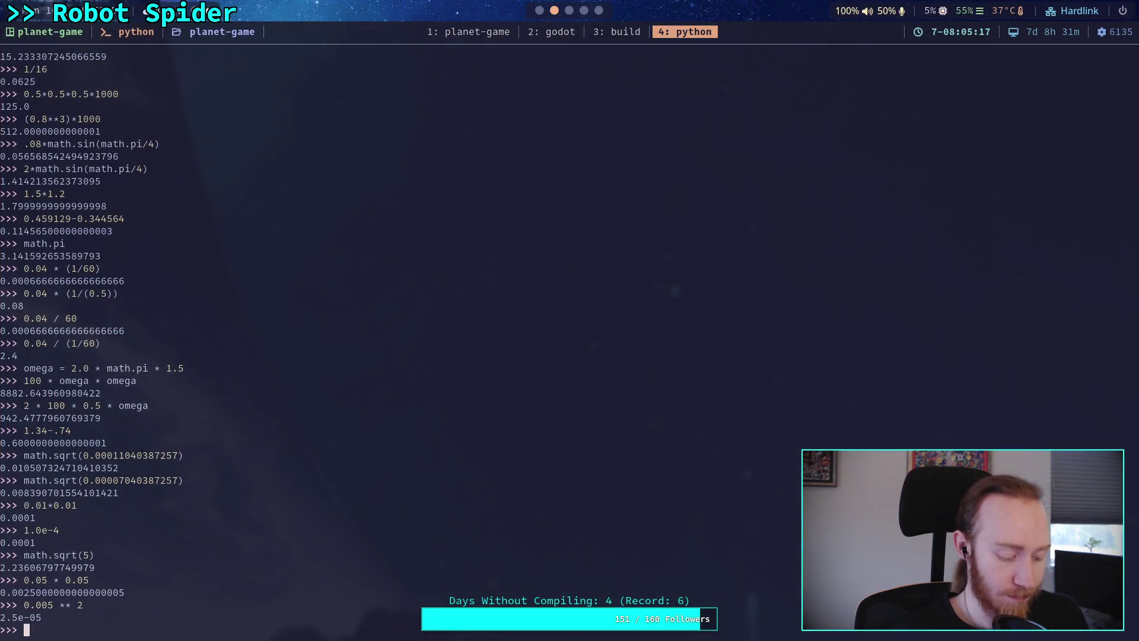
pyautogui.press('super+1')
pyautogui.write('git add godot-game/character/crawler_bot/crawlerLeg.gd')
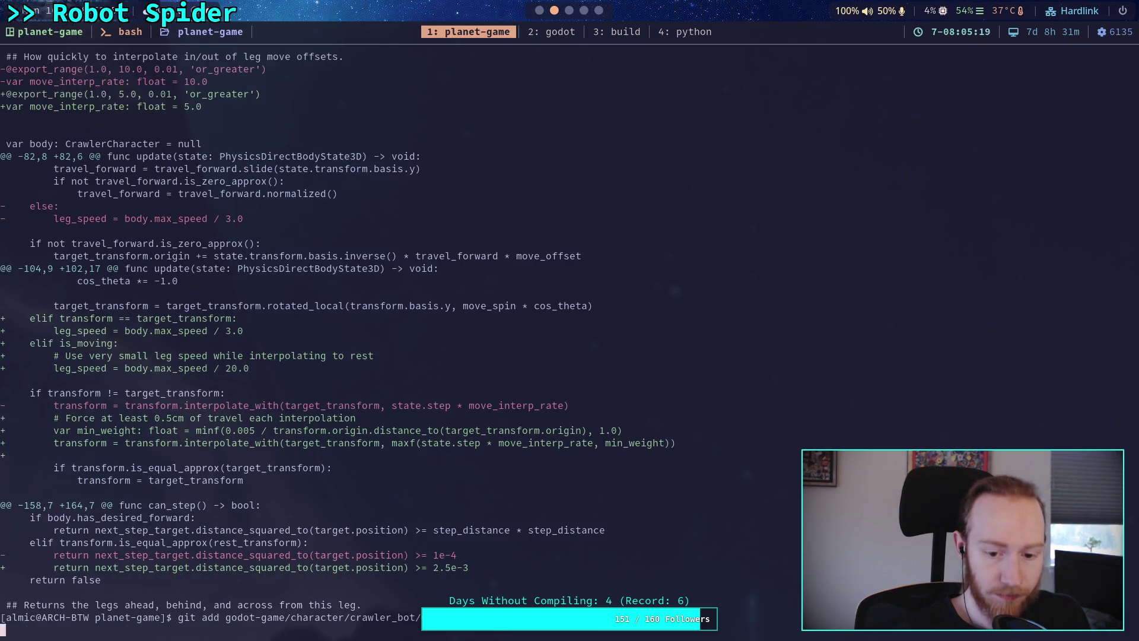
pyautogui.press('Up')
pyautogui.press('Return')
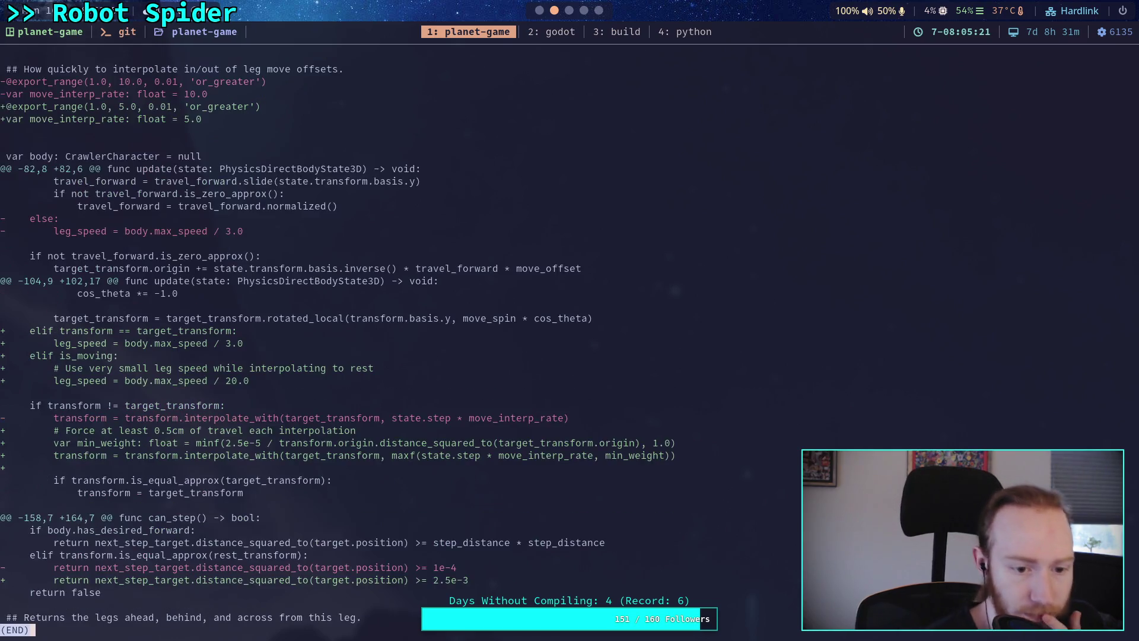
# Step: Start git commit, then abort it by quitting the empty message
pyautogui.write('qgit commit')
pyautogui.press('Return')
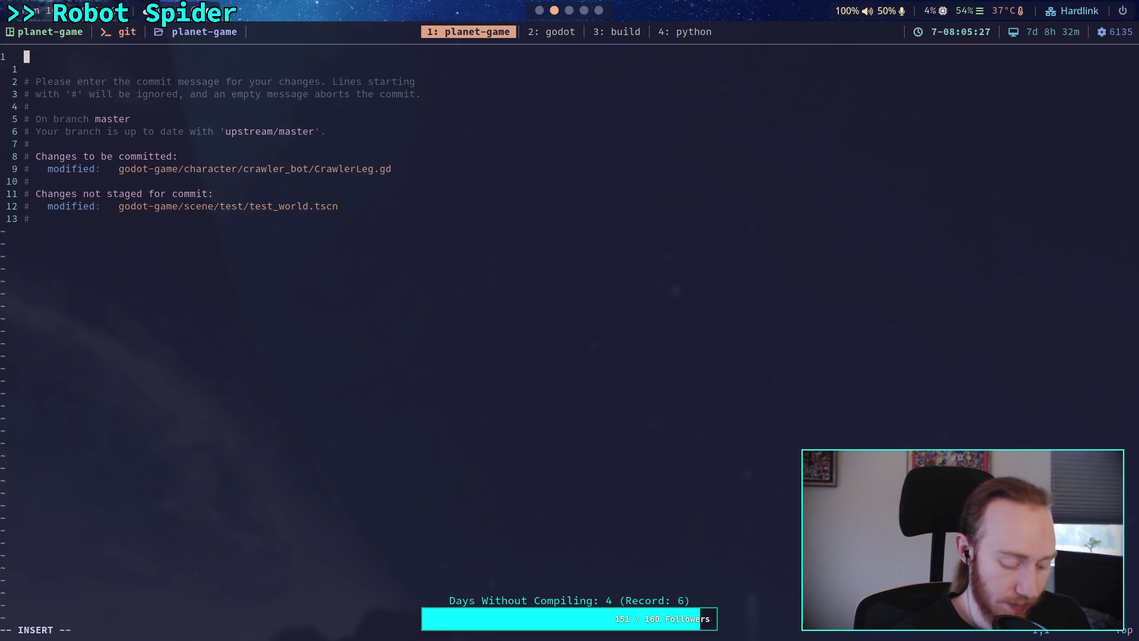
pyautogui.press('Escape')
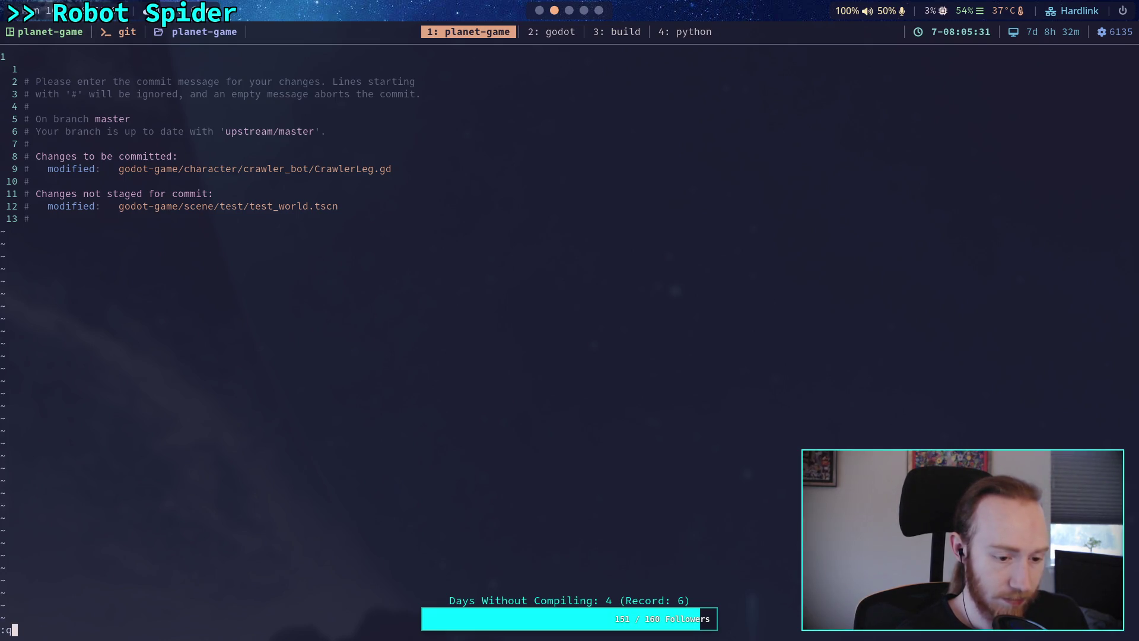
pyautogui.press('Return')
# Step: Check earlier messages with git log, then rerun git commit
pyautogui.write('git log')
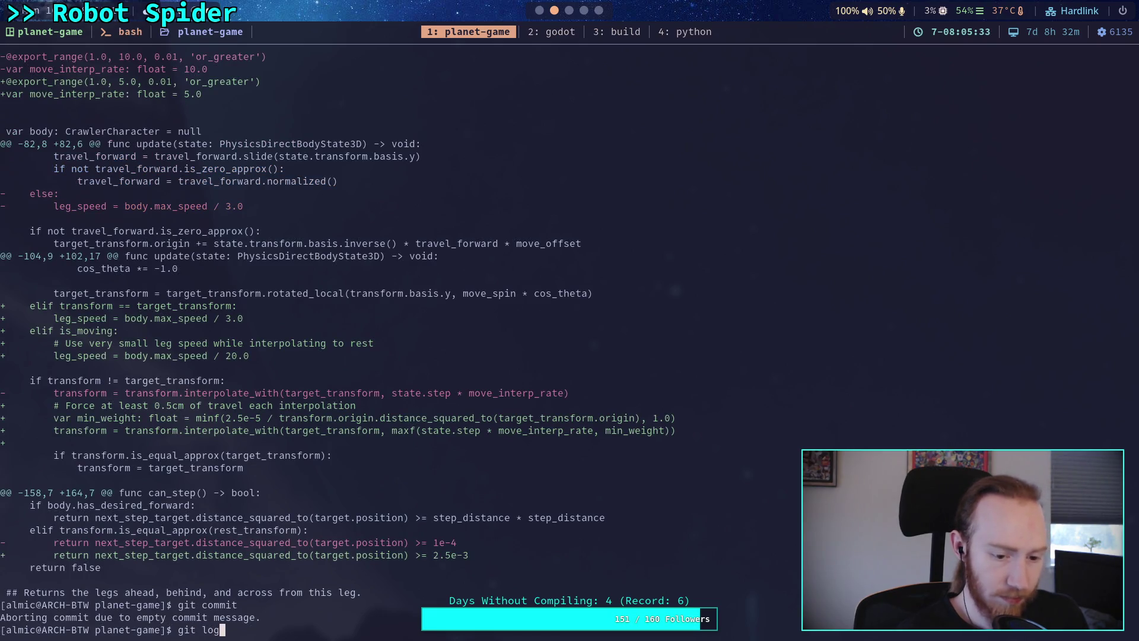
pyautogui.press('Return')
pyautogui.press('q')
pyautogui.press('Up')
pyautogui.press('Up')
pyautogui.press('Return')
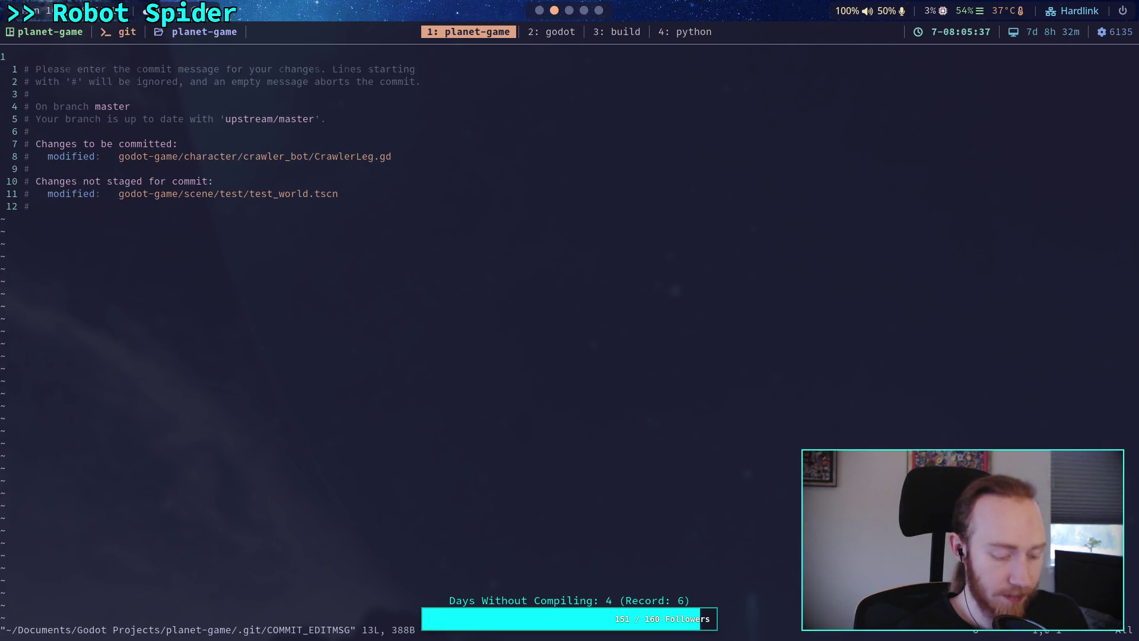
# Step: Write the commit summary 'Improve rest transform interpolation'
pyautogui.write('OImprove leg')
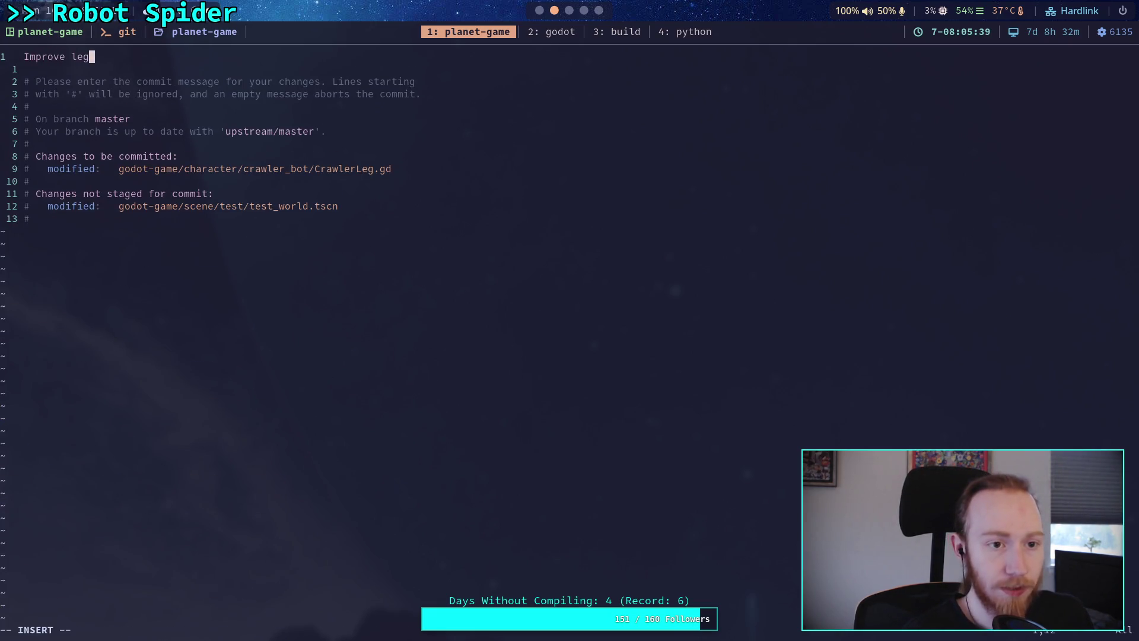
pyautogui.press('BackSpace')
pyautogui.press('BackSpace')
pyautogui.press('BackSpace')
pyautogui.write('rest')
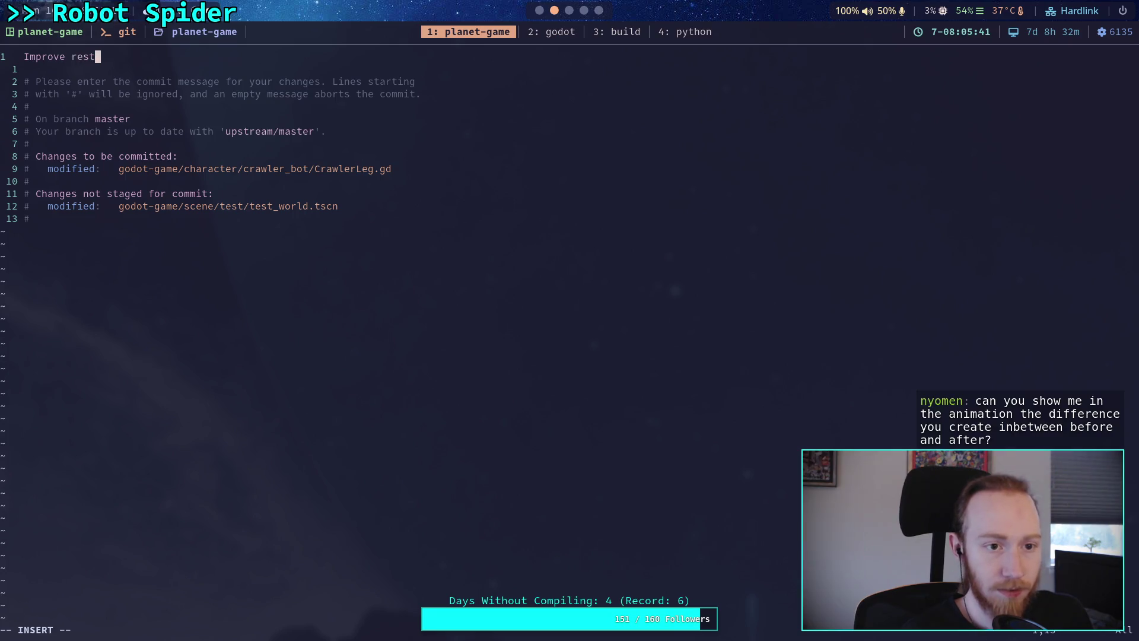
pyautogui.write(' transform interpo')
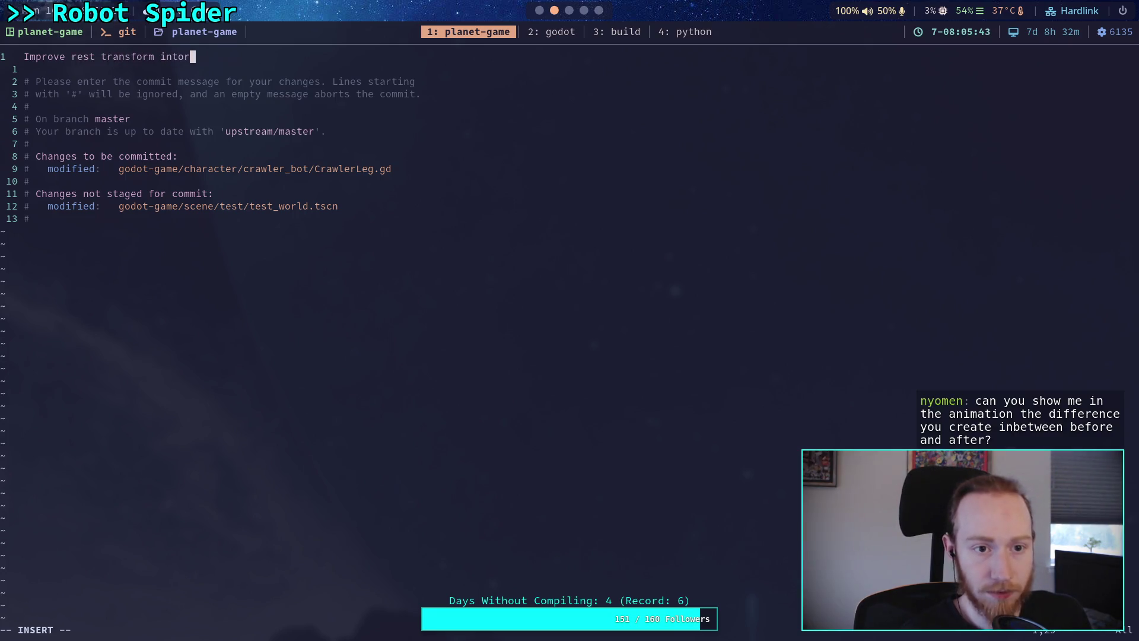
pyautogui.write('lation')
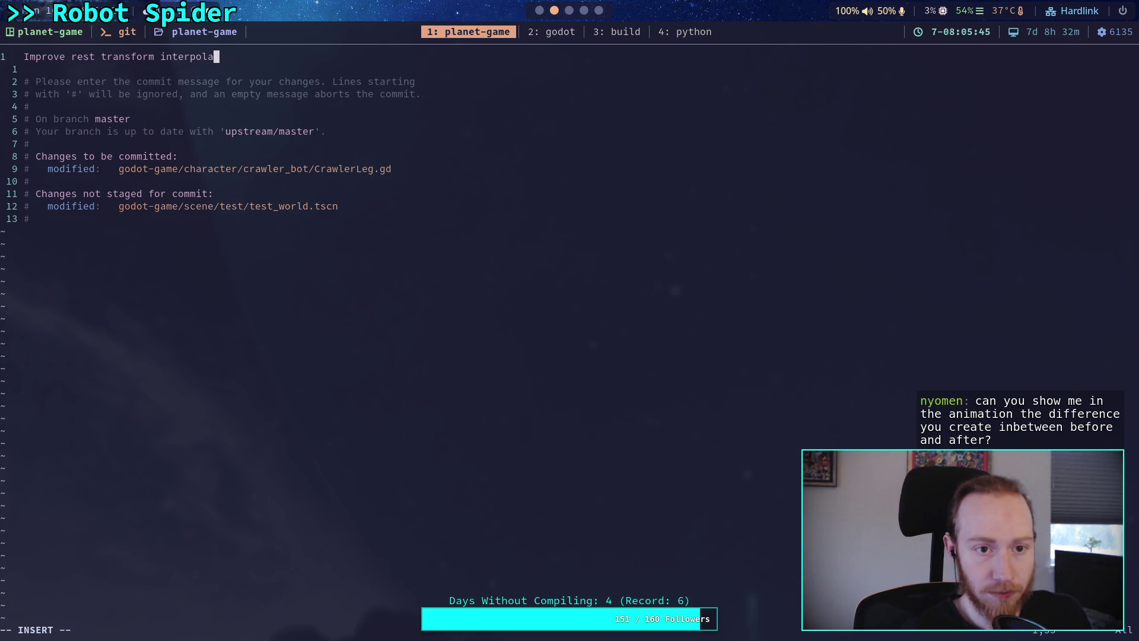
pyautogui.press('Return')
pyautogui.press('Return')
# Step: Add a bullet about forcing a 0.5cm minimum step when transforms are very close
pyautogui.write('-')
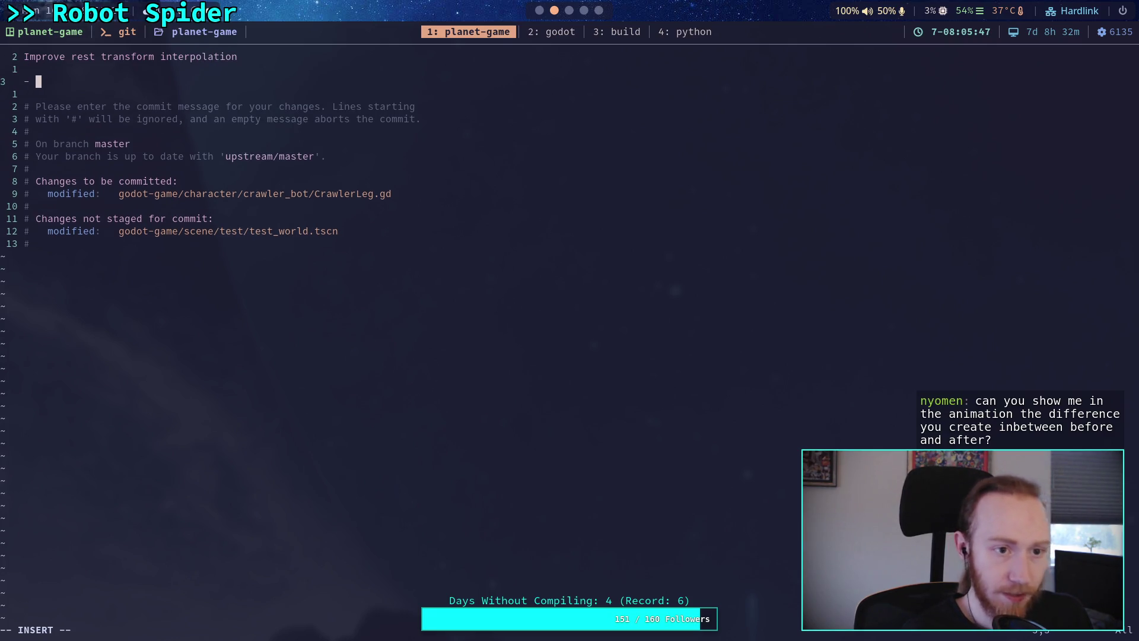
pyautogui.write('sForee a minim')
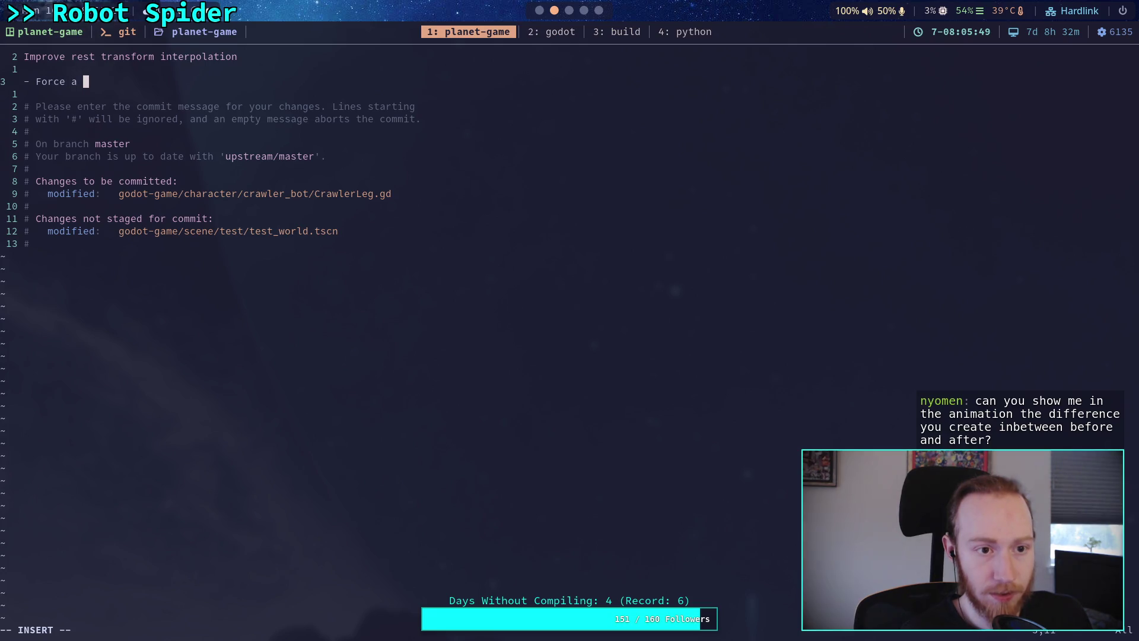
pyautogui.write('um step ')
pyautogui.write('of 0')
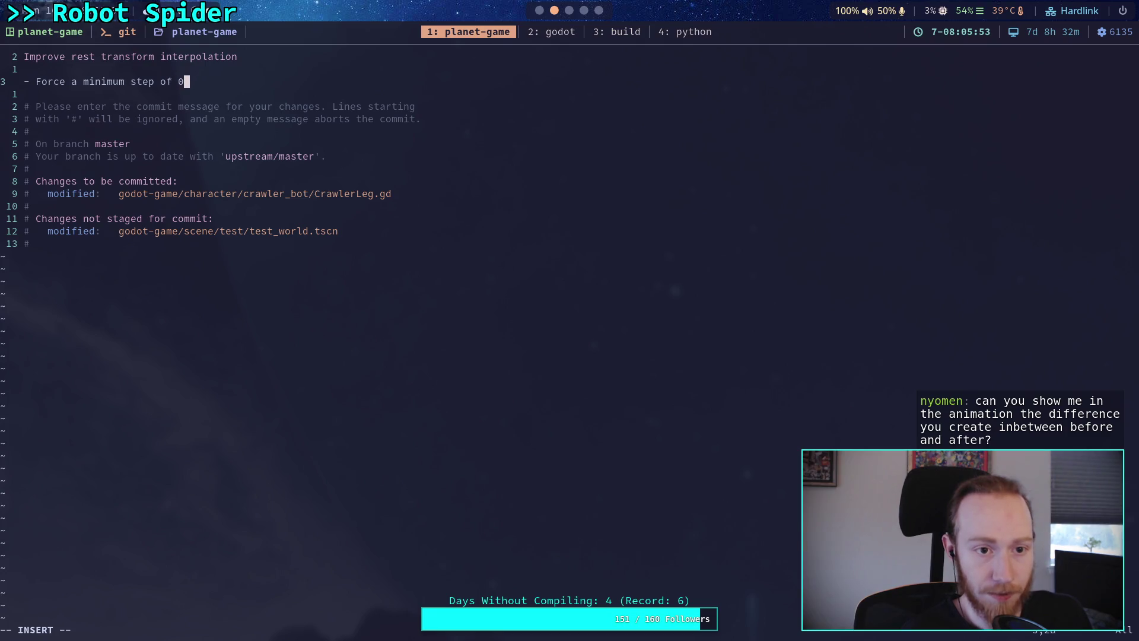
pyautogui.write('p.5')
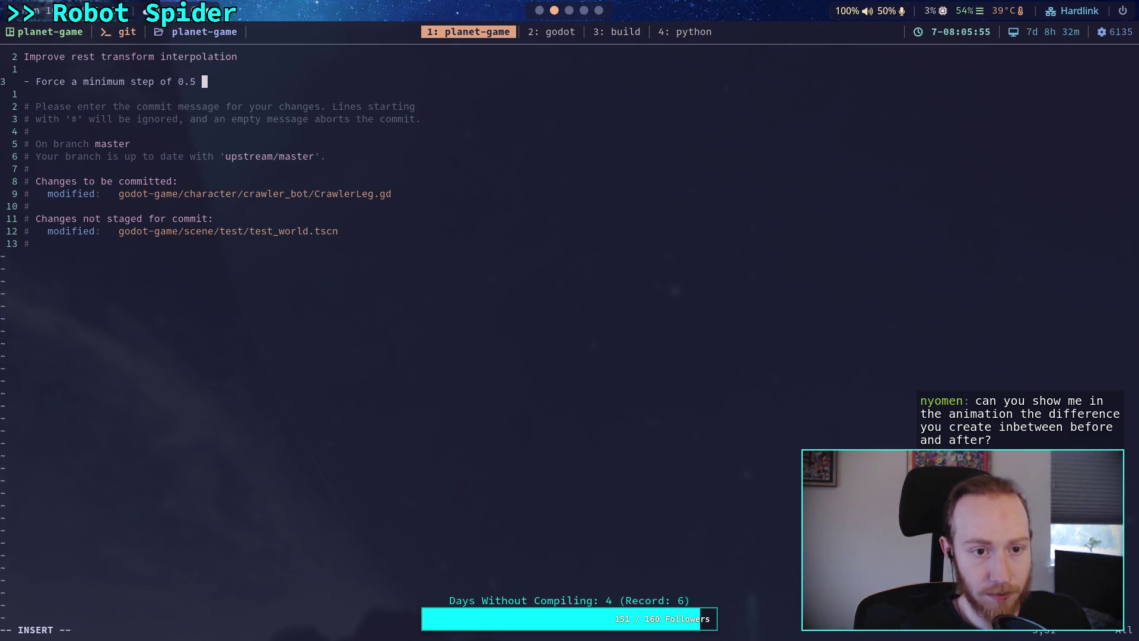
pyautogui.write('cm each ')
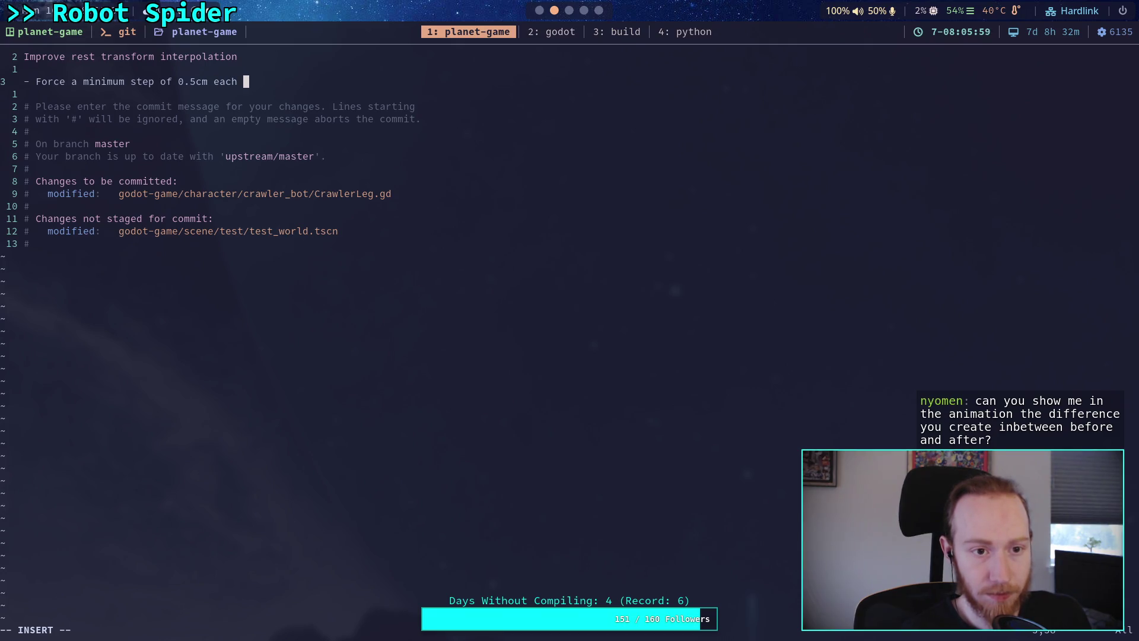
pyautogui.press('BackSpace')
pyautogui.press('BackSpace')
pyautogui.press('BackSpace')
pyautogui.press('BackSpace')
pyautogui.press('BackSpace')
pyautogui.write('w')
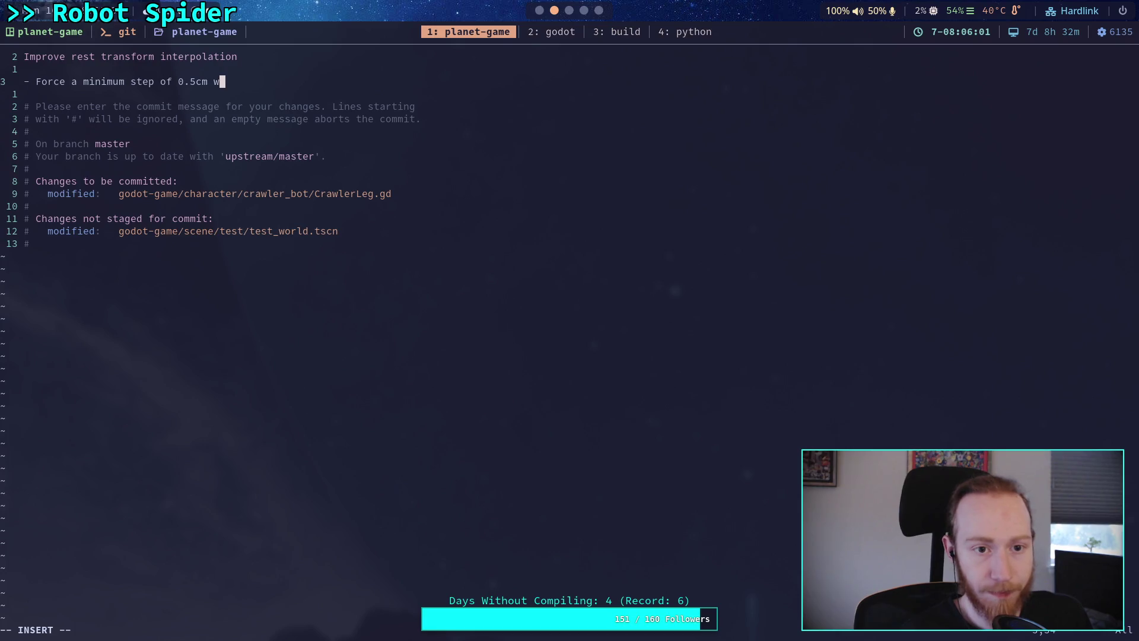
pyautogui.write('hen interpolating,')
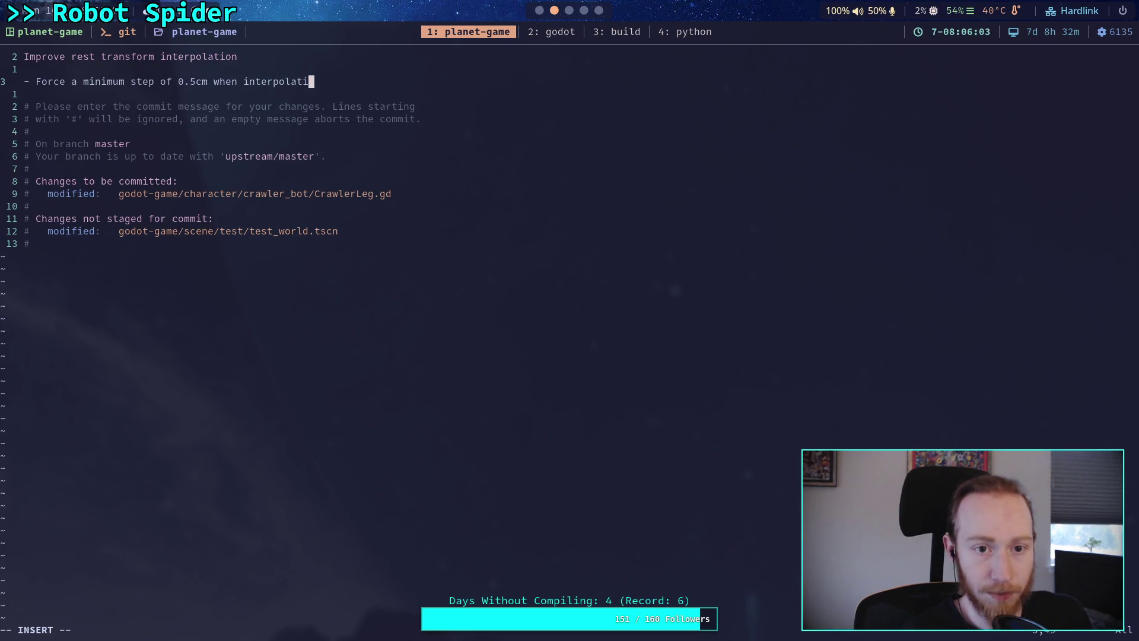
pyautogui.press('BackSpace')
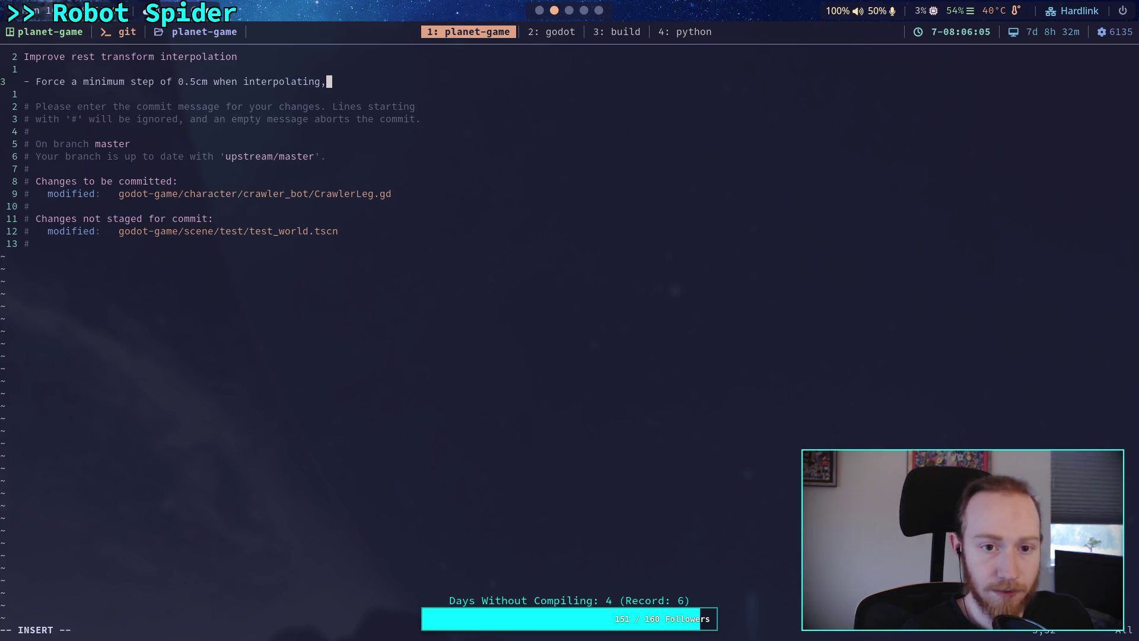
pyautogui.press('Return')
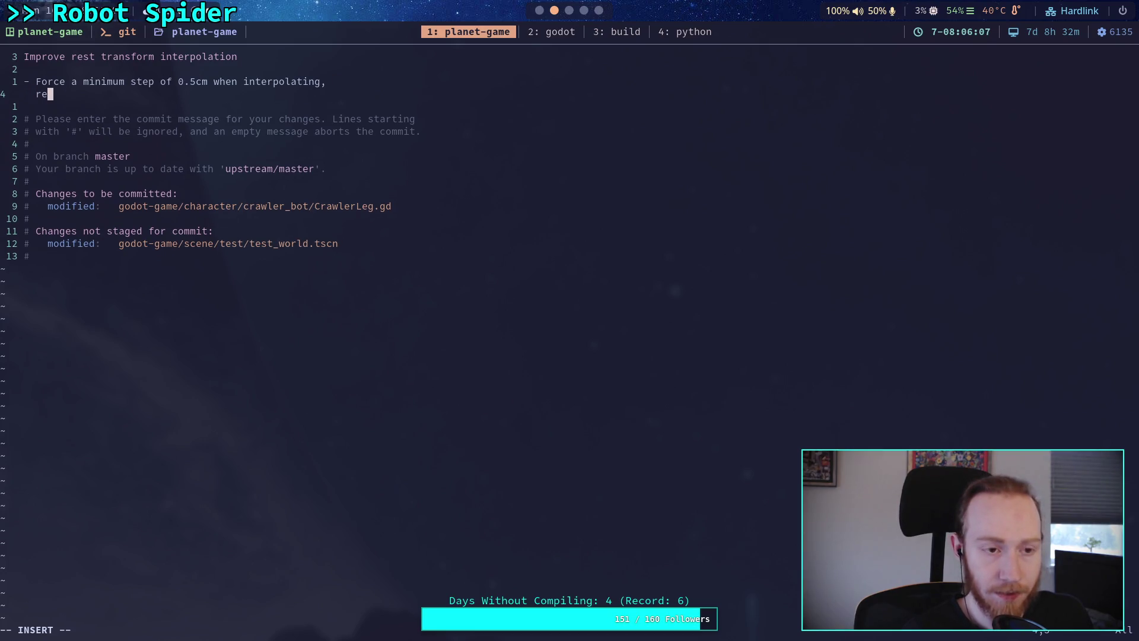
pyautogui.write('stops lo')
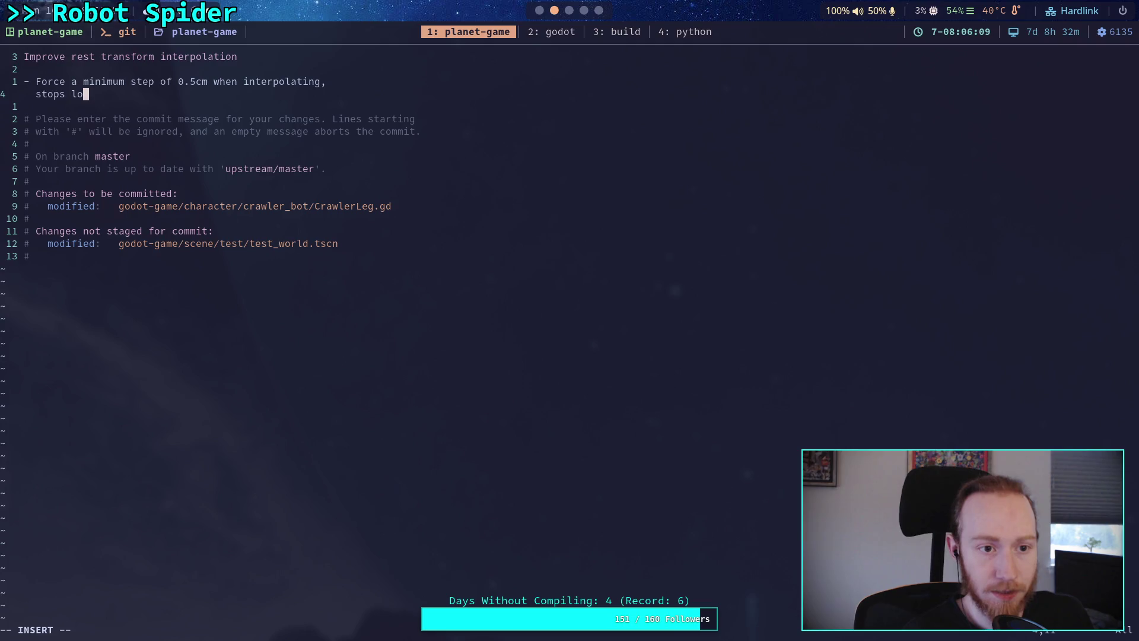
pyautogui.write('ng l whi')
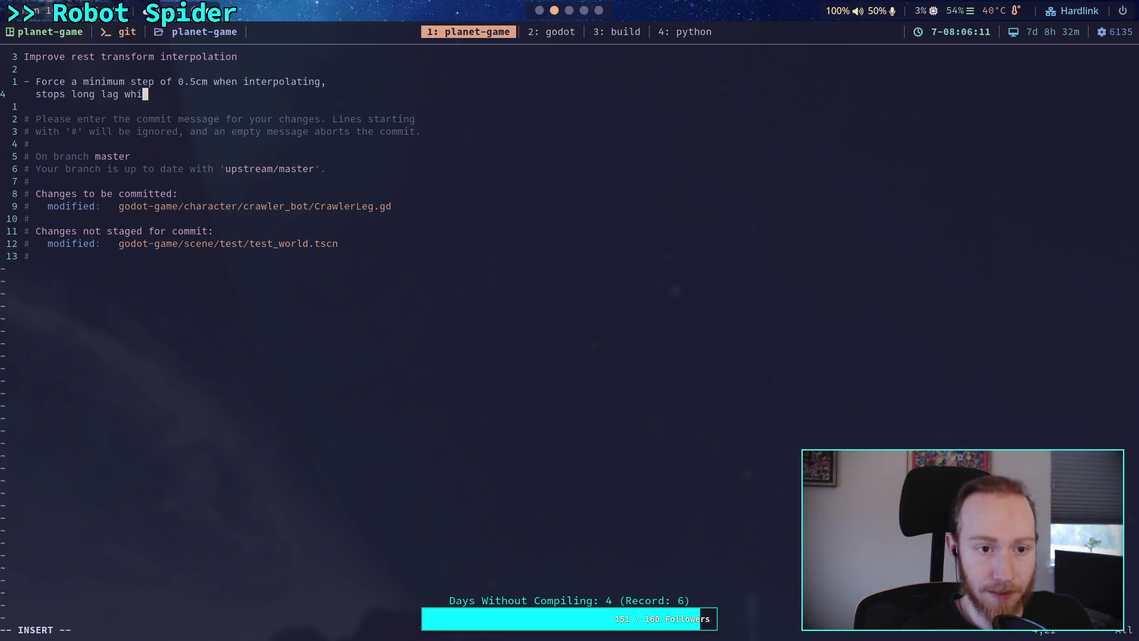
pyautogui.write('n ')
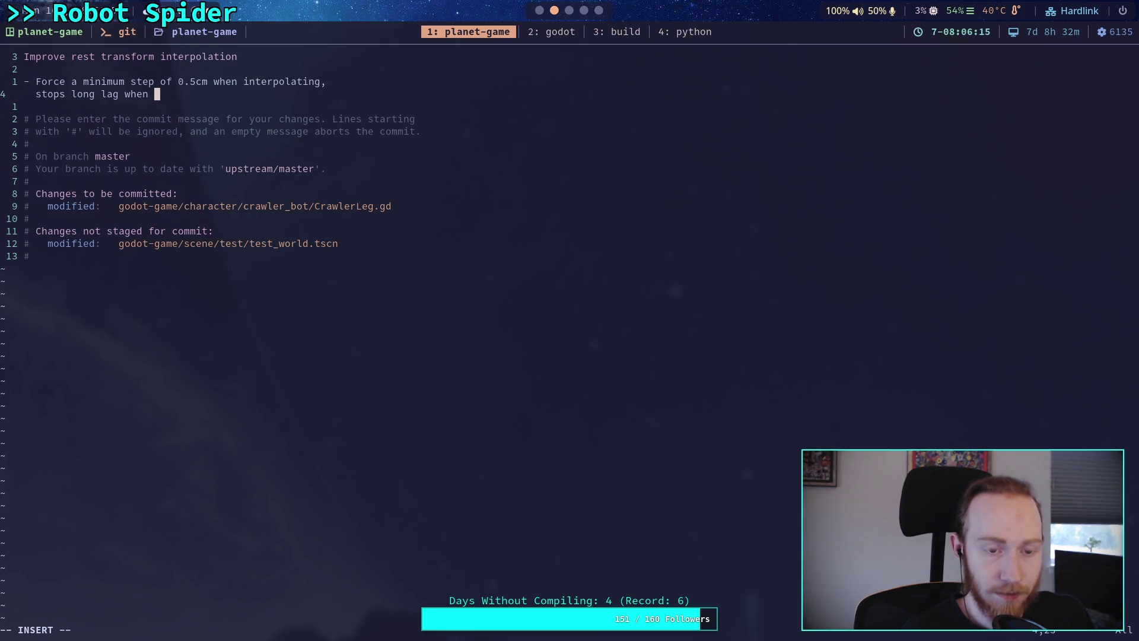
pyautogui.write('transforms o')
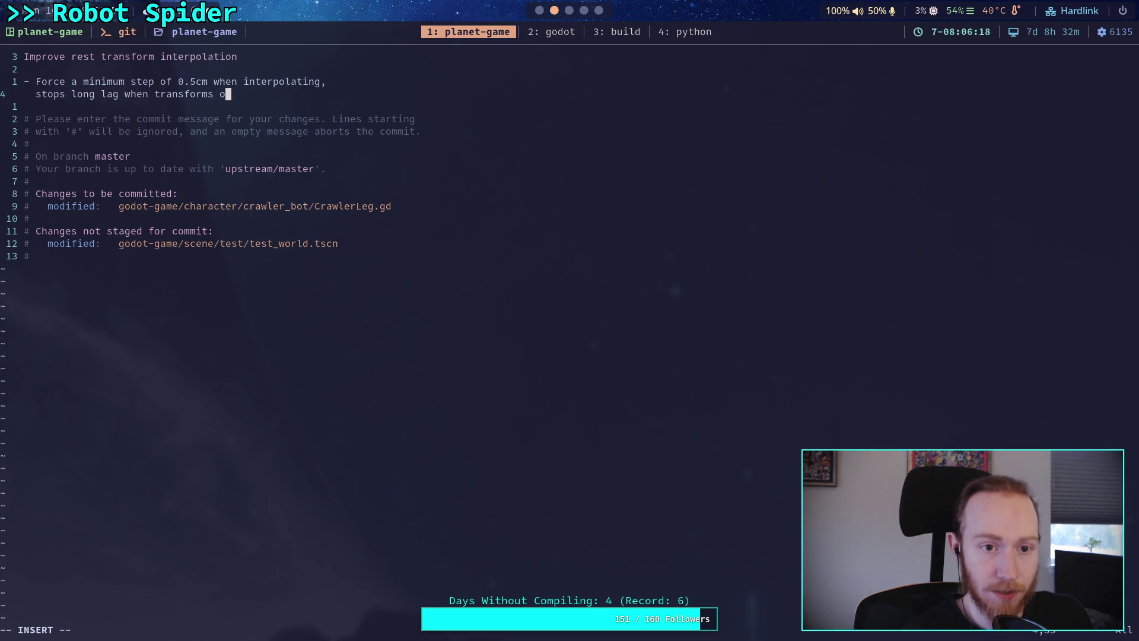
pyautogui.press('BackSpace')
pyautogui.write('are very close')
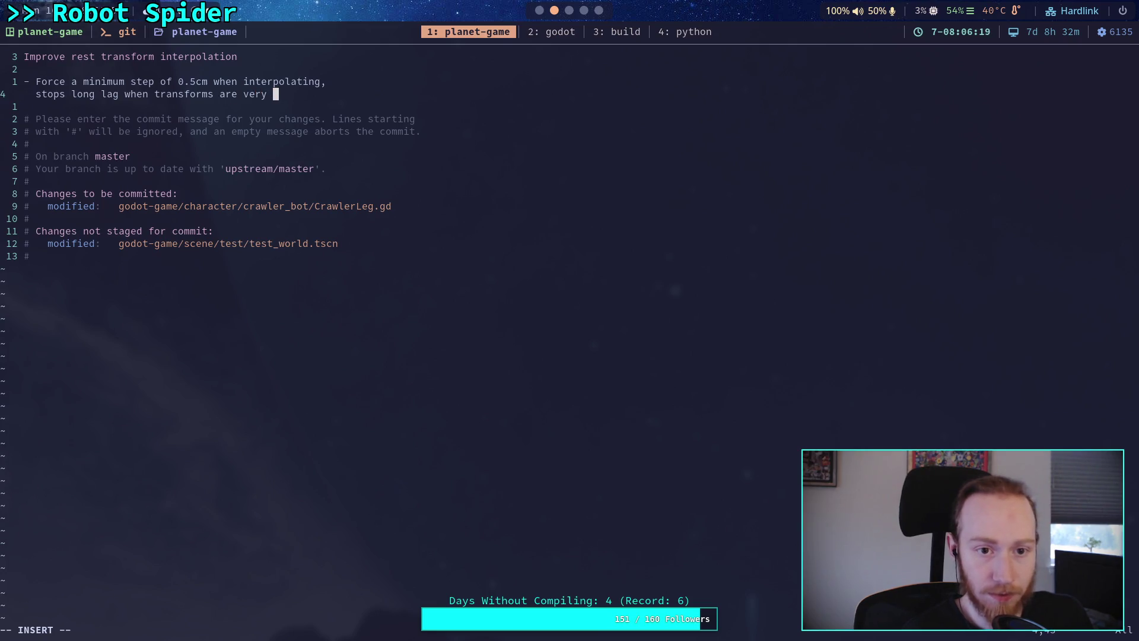
# Step: Save the message to complete the commit, then run the game in Godot
pyautogui.press('Escape')
pyautogui.write('q')
pyautogui.press('Return')
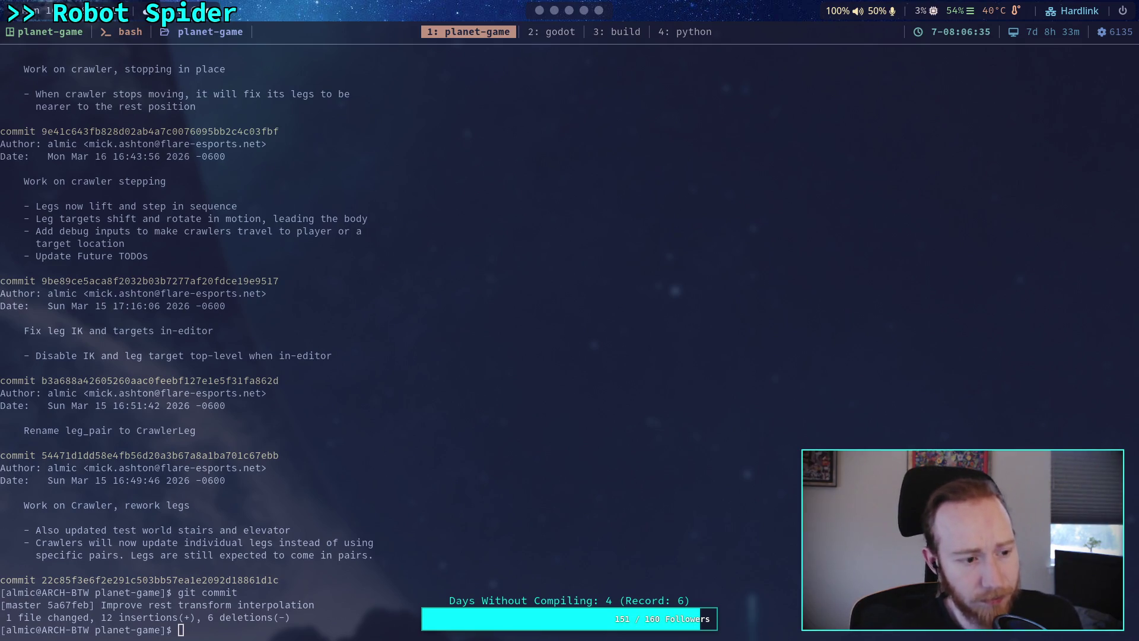
pyautogui.press('super+2')
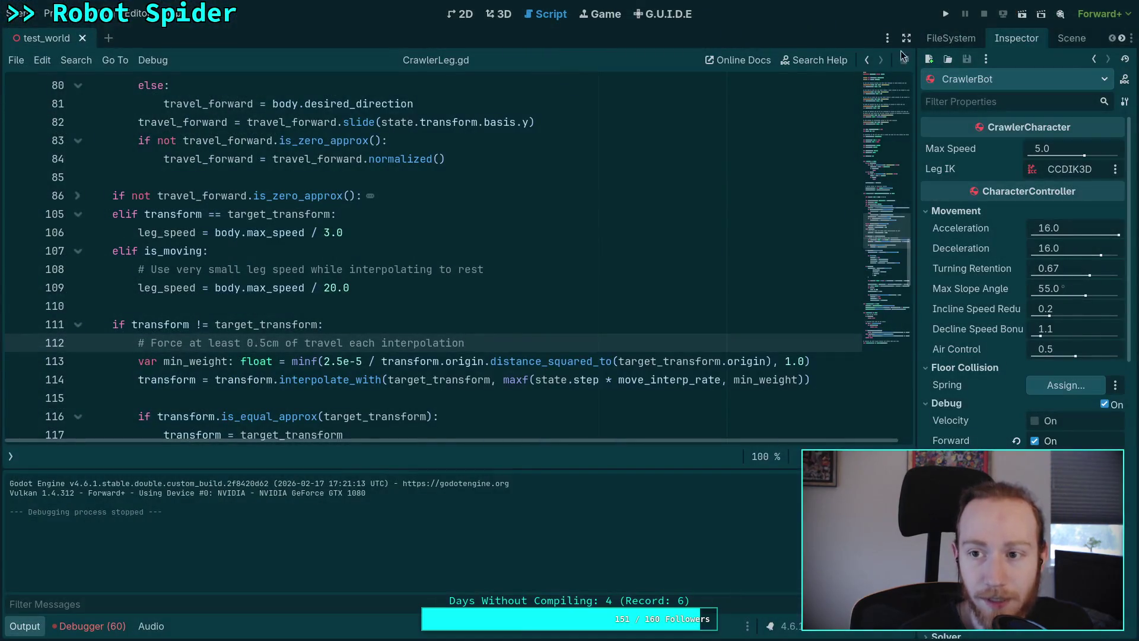
pyautogui.click(948, 17)
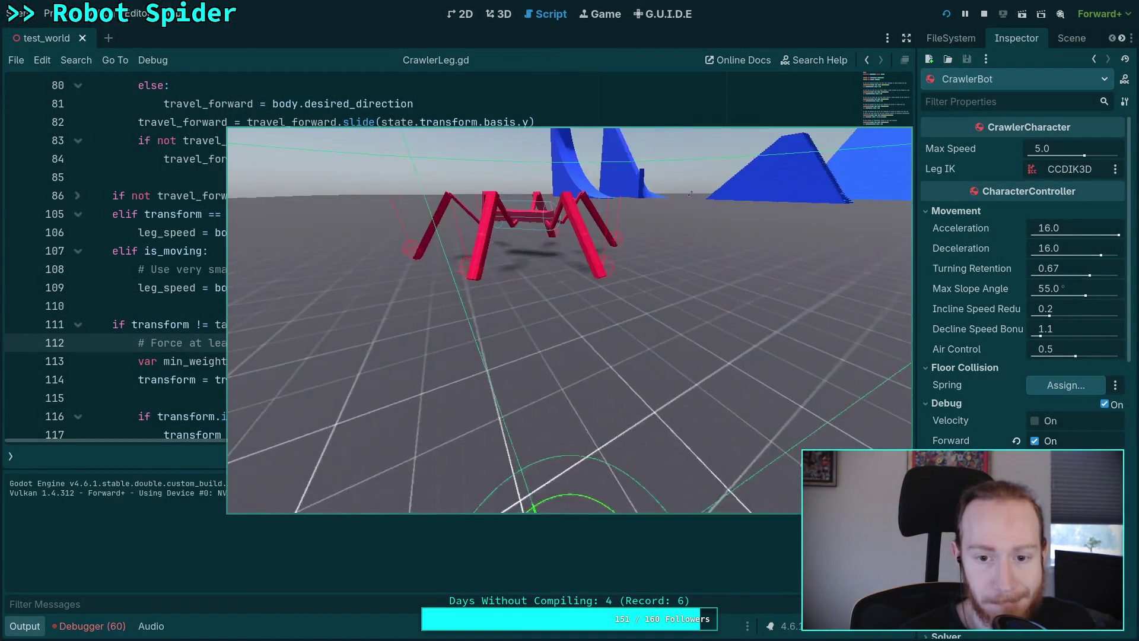